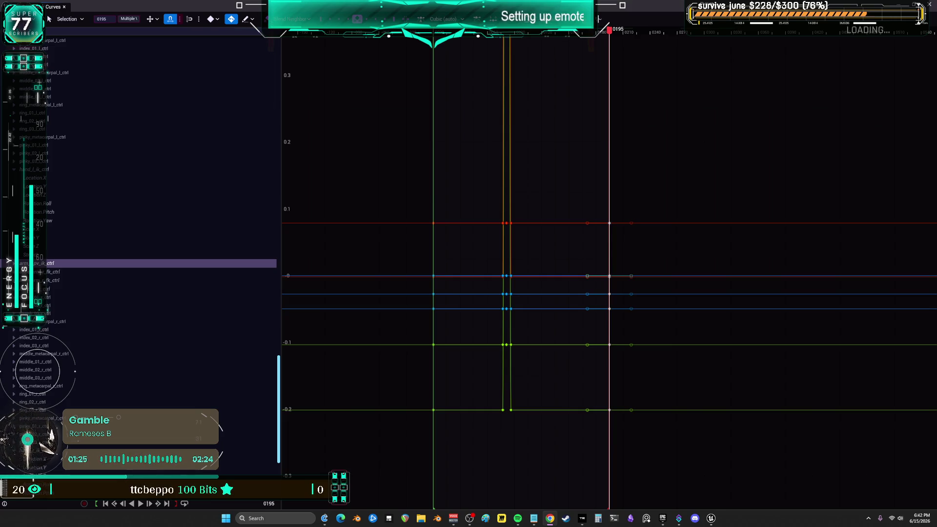
Switch from the Unreal Curves editor to the Twitch stream manager in Chrome.
key(alt+Tab)
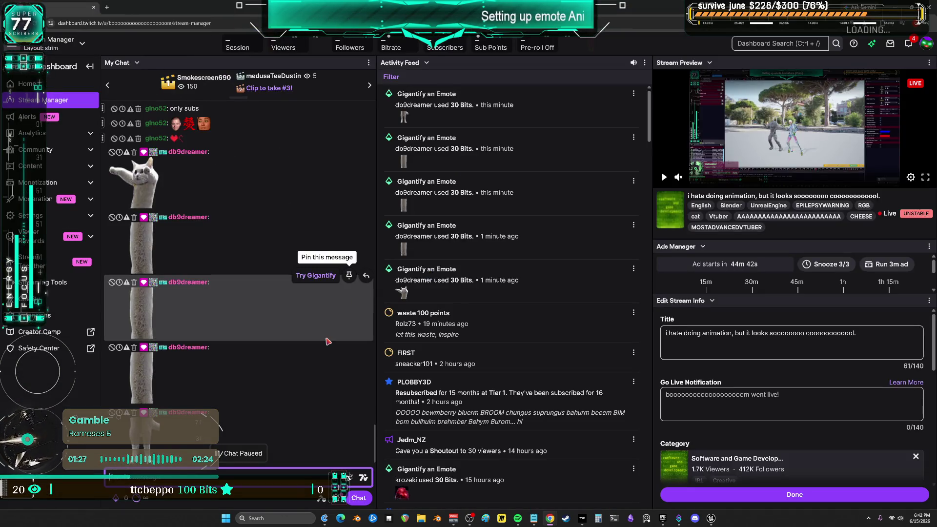
Browse the chat messages and enlarge the dashboard page to 175%.
scroll(337, 371, down, 3)
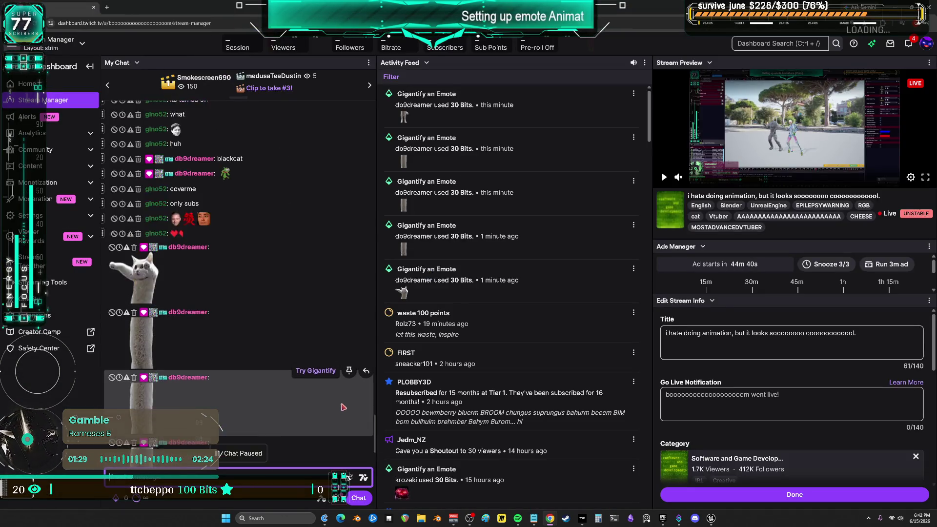
right_click(299, 383)
click(254, 419)
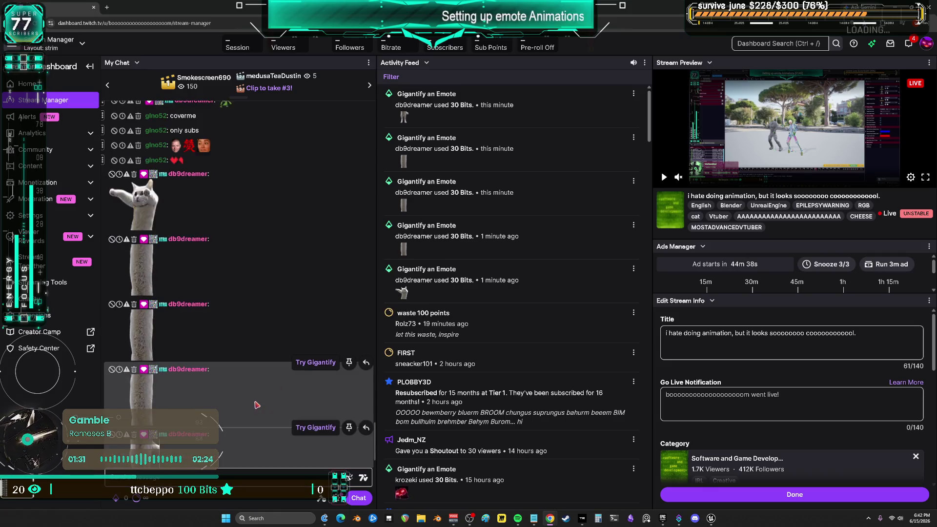
scroll(314, 326, up, 2)
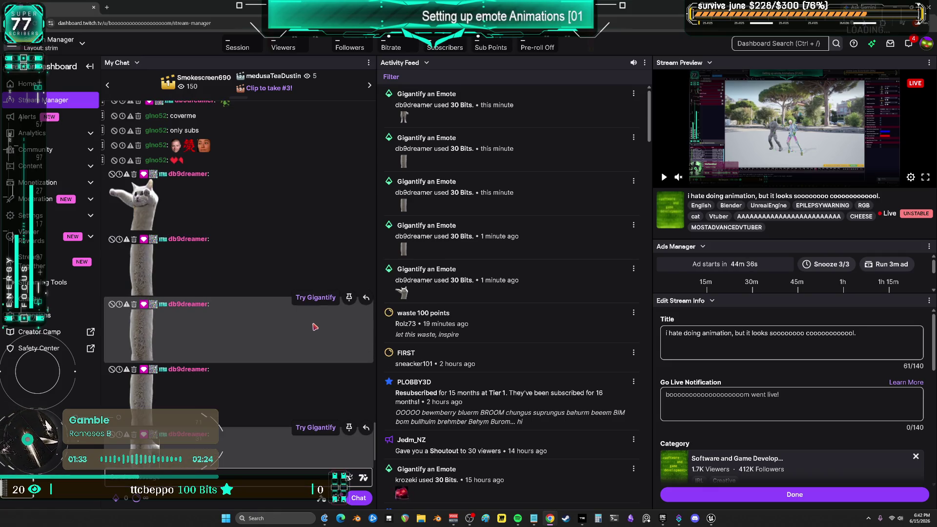
scroll(311, 321, down, 2)
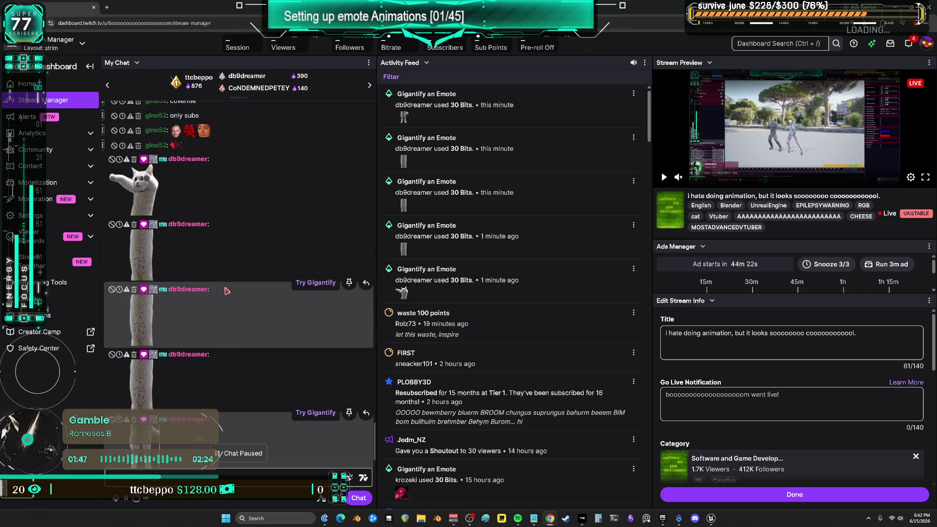
key(ctrl+plus)
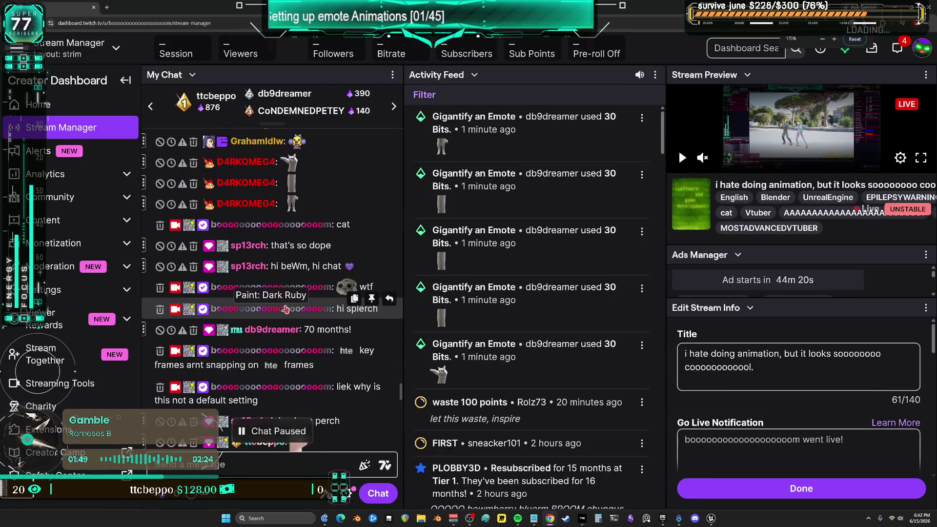
Find the viewer's gigantified cat emote message and pin it to the top of chat.
scroll(342, 311, up, 5)
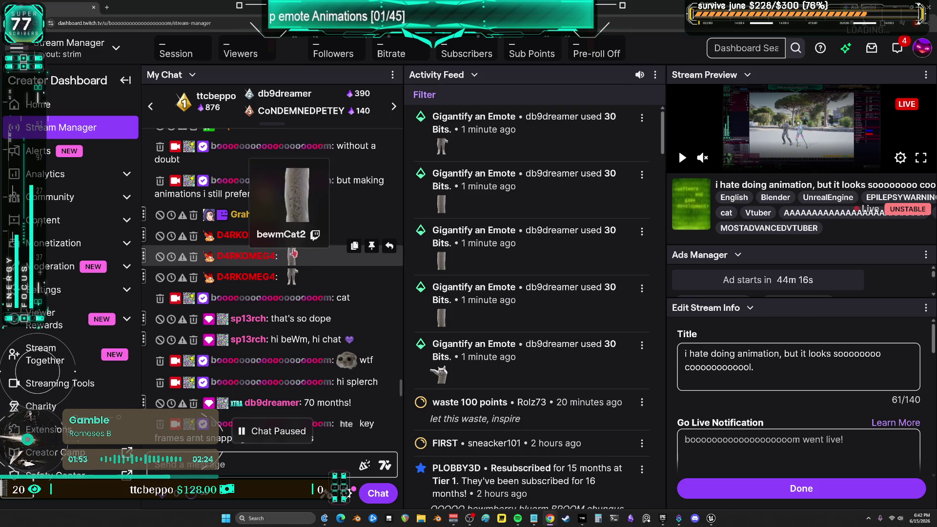
scroll(293, 264, down, 3)
scroll(349, 283, down, 5)
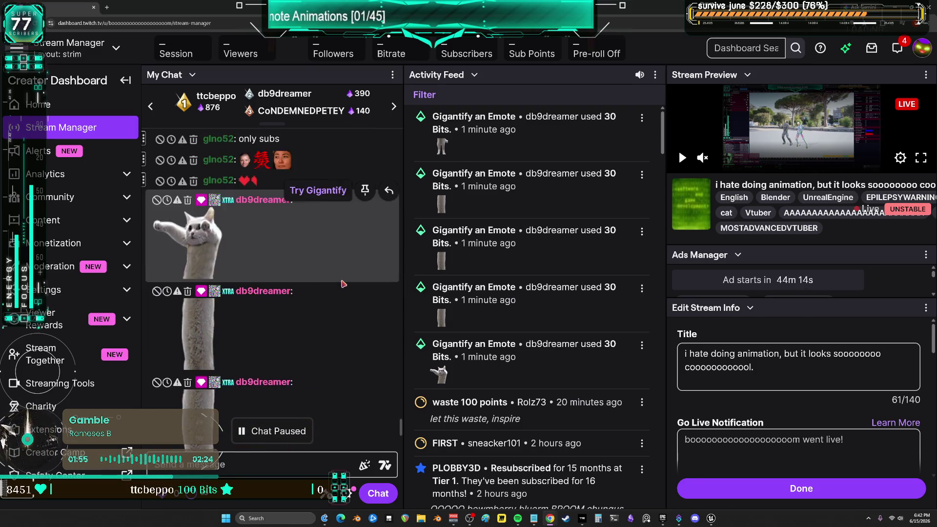
scroll(338, 299, down, 3)
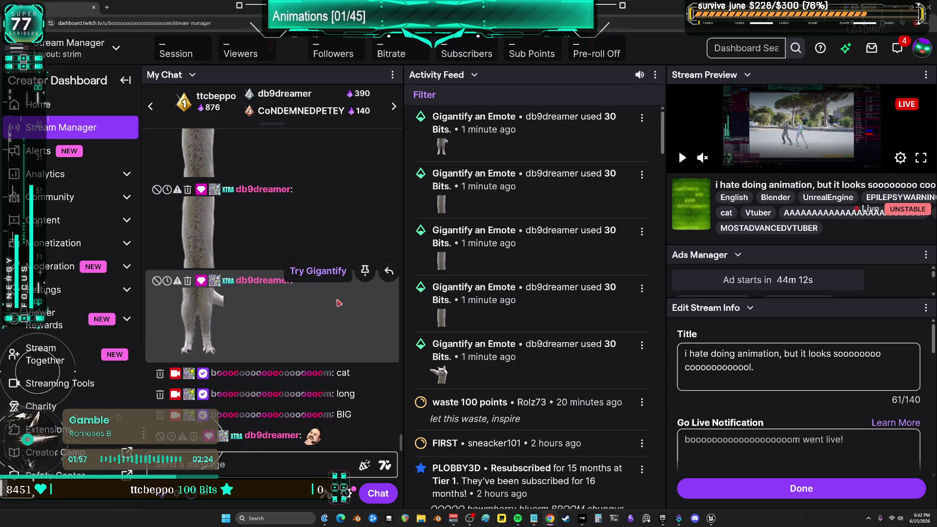
scroll(293, 268, up, 5)
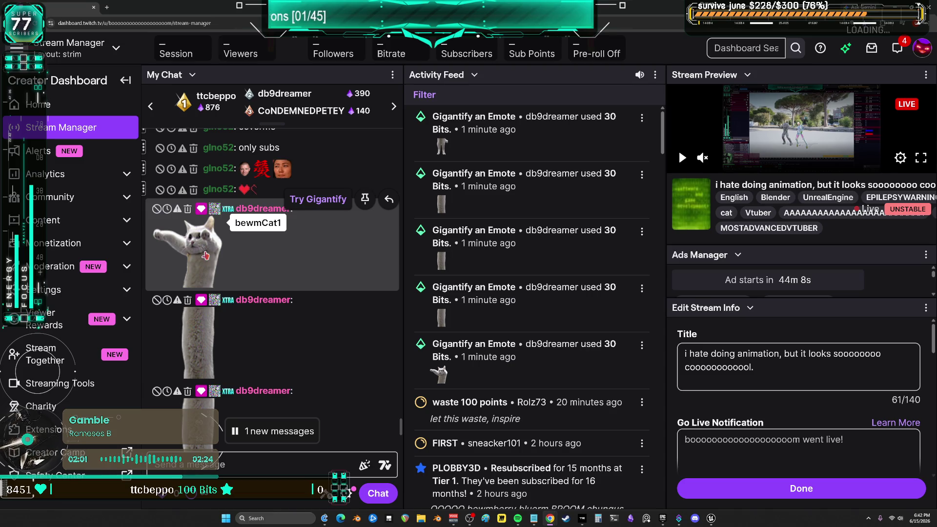
scroll(205, 255, down, 2)
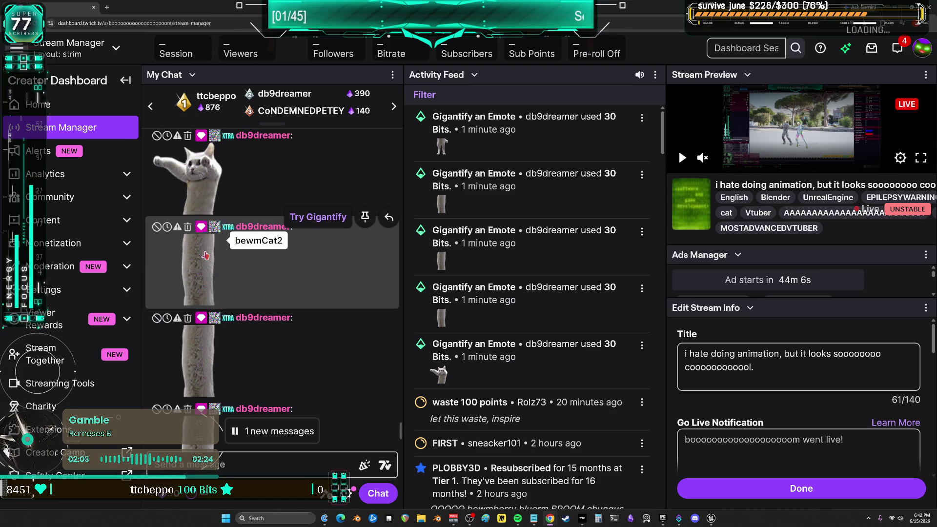
scroll(205, 256, down, 3)
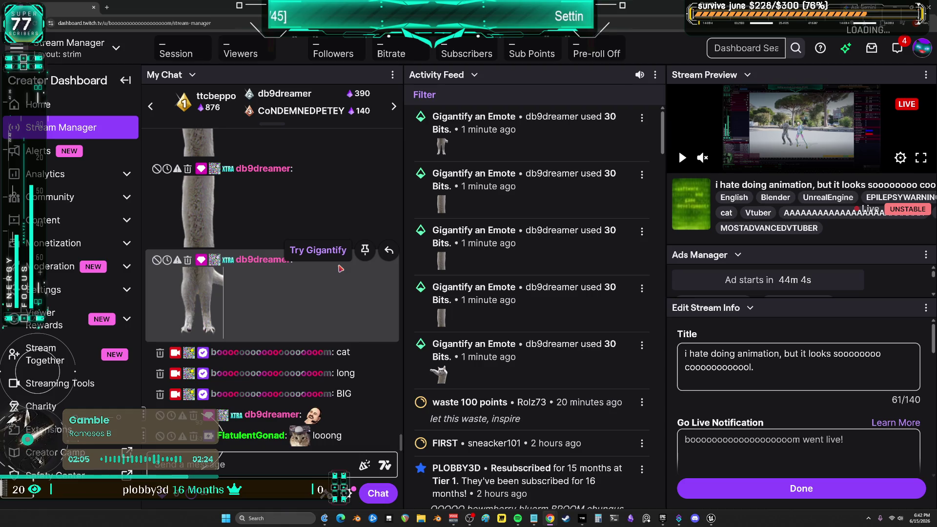
scroll(341, 268, up, 2)
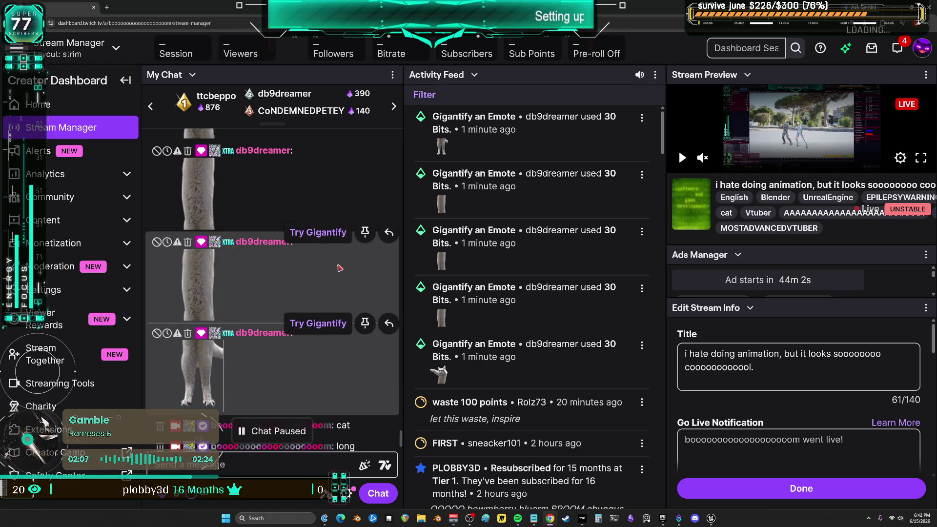
scroll(342, 254, up, 2)
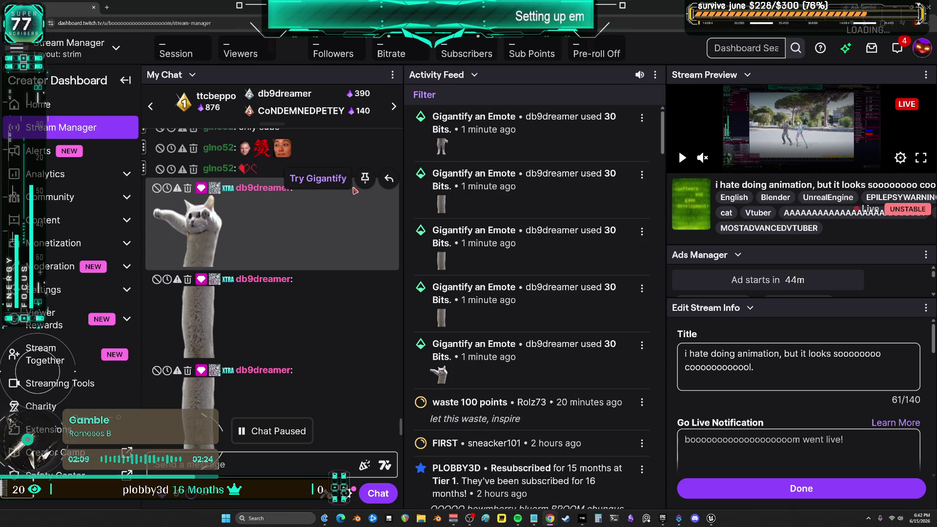
click(364, 179)
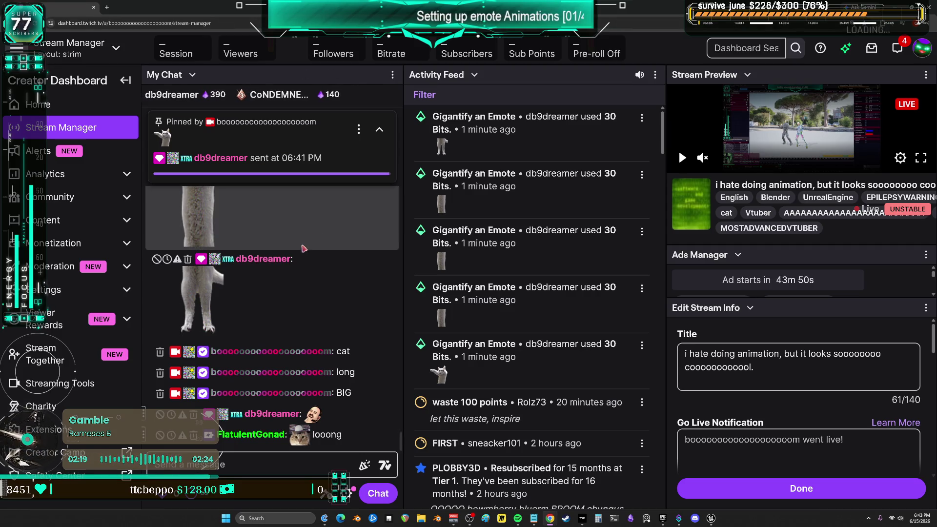
scroll(289, 253, up, 2)
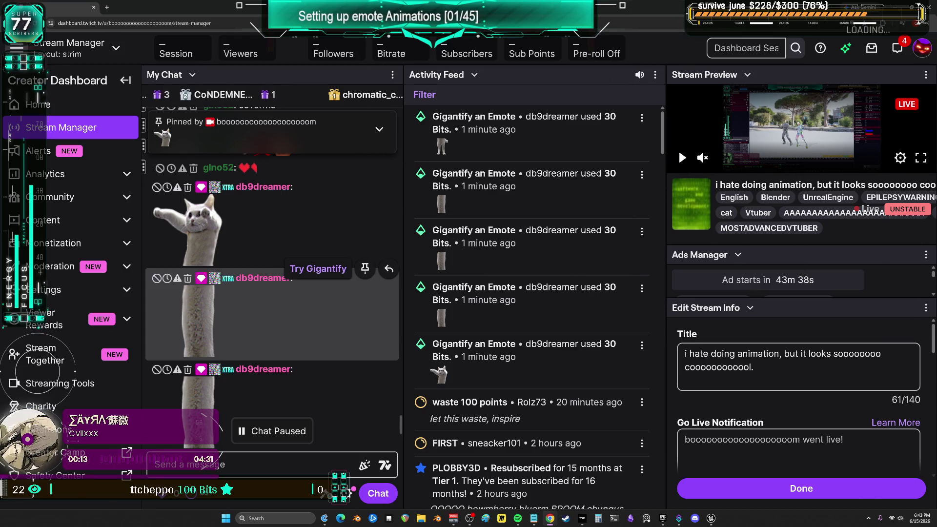
Return to the SEQ_DanceMoves sequence in Unreal and scrub near frame 0192 to check the pose.
key(alt+Tab)
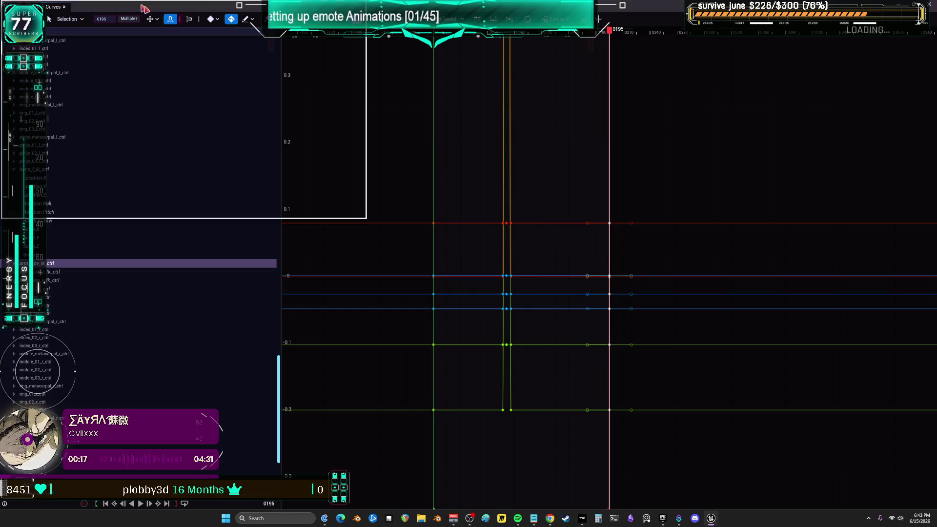
key(alt+Tab)
mouse_move(440, 306)
mouse_down()
mouse_move(408, 309)
mouse_move(448, 318)
mouse_move(384, 318)
mouse_up()
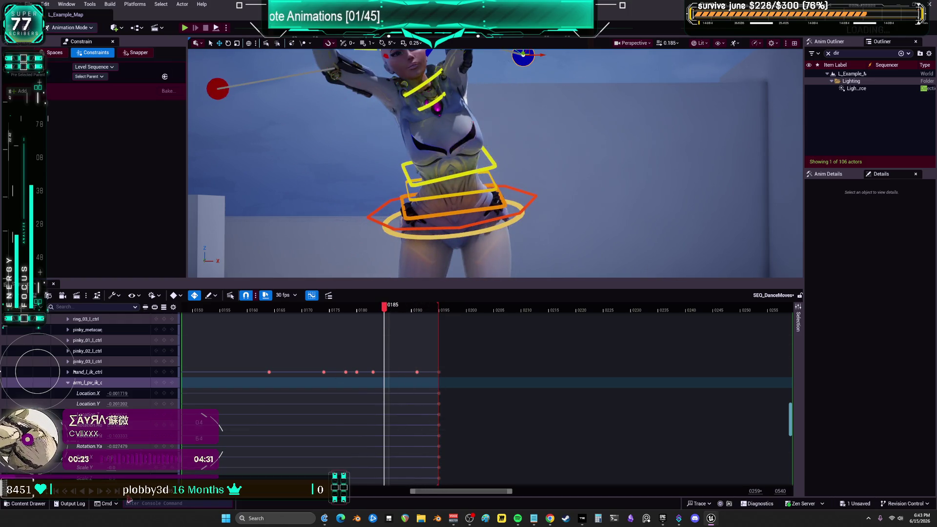
Play the re-baked dance sequence briefly and stop on a frozen pose.
key(space)
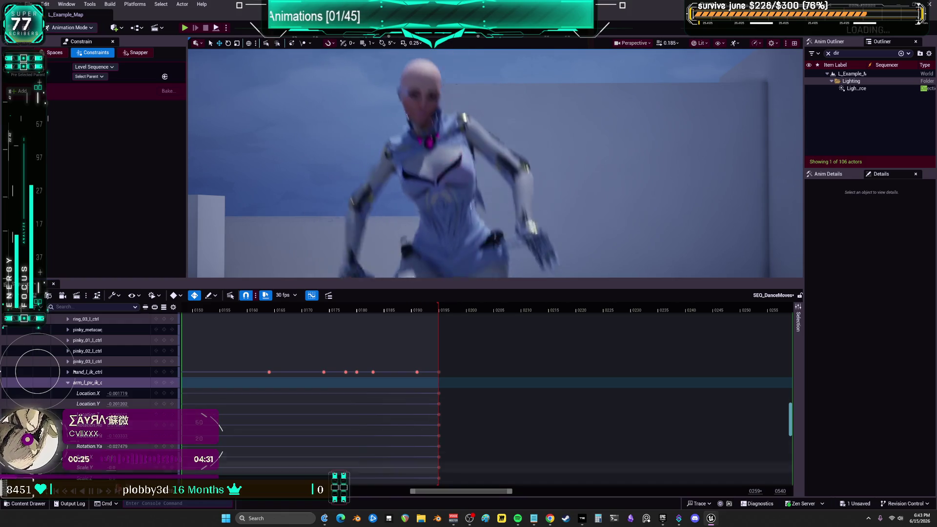
key(space)
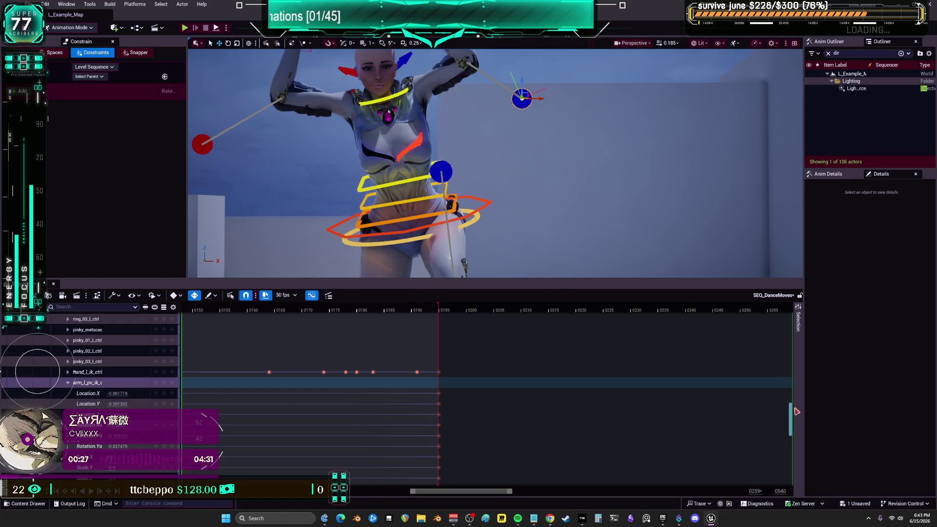
drag(792, 419, 792, 323)
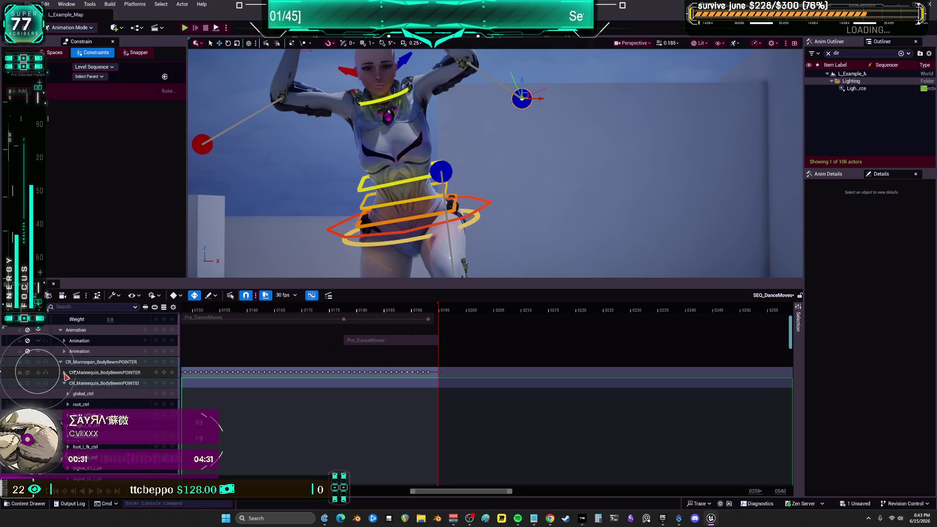
Select the arm_l_pv_ik_ctrl track and view its per-frame keys in the Curve Editor.
scroll(145, 410, down, 10)
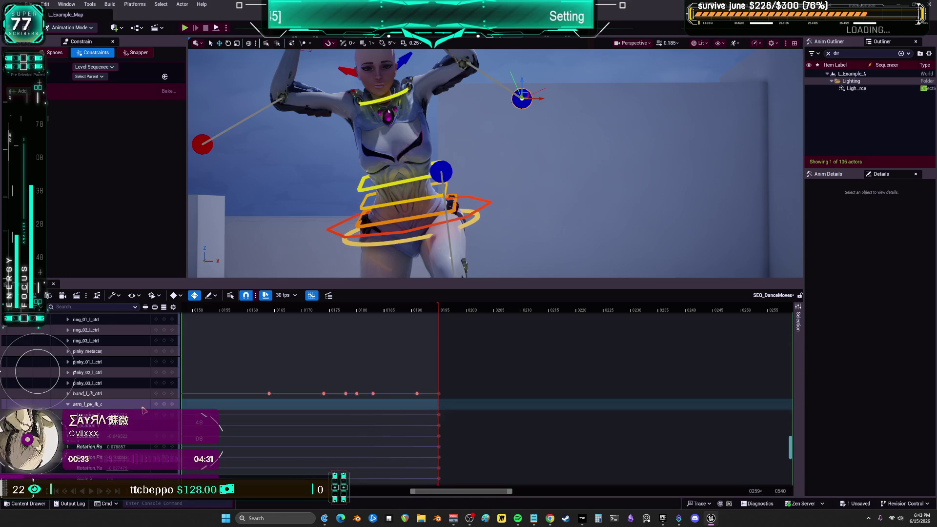
scroll(407, 404, down, 5)
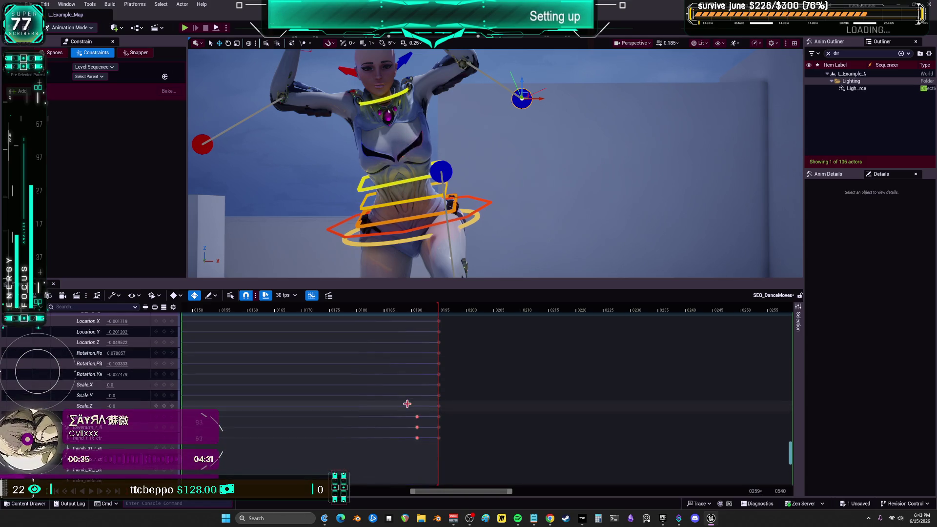
scroll(407, 404, up, 1)
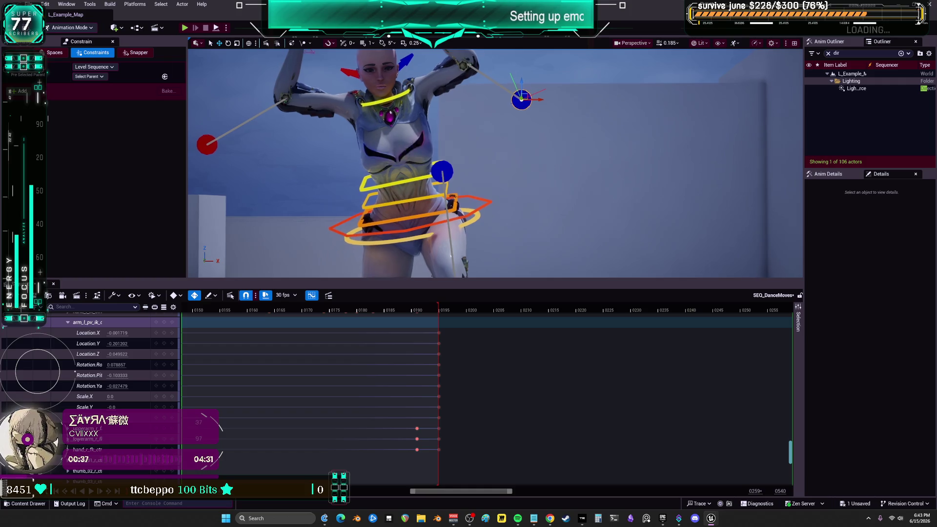
scroll(99, 395, down, 8)
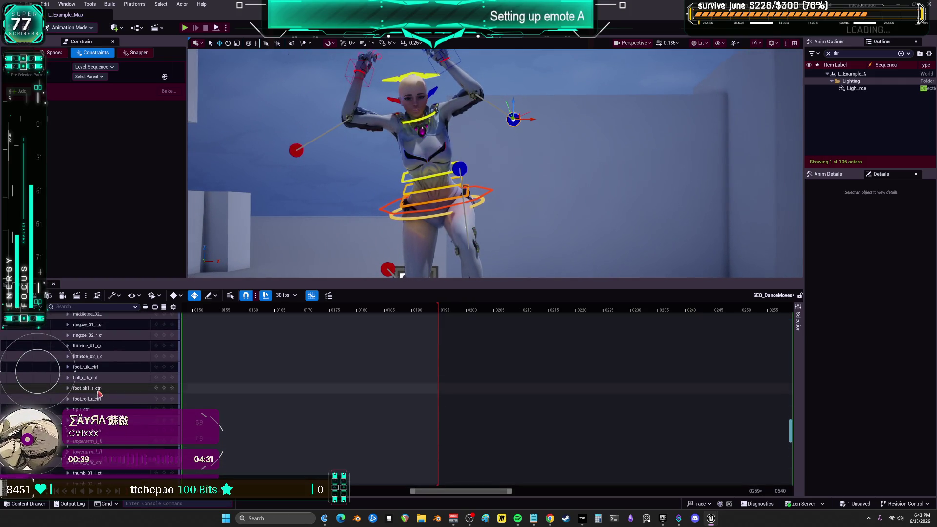
scroll(100, 395, down, 15)
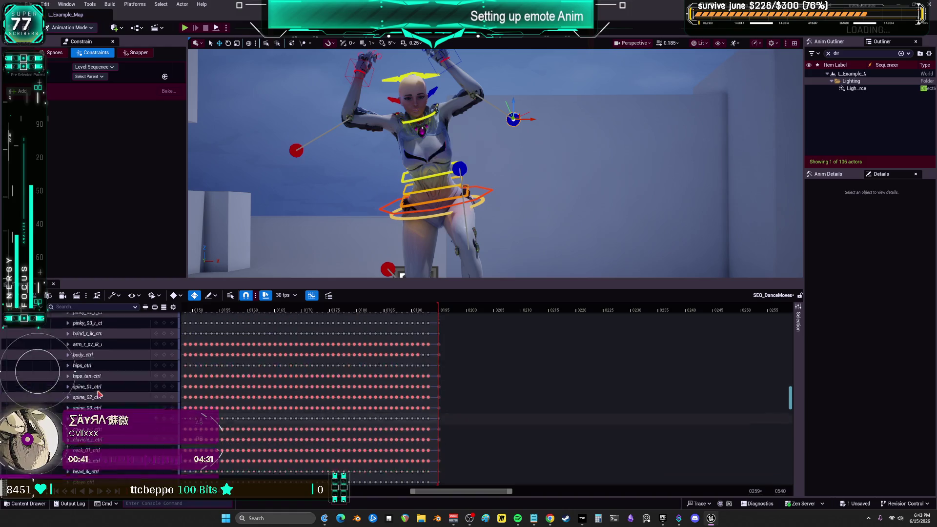
scroll(99, 395, up, 20)
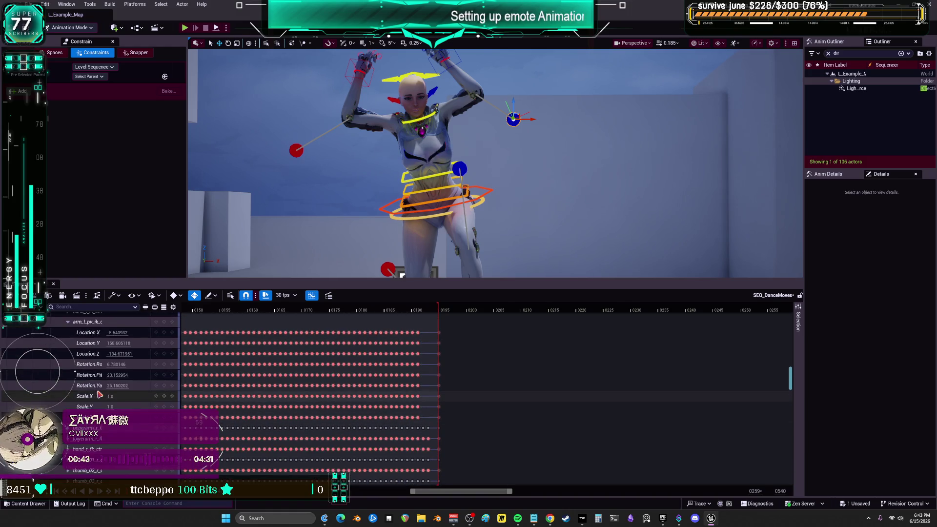
click(96, 335)
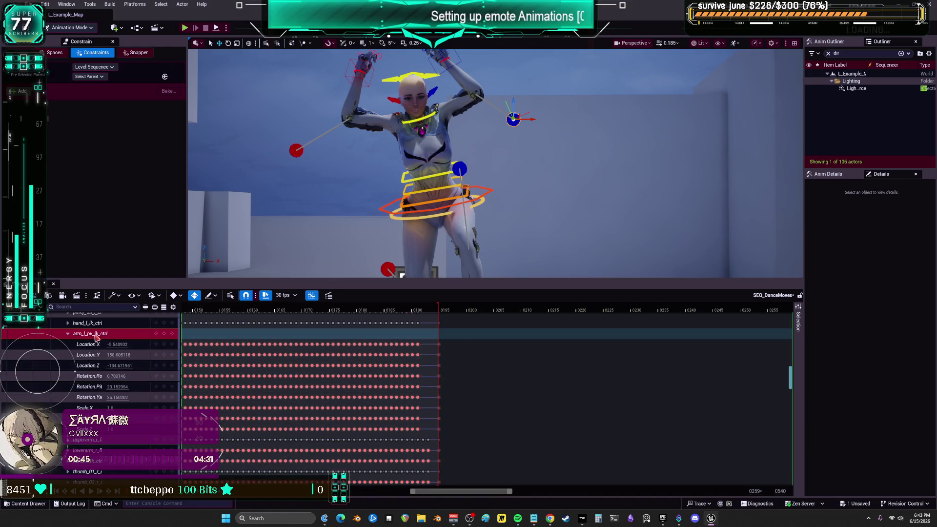
scroll(439, 430, down, 3)
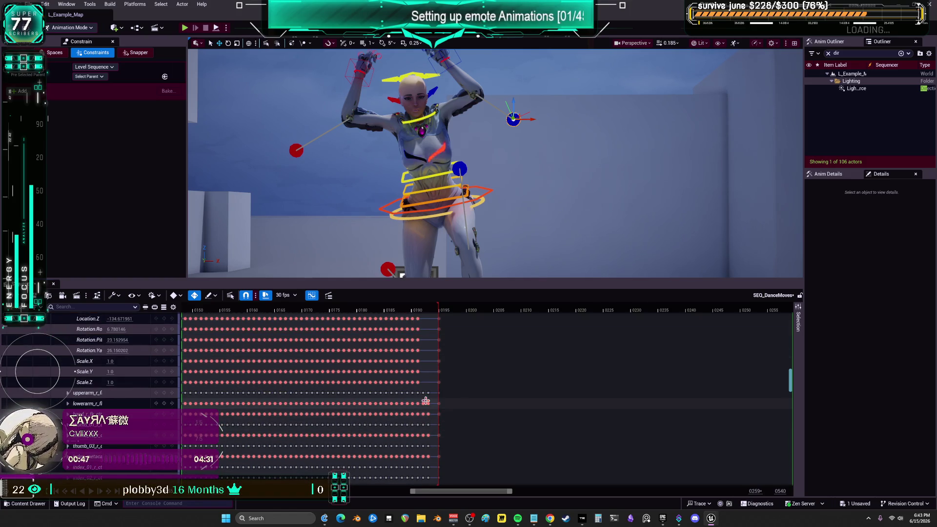
scroll(425, 401, up, 2)
scroll(427, 394, up, 1)
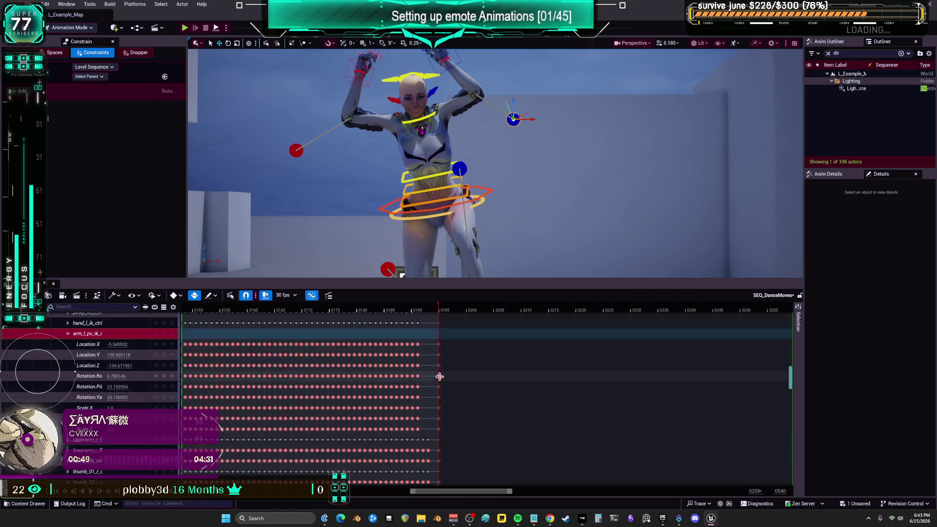
scroll(432, 381, up, 10)
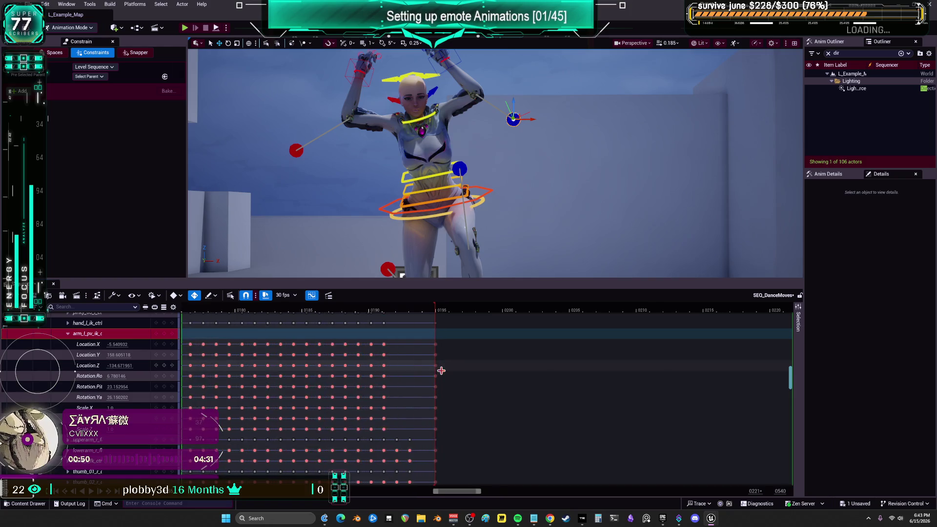
click(312, 296)
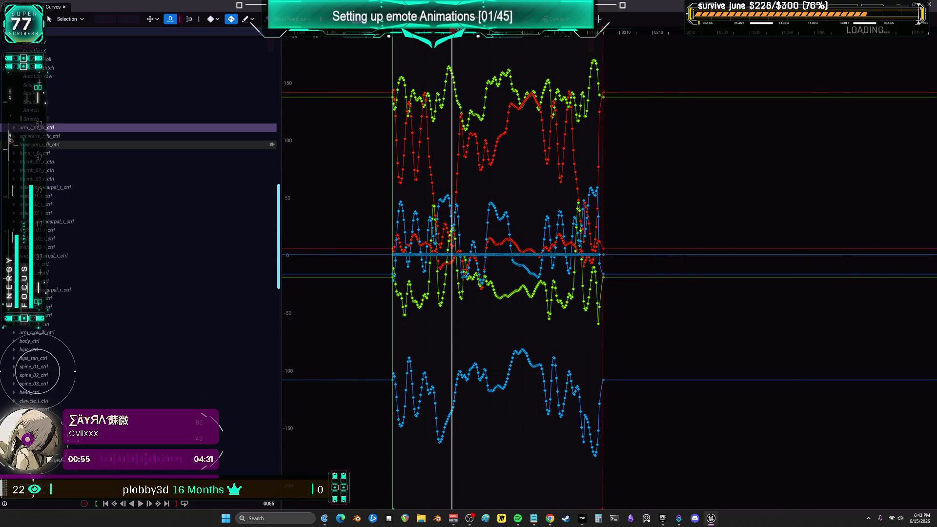
Smooth the opening keys of arm_l_pv_ik_ctrl's Location X and Location Y curves.
click(13, 127)
click(38, 137)
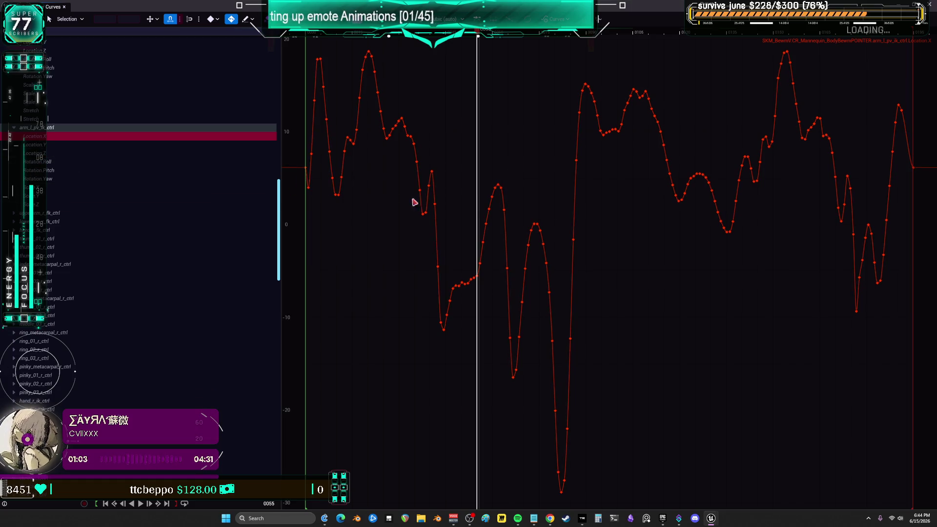
drag(308, 187, 311, 155)
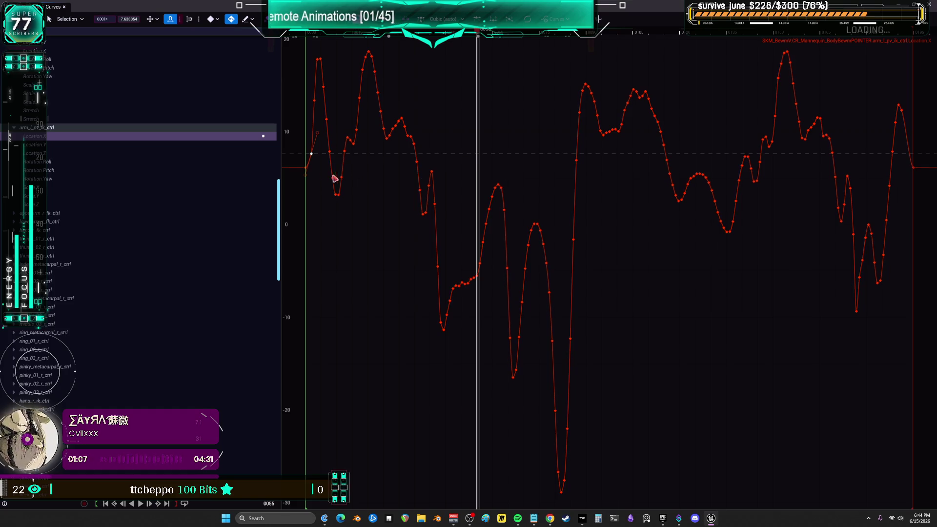
click(41, 146)
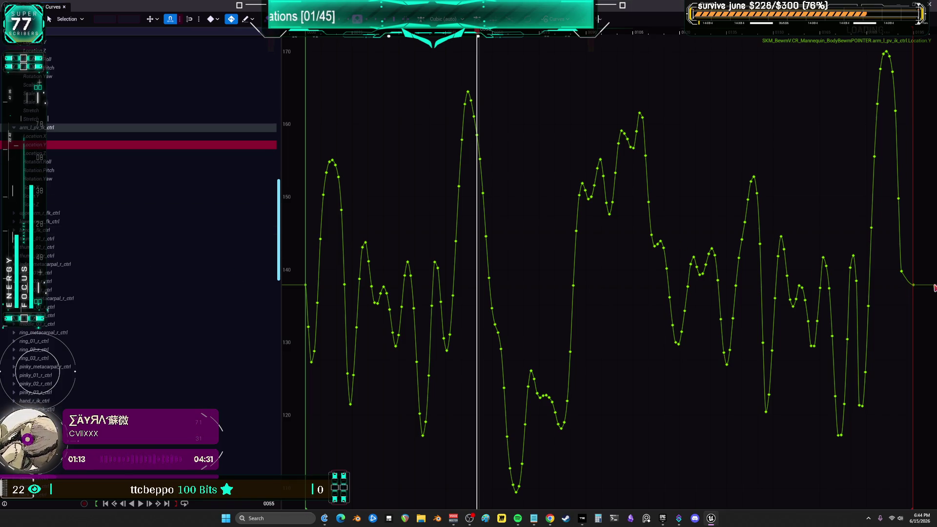
click(912, 261)
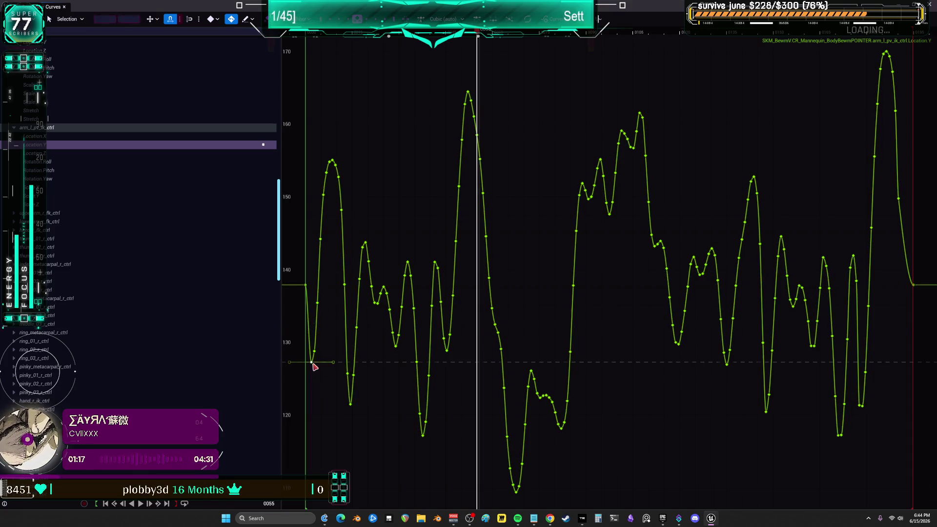
drag(312, 361, 313, 297)
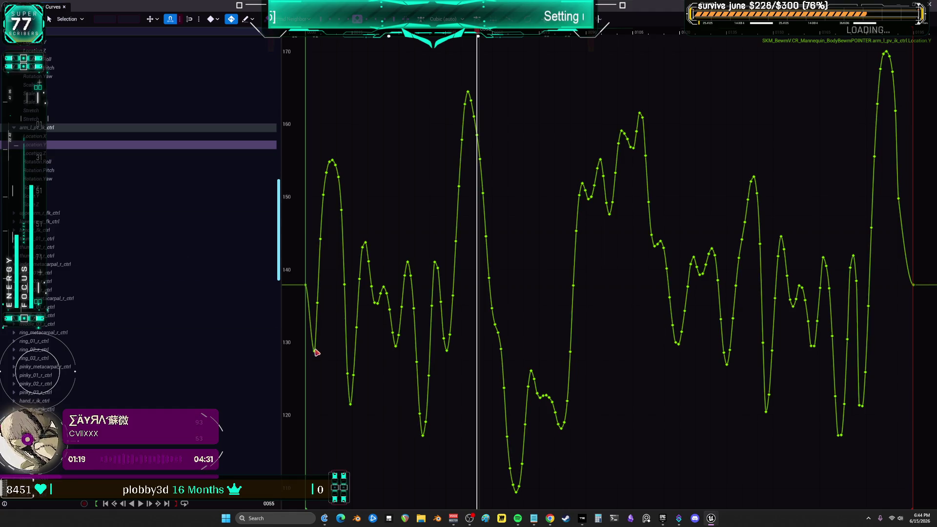
mouse_move(315, 352)
mouse_down()
mouse_move(327, 321)
mouse_move(320, 296)
mouse_up()
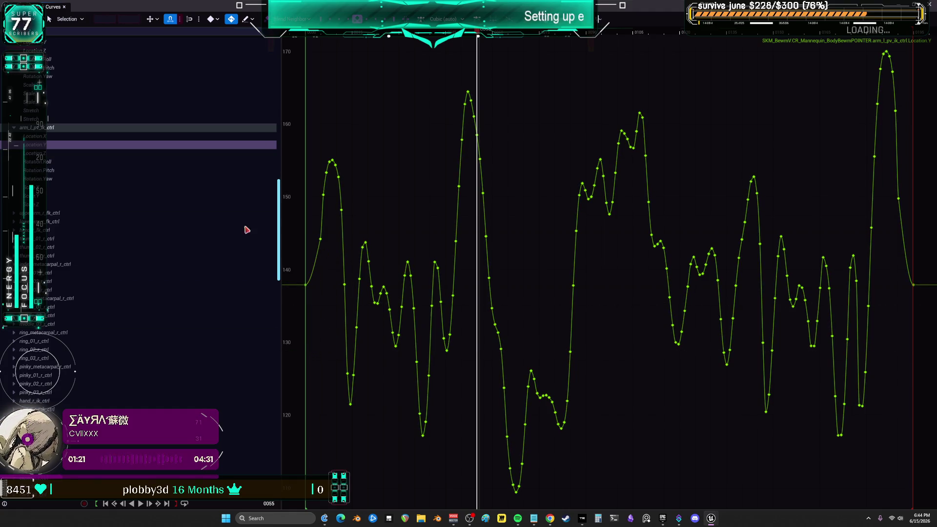
Lower the first Location Z and Rotation Roll keys, check Pitch and Yaw, then leave the Curves editor.
click(73, 155)
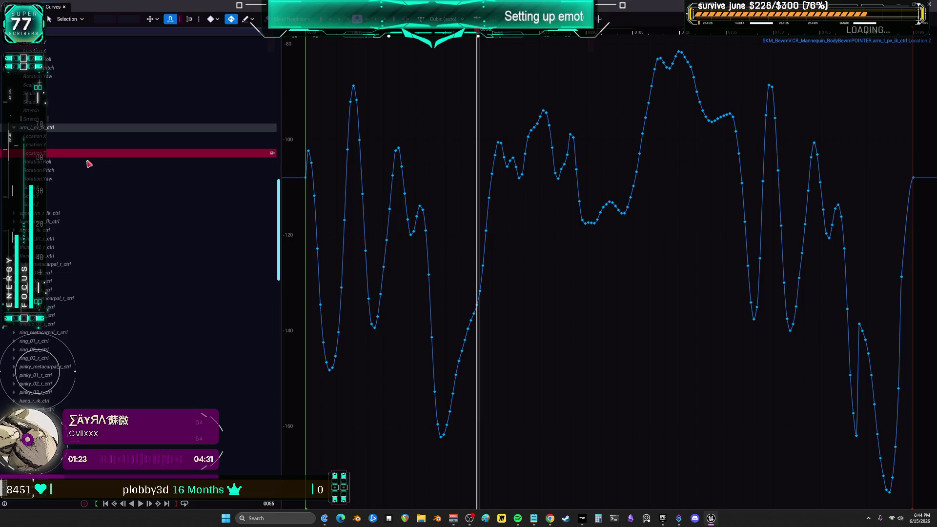
drag(309, 151, 306, 177)
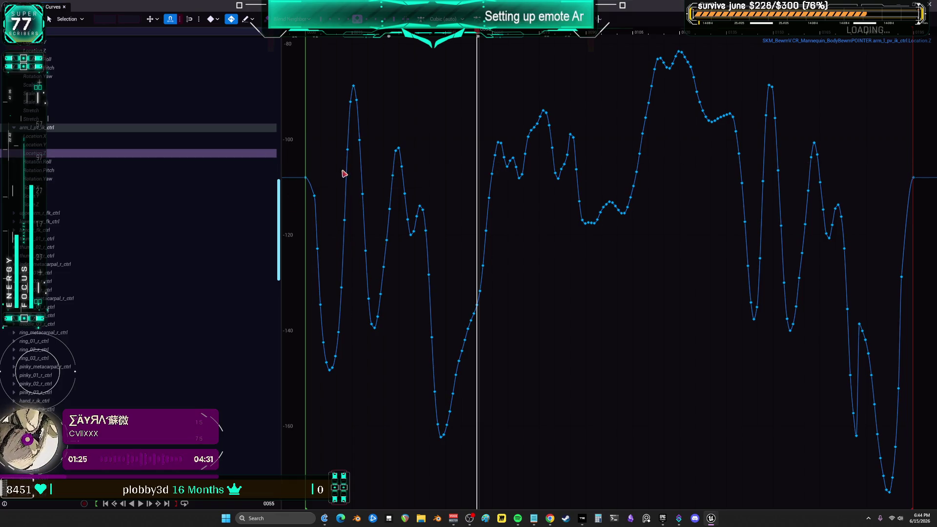
click(65, 162)
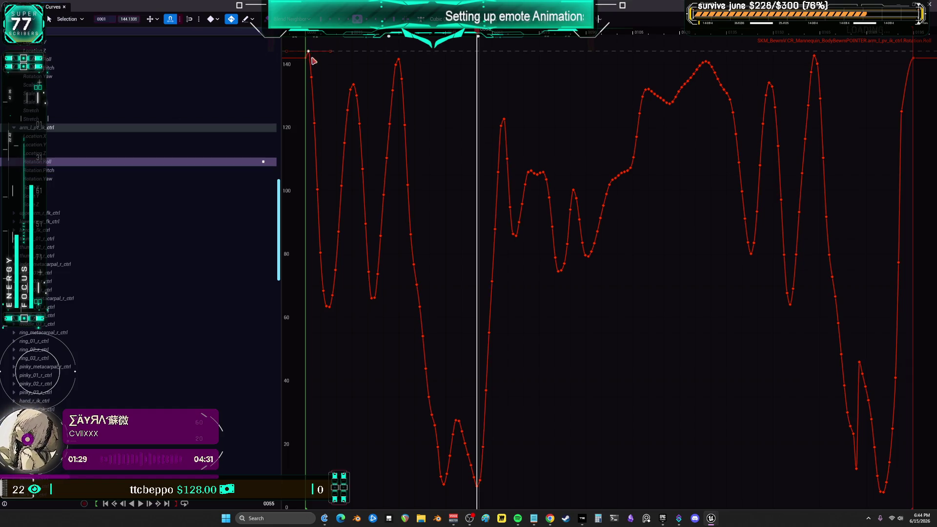
drag(308, 51, 306, 57)
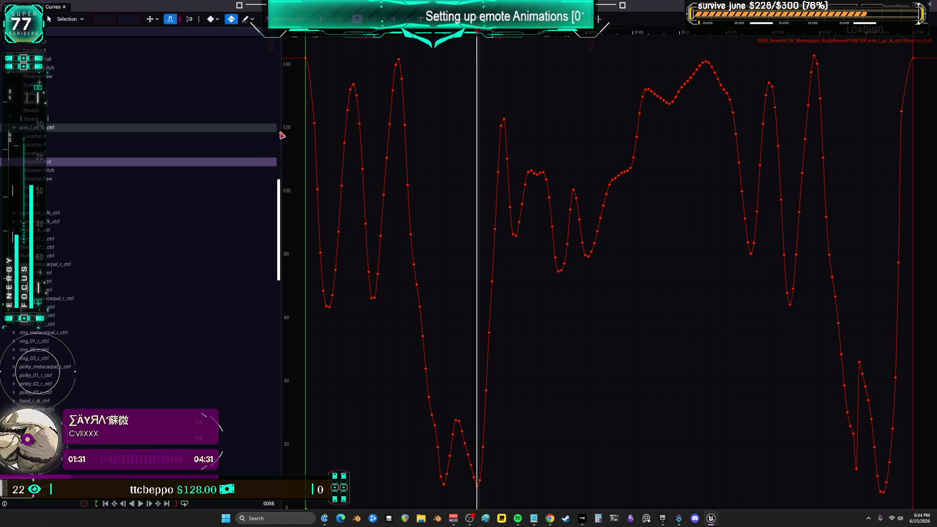
click(79, 172)
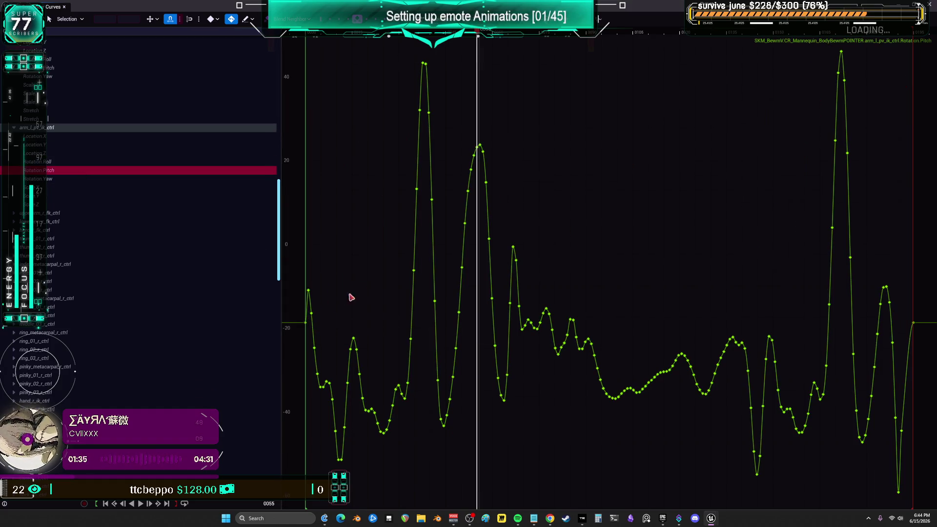
click(71, 180)
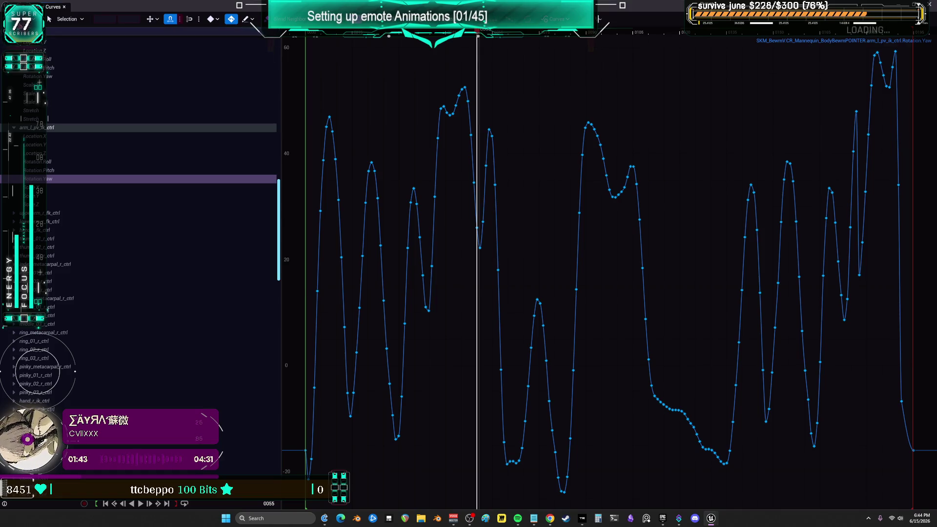
click(64, 7)
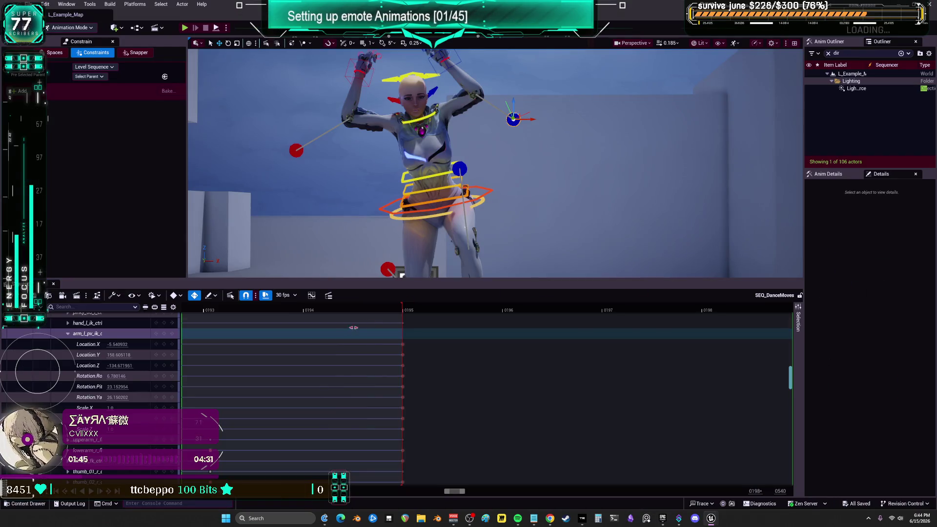
Zoom the timeline out and play SEQ_DanceMoves through its keyed range in the viewport.
scroll(326, 345, down, 6)
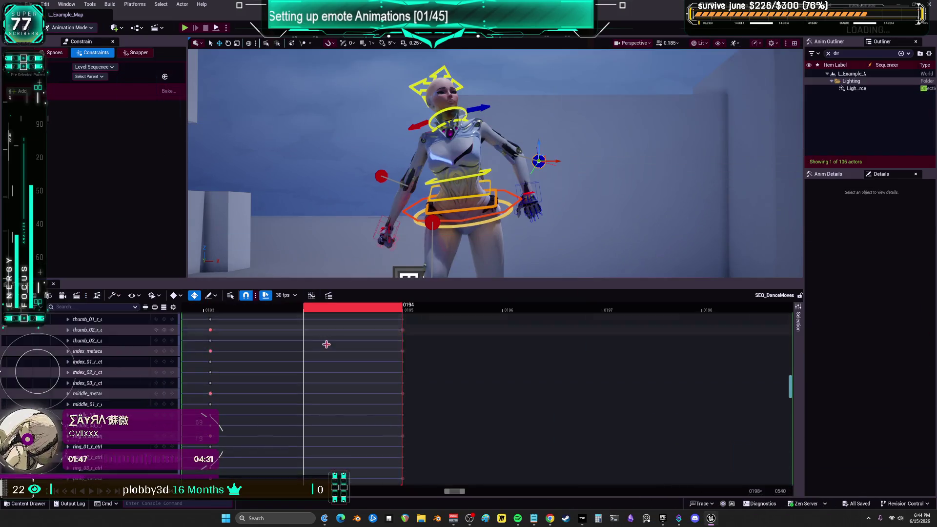
scroll(327, 345, up, 2)
scroll(332, 338, down, 5)
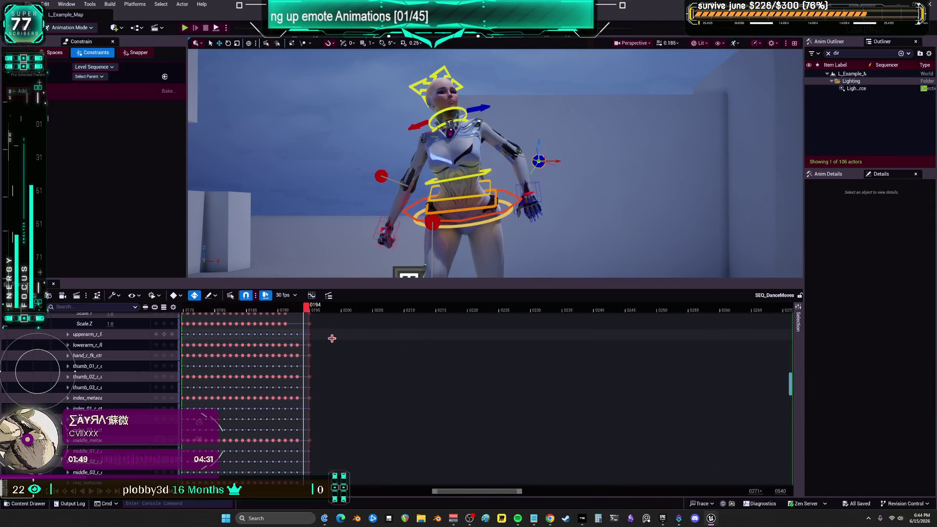
scroll(326, 367, down, 4)
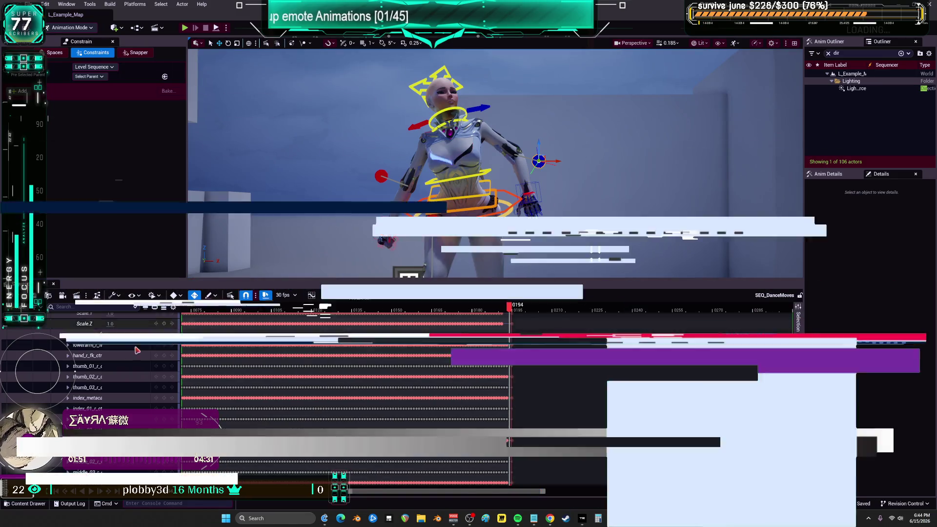
key(space)
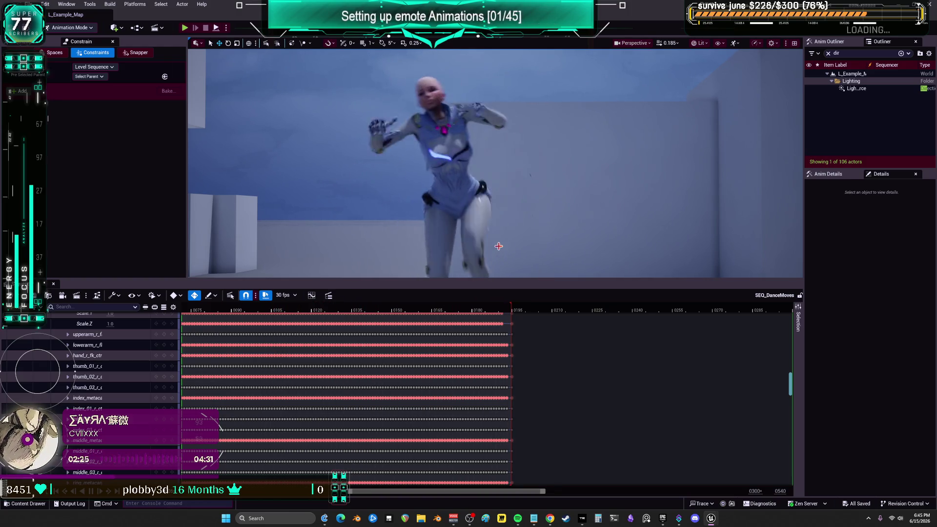
scroll(342, 342, down, 2)
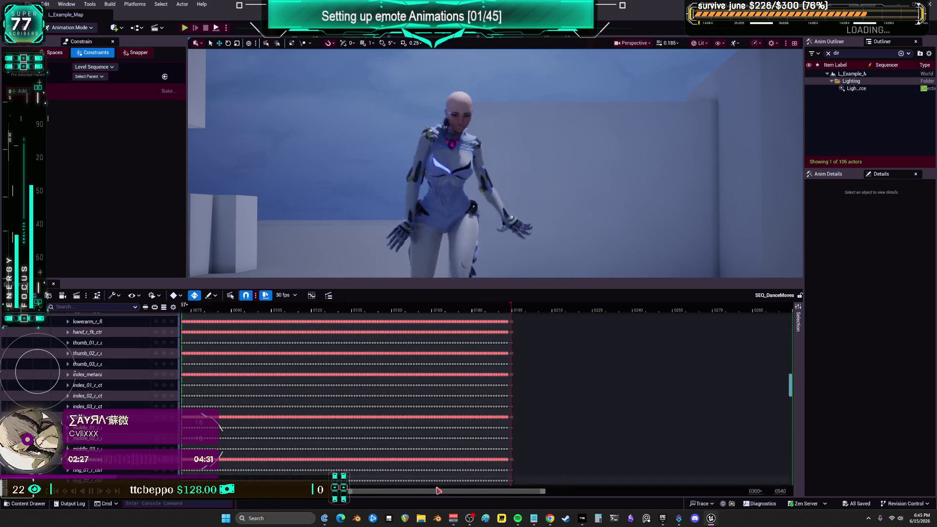
scroll(353, 499, down, 3)
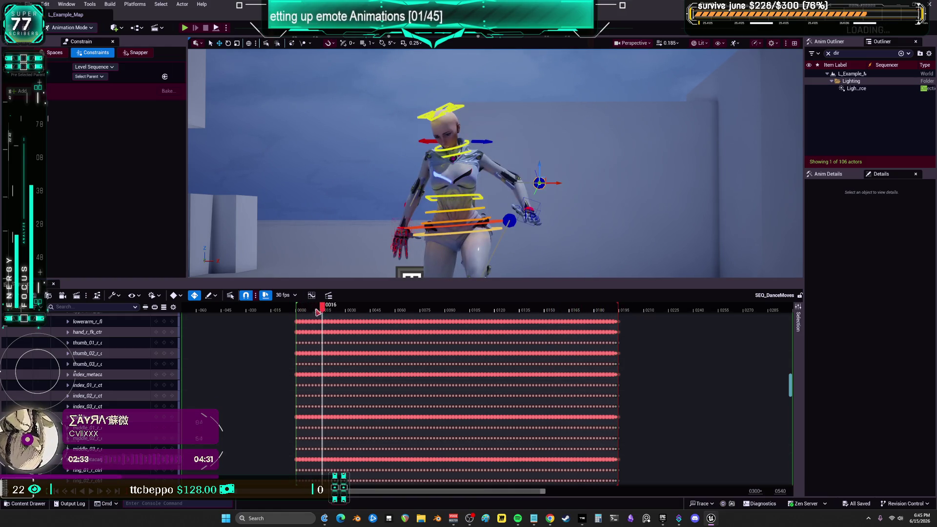
Scrub the dance to frame 0 and then around frame 57, and frame the character's head up close.
mouse_move(318, 310)
mouse_down()
mouse_move(297, 315)
mouse_move(617, 316)
mouse_up()
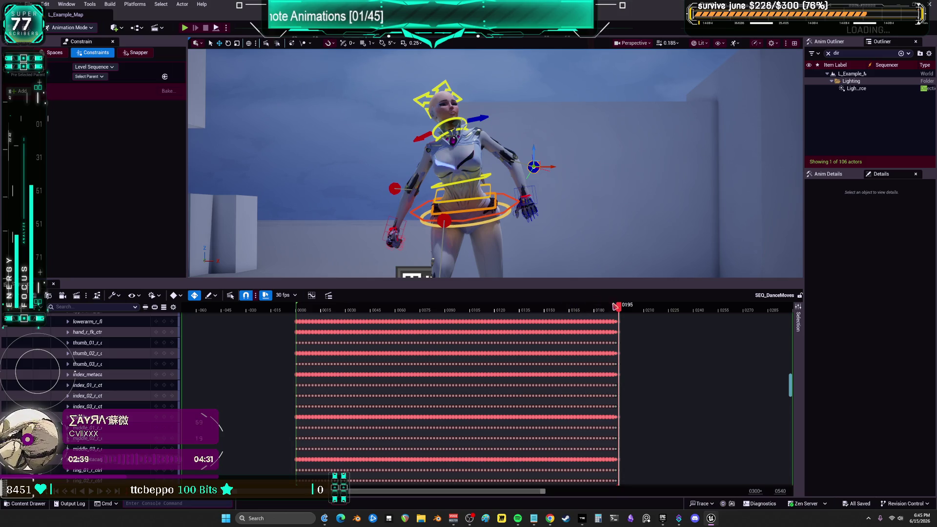
drag(623, 315, 296, 317)
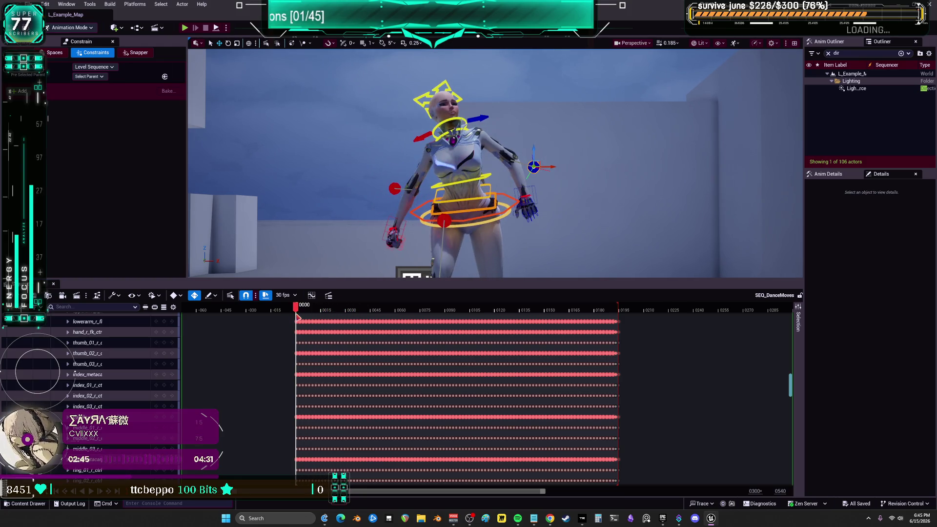
mouse_move(567, 156)
mouse_down()
mouse_move(493, 161)
mouse_move(546, 146)
mouse_move(562, 168)
mouse_move(492, 212)
mouse_up()
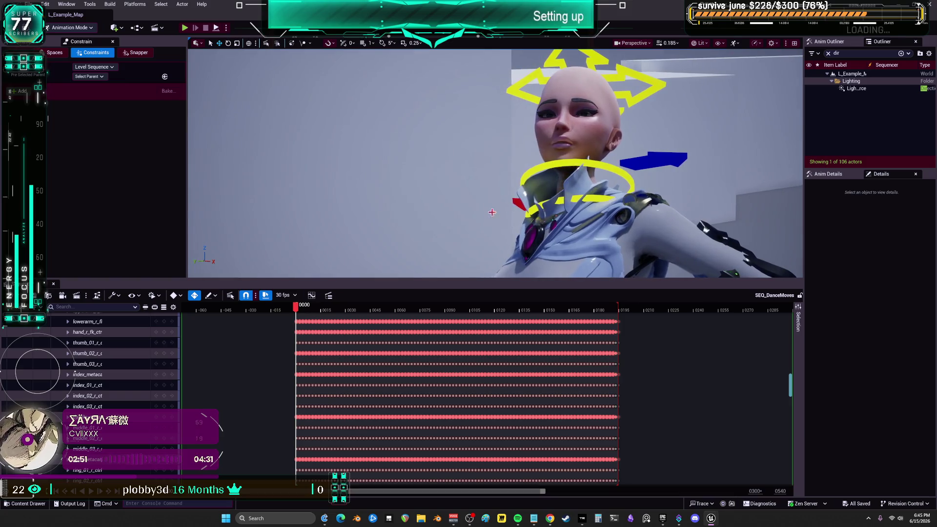
Select neck_01_ctrl and delete all of its Location keys.
click(530, 210)
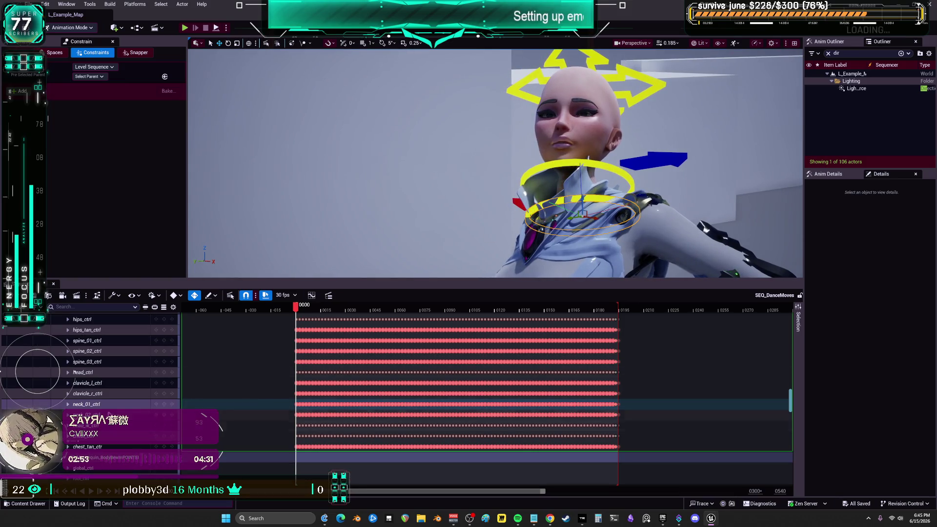
click(68, 404)
scroll(108, 401, down, 2)
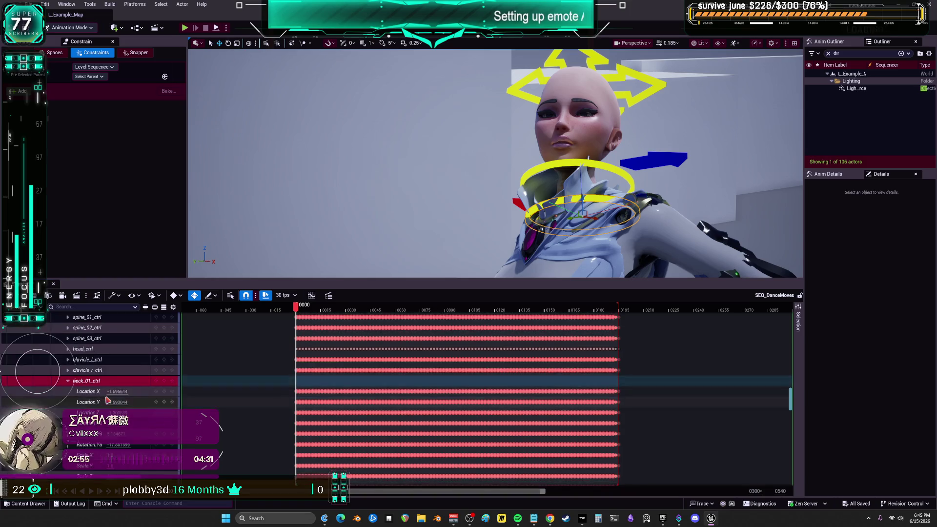
scroll(108, 401, down, 2)
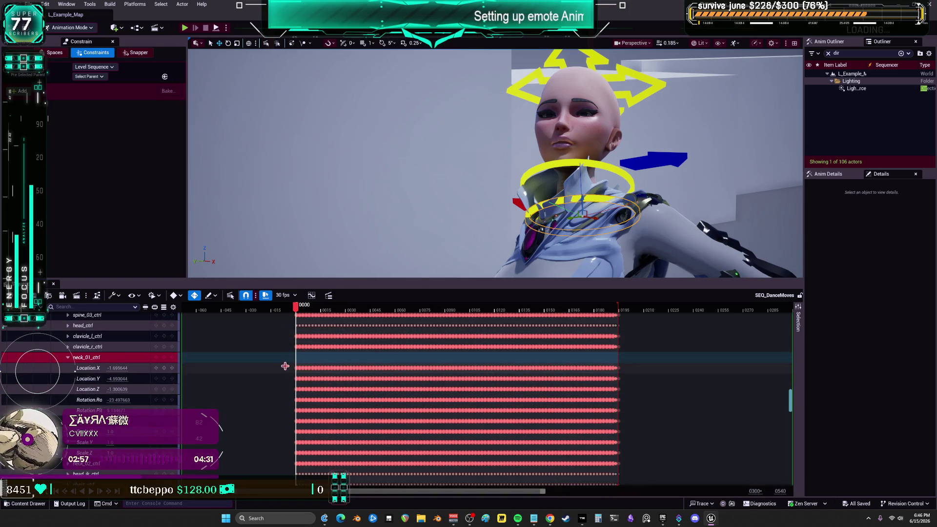
drag(285, 366, 395, 379)
mouse_move(490, 387)
mouse_down()
mouse_move(628, 381)
mouse_move(660, 389)
mouse_up()
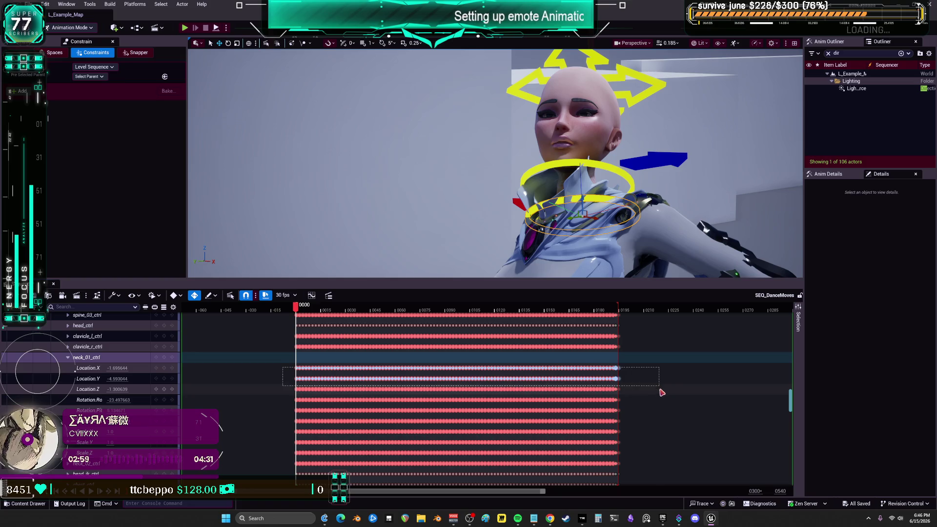
key(Delete)
Set neck_01_ctrl's Location X, Y and Z to 0.0.
click(146, 368)
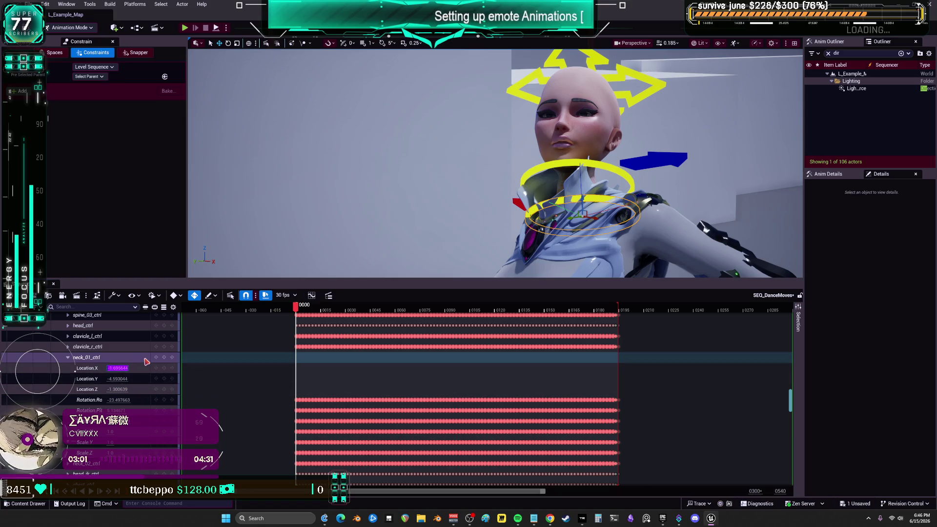
text(0)
key(Tab)
text(0)
key(Tab)
text(0)
key(Return)
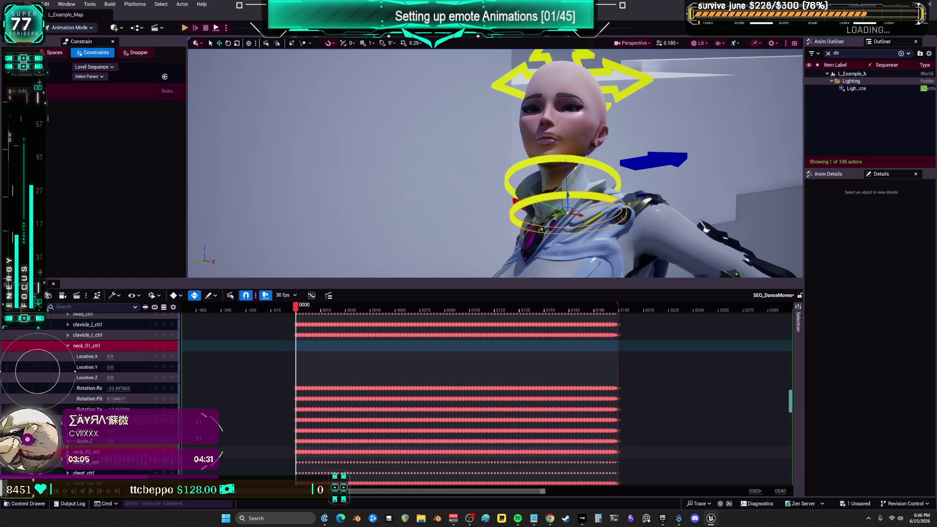
Delete neck_02_ctrl's Location keys and select the head control.
scroll(96, 361, down, 3)
scroll(74, 374, down, 1)
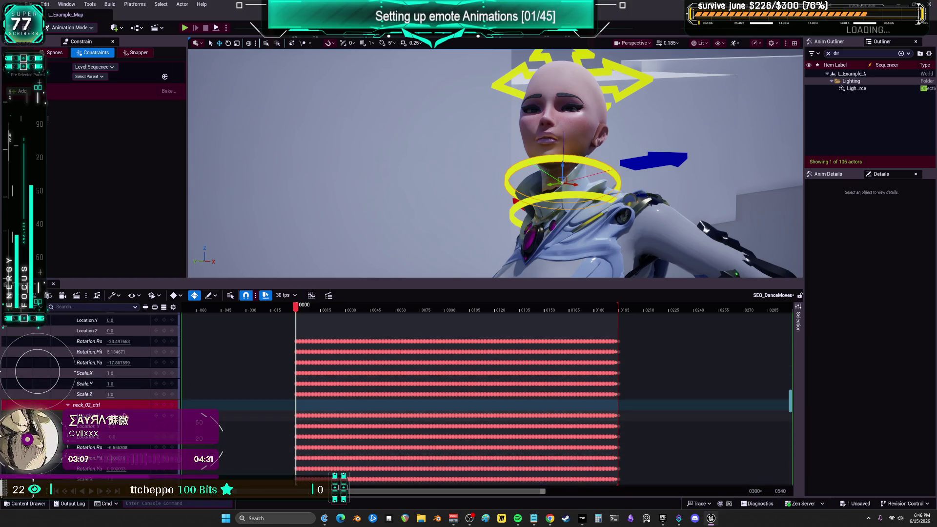
mouse_move(290, 416)
mouse_down()
mouse_move(345, 431)
mouse_move(574, 448)
mouse_move(648, 438)
mouse_up()
key(Delete)
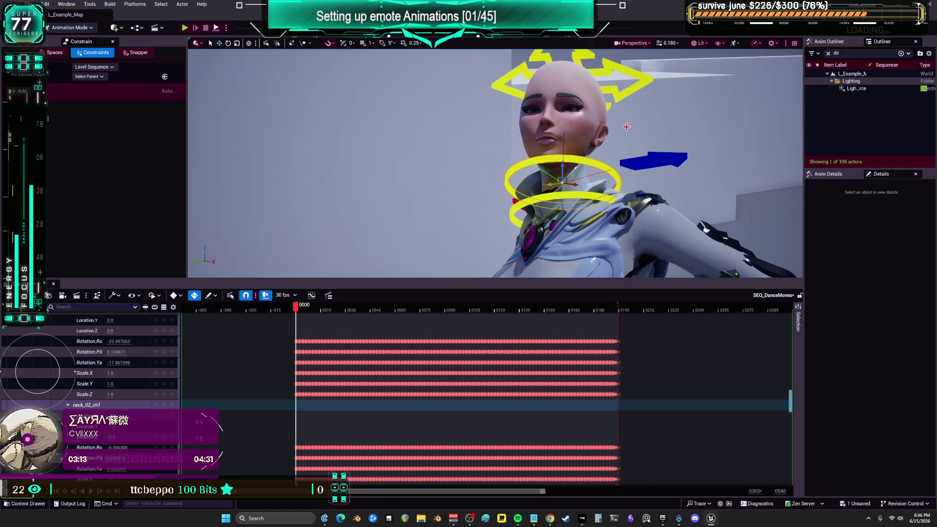
click(570, 73)
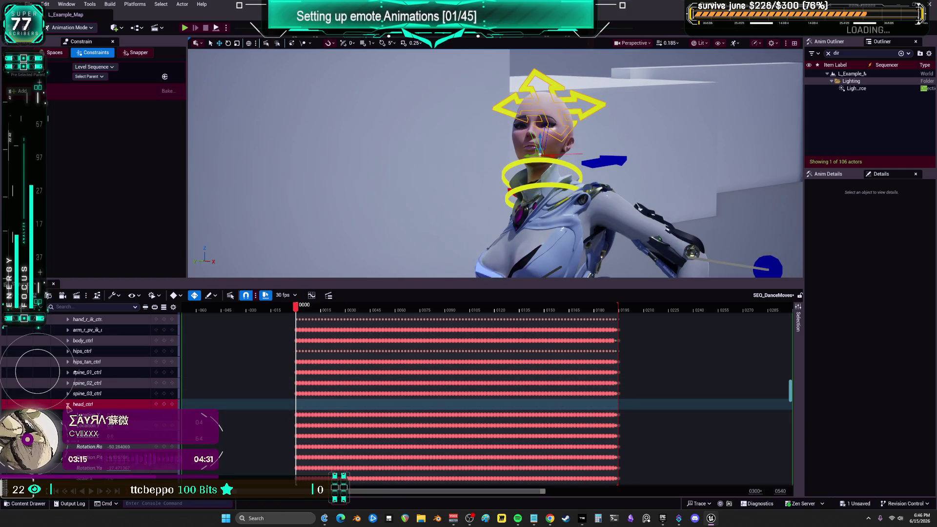
Delete head_ctrl's Location keys, pull back to a full view of the character, and play the dance.
mouse_move(285, 411)
mouse_down()
mouse_move(661, 444)
mouse_move(671, 436)
mouse_up()
key(Delete)
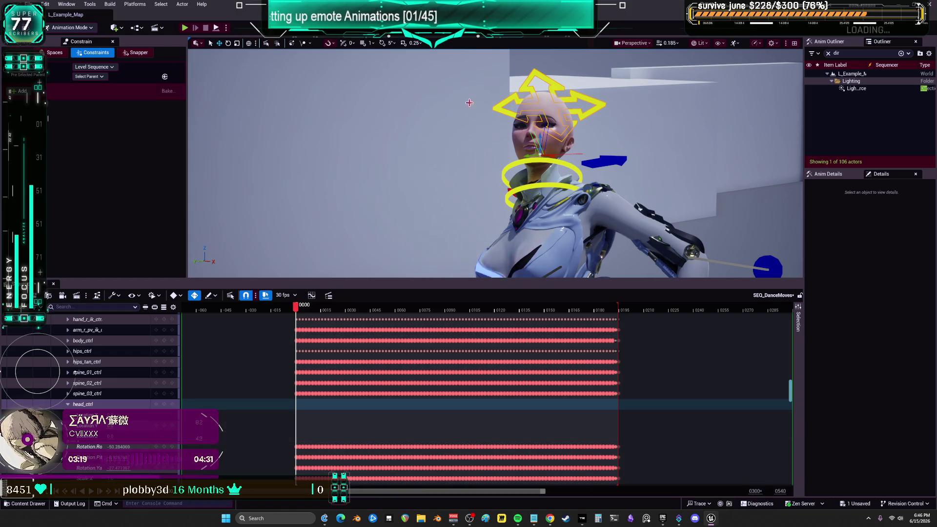
mouse_move(495, 163)
mouse_down()
mouse_move(527, 161)
mouse_move(469, 168)
mouse_move(508, 163)
mouse_move(498, 165)
mouse_up()
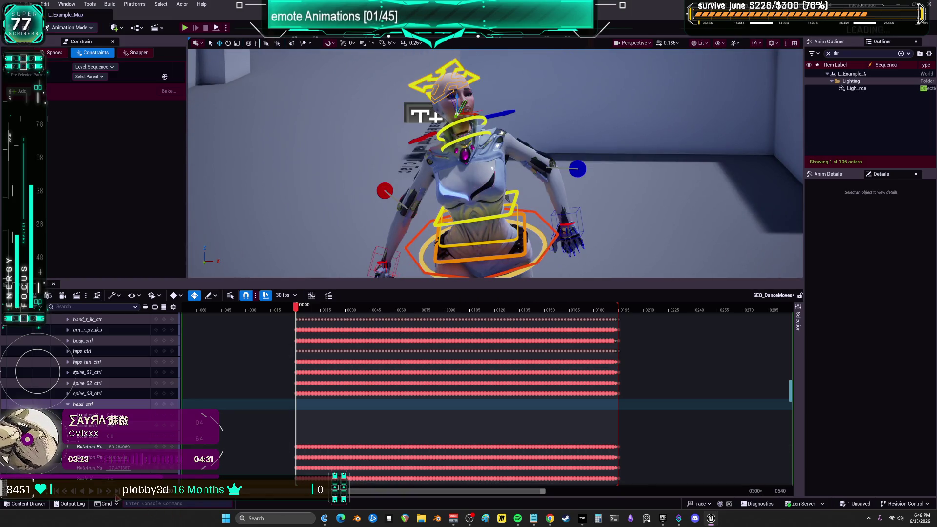
click(100, 490)
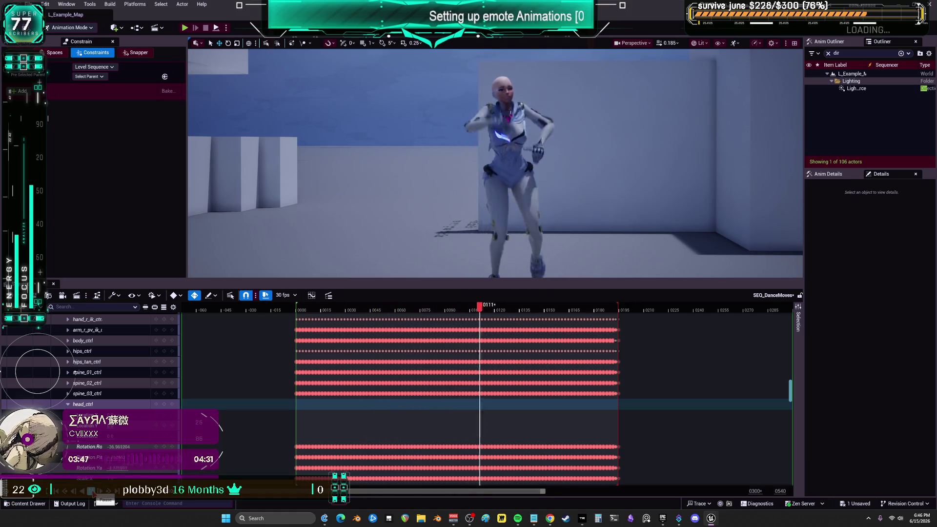
Stop playback, delete spine_02_ctrl's Location X, Y and Z keys, and check the pose at frame 0152.
click(91, 490)
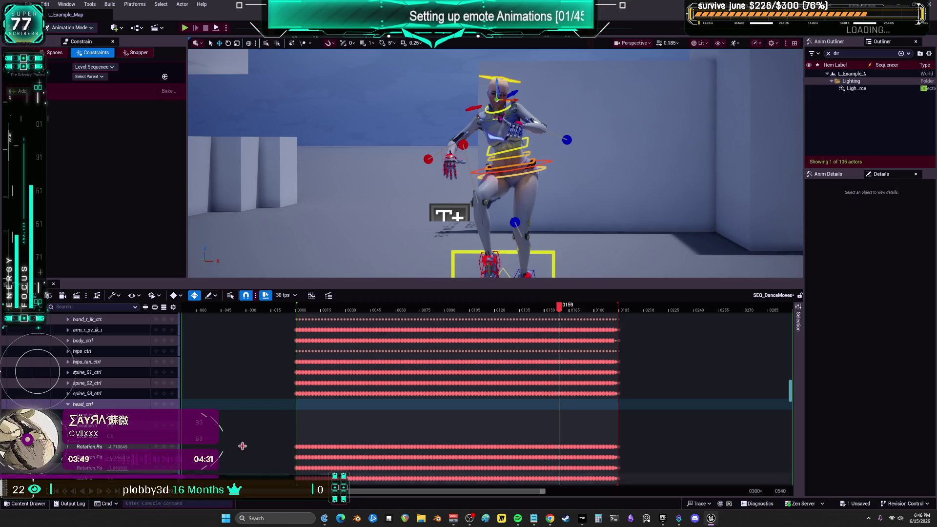
click(521, 155)
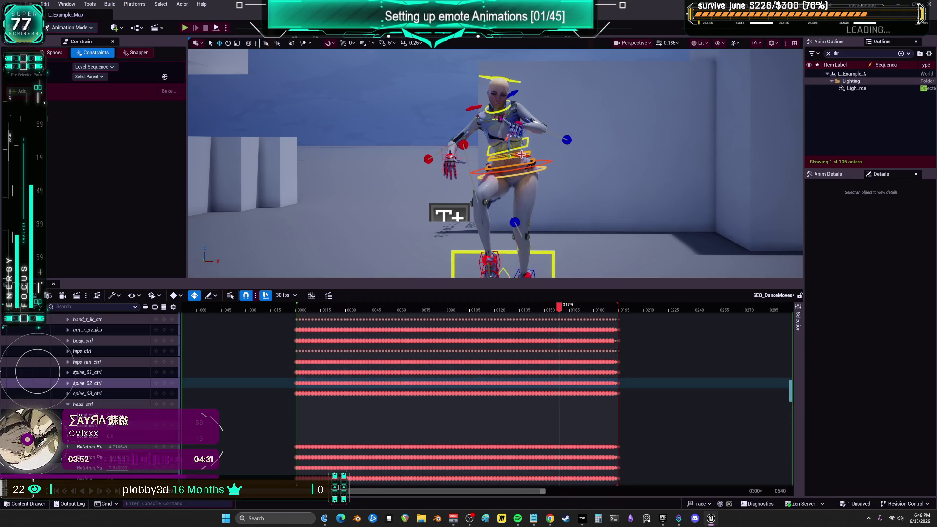
click(67, 383)
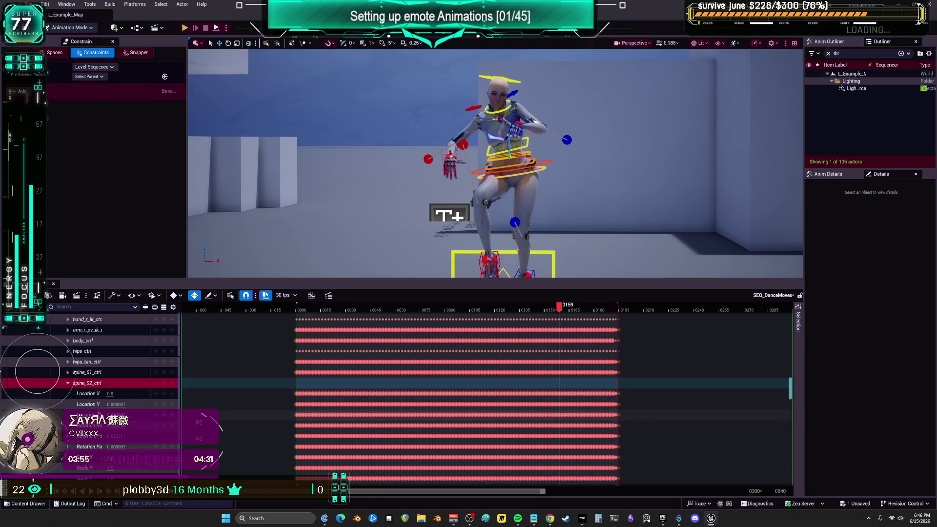
click(67, 372)
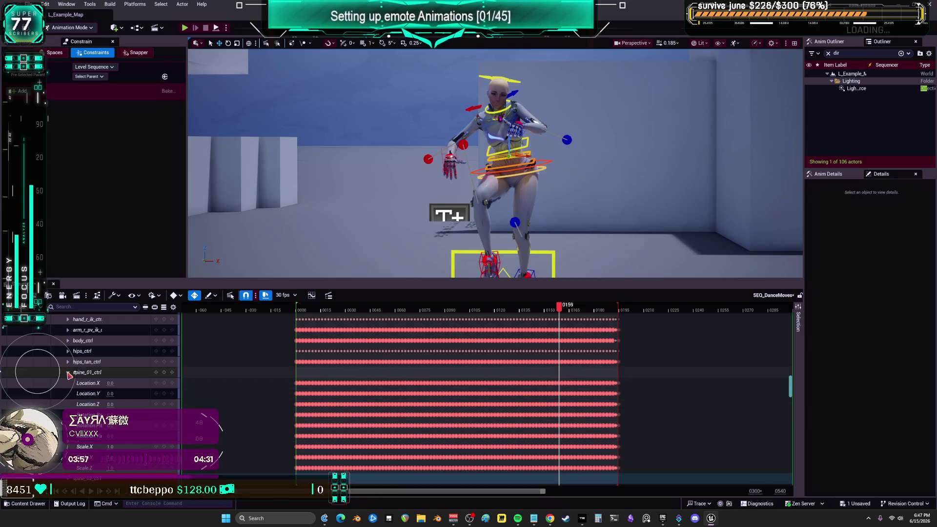
scroll(547, 318, down, 5)
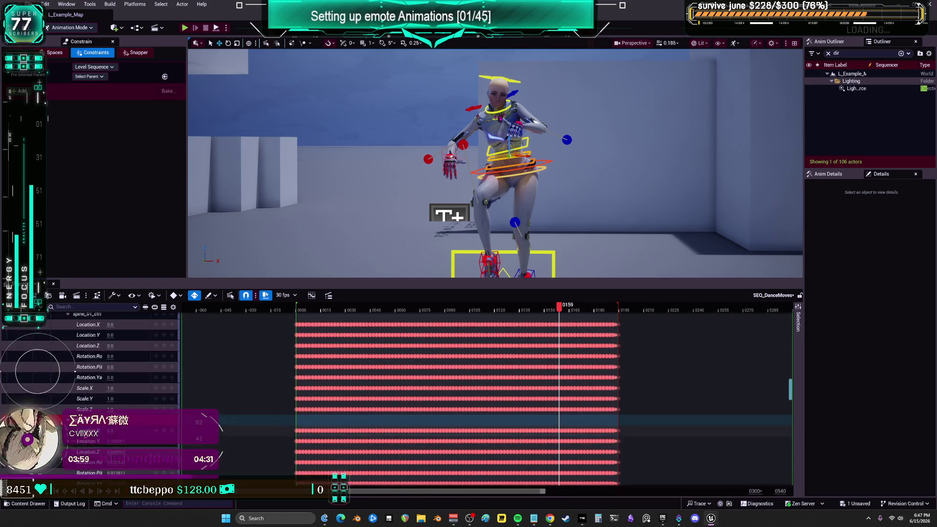
mouse_move(559, 308)
mouse_down()
mouse_move(544, 310)
mouse_move(568, 312)
mouse_up()
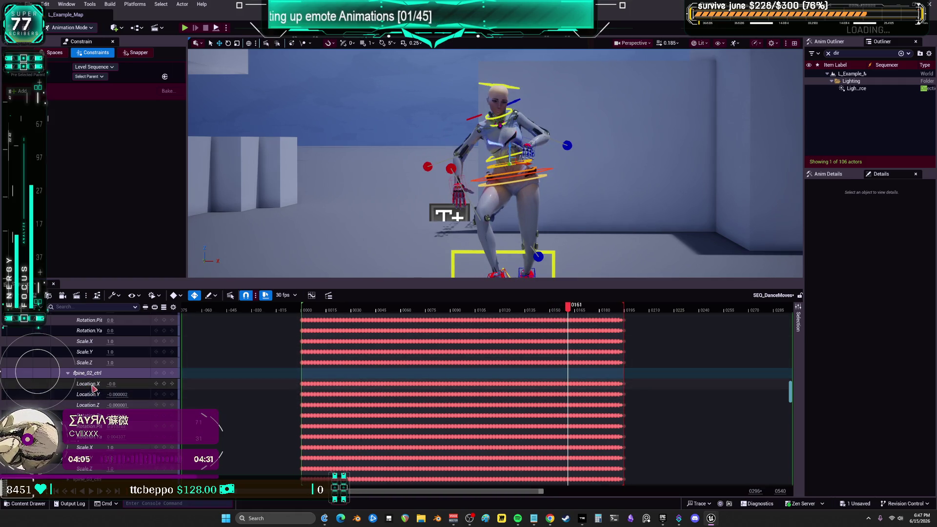
drag(296, 386, 645, 406)
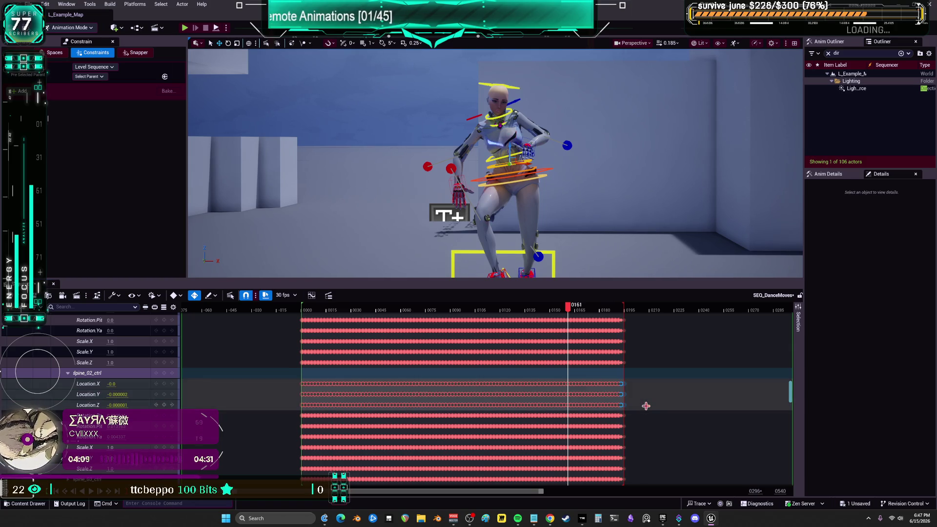
key(Delete)
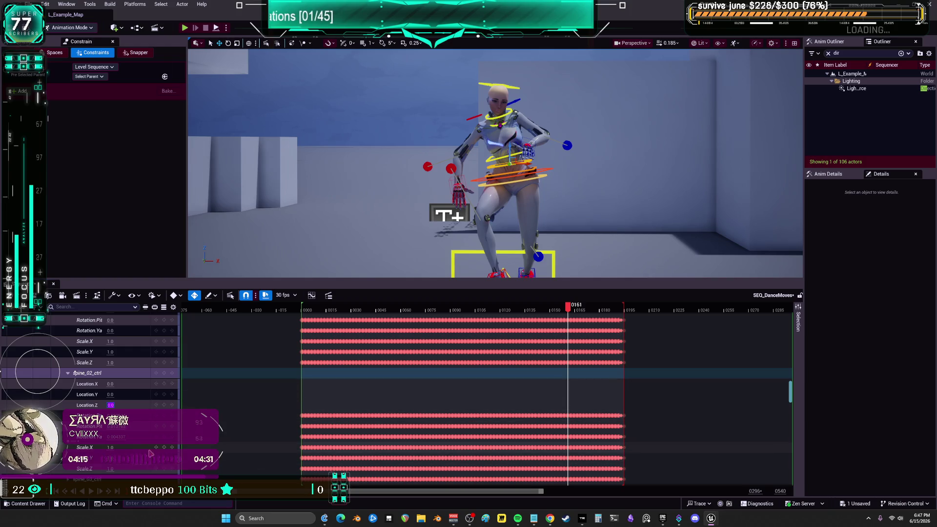
mouse_move(568, 307)
mouse_down()
mouse_move(547, 313)
mouse_move(557, 316)
mouse_move(544, 330)
mouse_move(555, 333)
mouse_up()
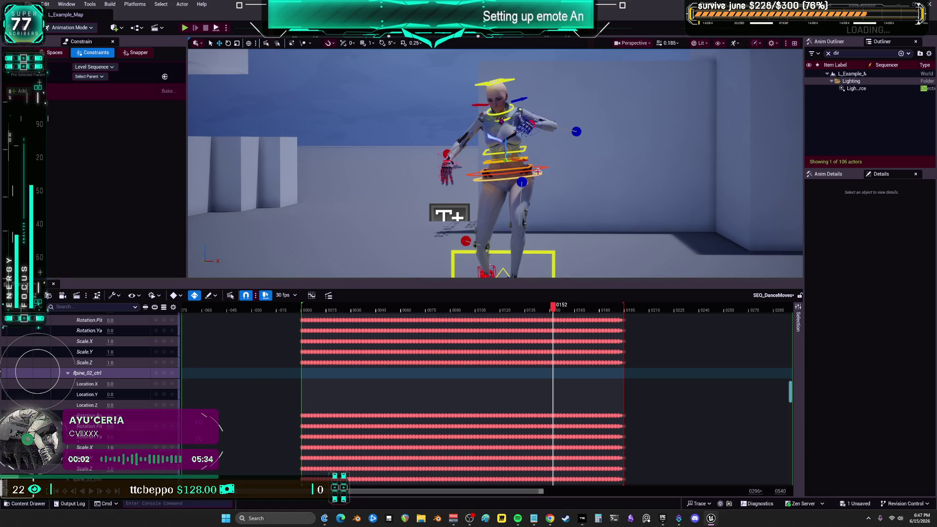
Expand spine_03_ctrl and delete all of its Location keys.
scroll(73, 373, down, 3)
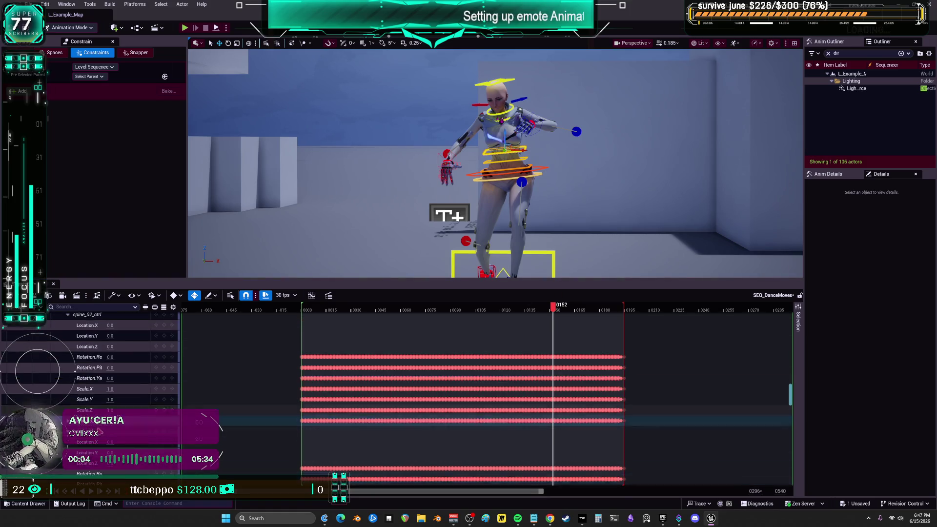
double_click(85, 385)
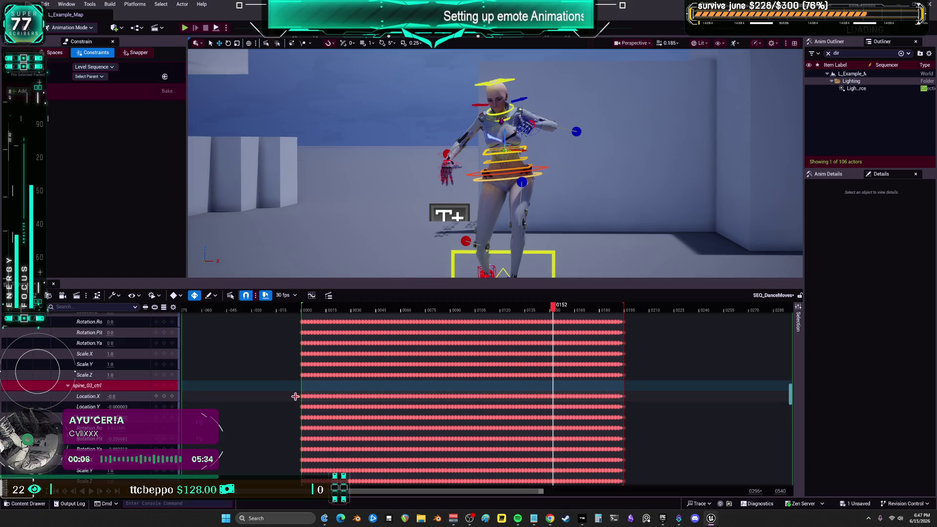
mouse_move(296, 396)
mouse_down()
mouse_move(650, 425)
mouse_move(673, 413)
mouse_up()
key(Delete)
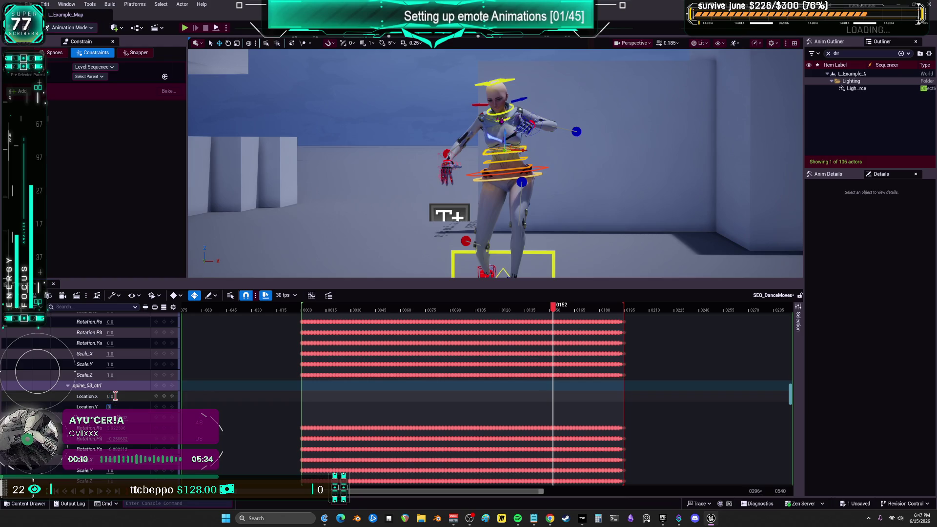
Select spine_03_ctrl's Rotation.Roll channel and show it in the Curve Editor at frame 0146.
click(95, 428)
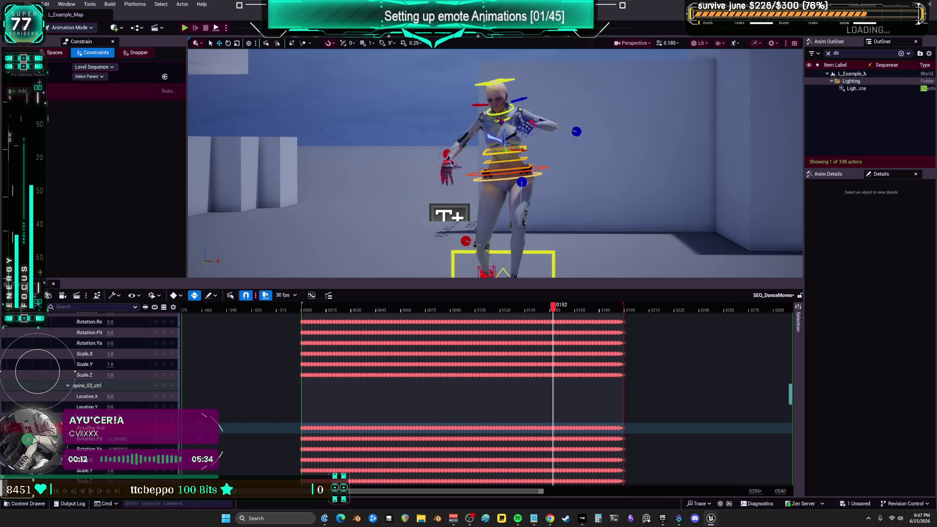
mouse_move(554, 306)
mouse_down()
mouse_move(544, 307)
mouse_move(558, 306)
mouse_up()
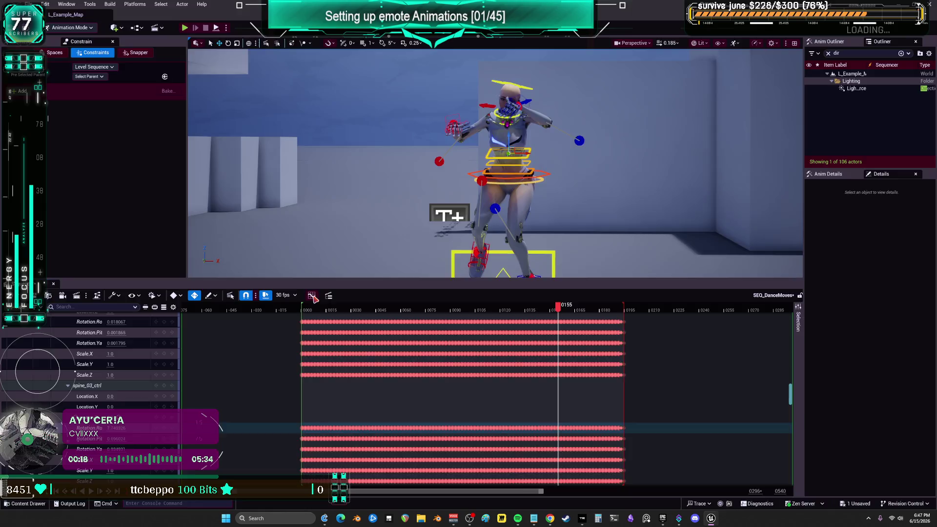
click(312, 297)
scroll(822, 91, down, 2)
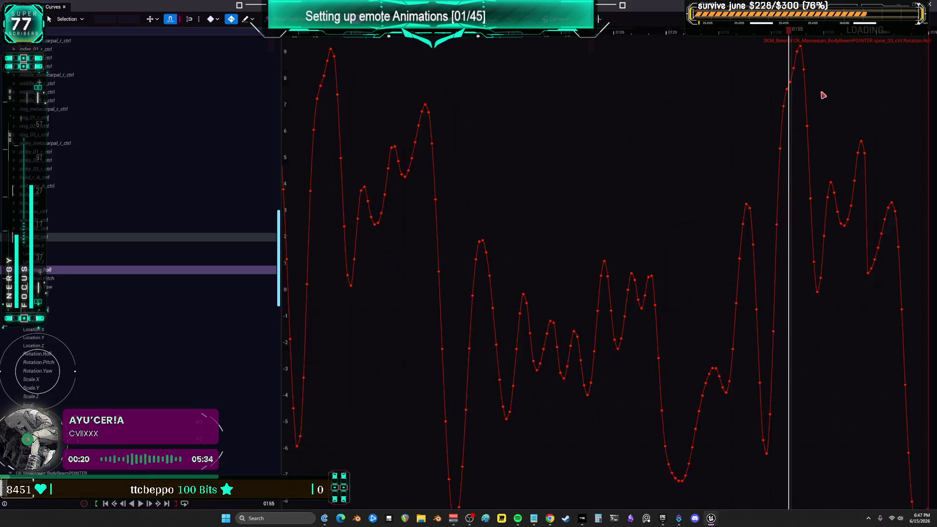
Lower spine_03_ctrl's Roll spike keys near frames 156–158, then return to Sequencer at frame 0149.
click(798, 54)
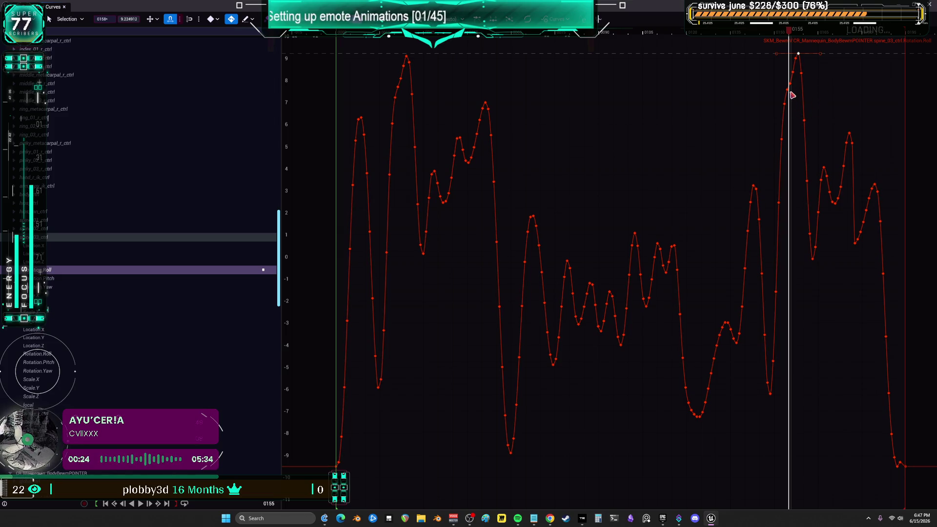
click(794, 73)
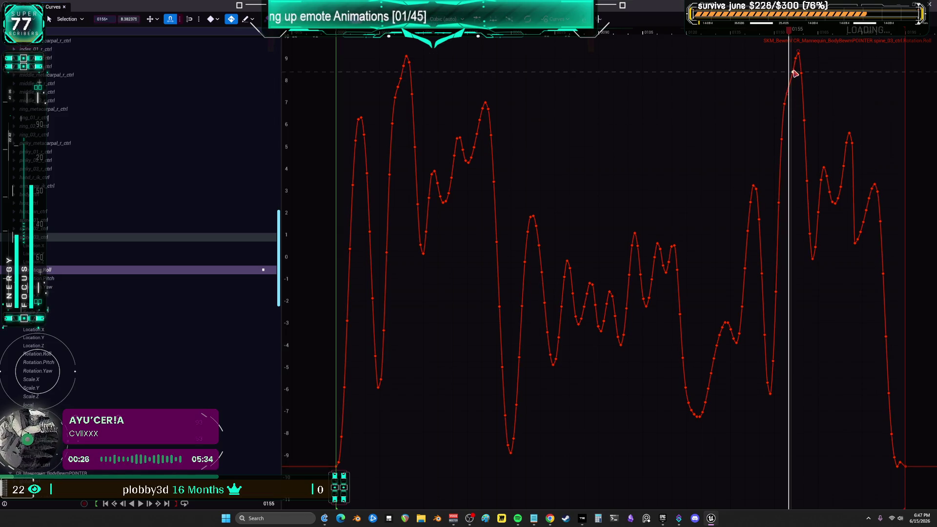
click(805, 66)
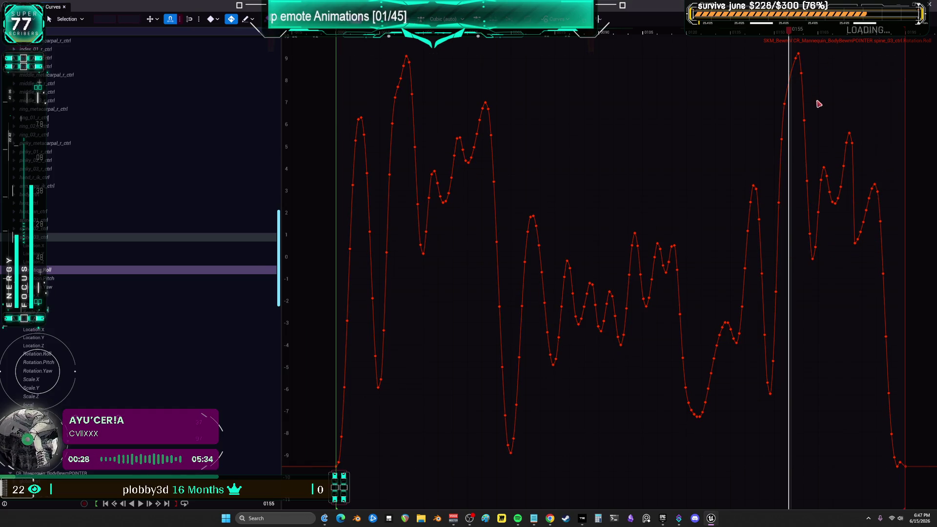
drag(791, 51, 790, 50)
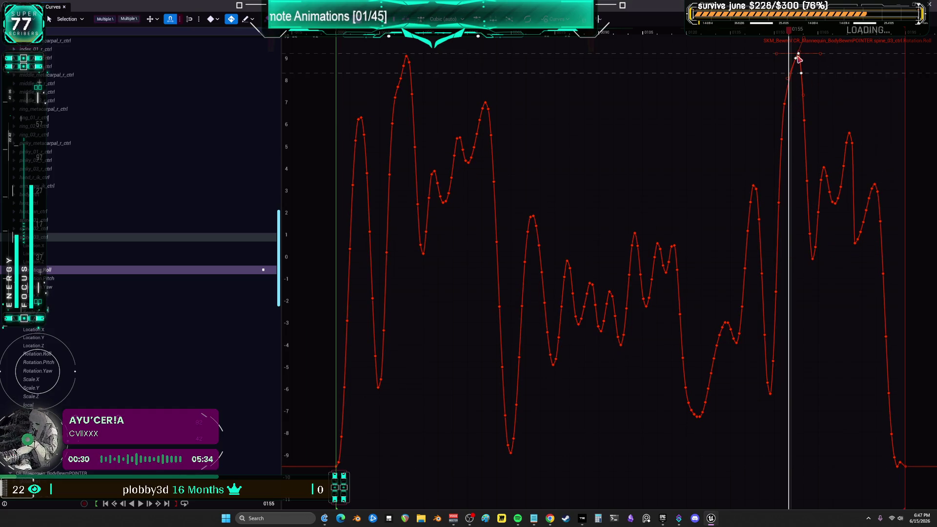
mouse_move(802, 77)
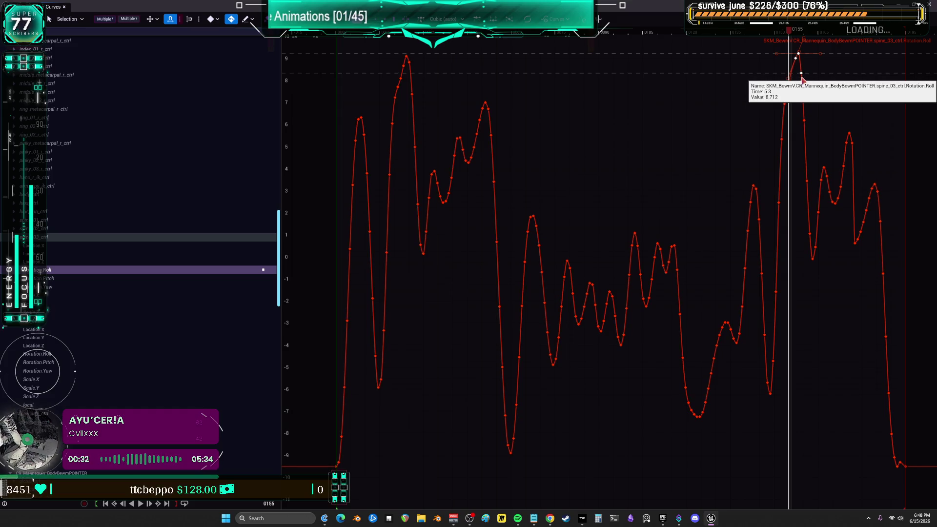
drag(802, 76, 807, 86)
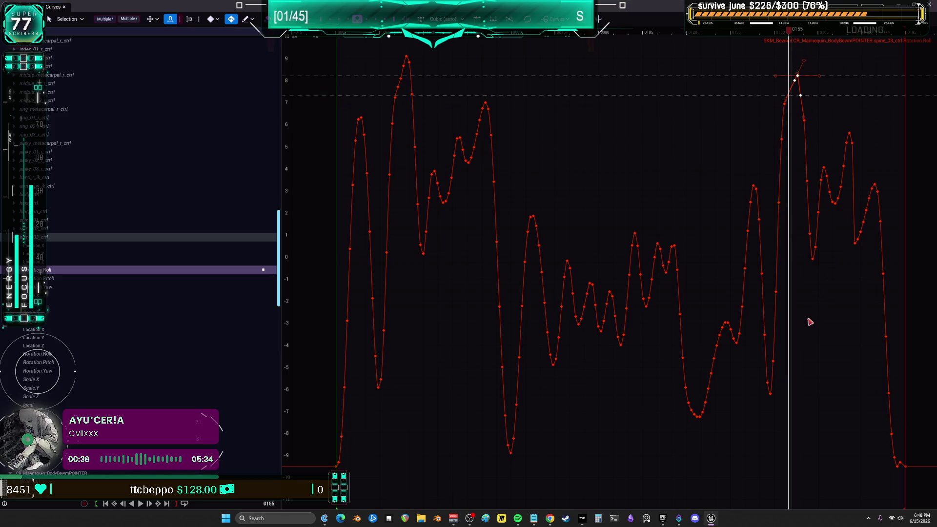
click(785, 104)
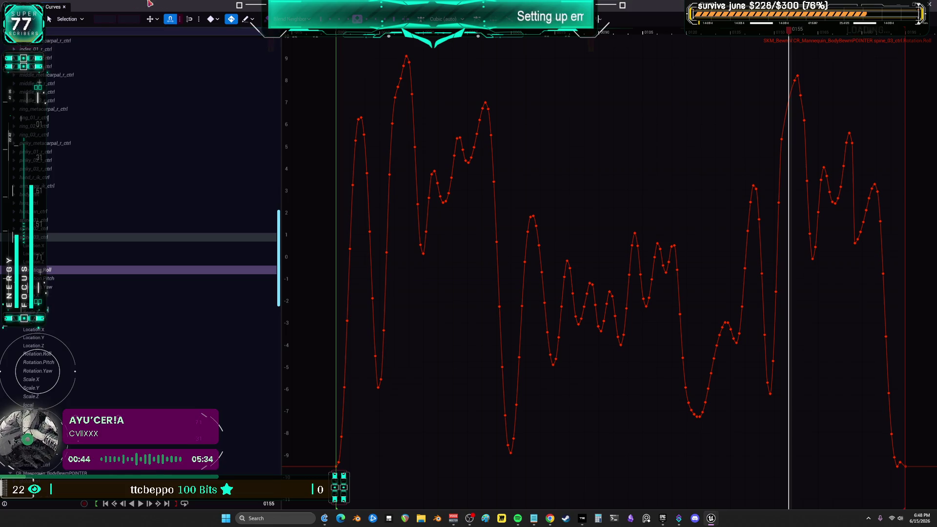
click(64, 7)
mouse_move(559, 310)
mouse_down()
mouse_move(531, 311)
mouse_move(558, 316)
mouse_move(538, 321)
mouse_move(559, 324)
mouse_move(543, 332)
mouse_move(605, 332)
mouse_move(464, 337)
mouse_up()
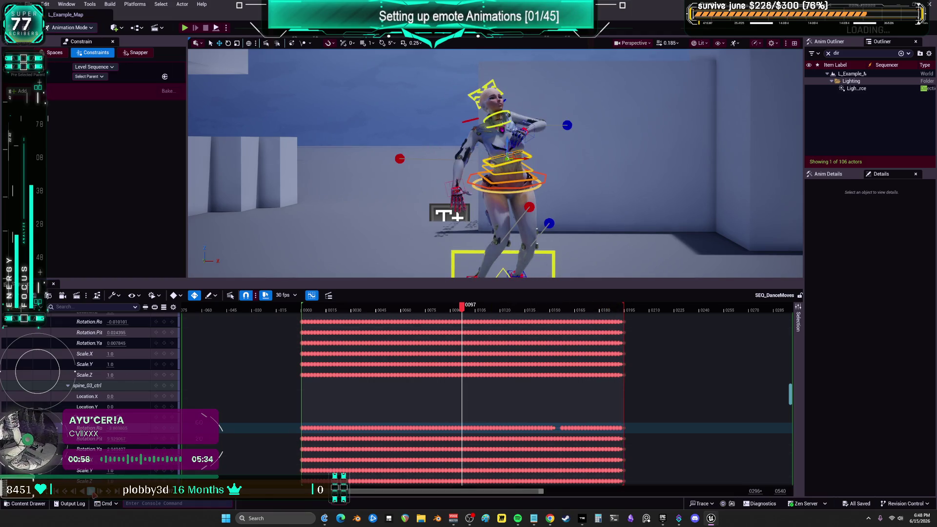
Play back the edited dance, then select the left foot IK control and bring up its curves.
key(space)
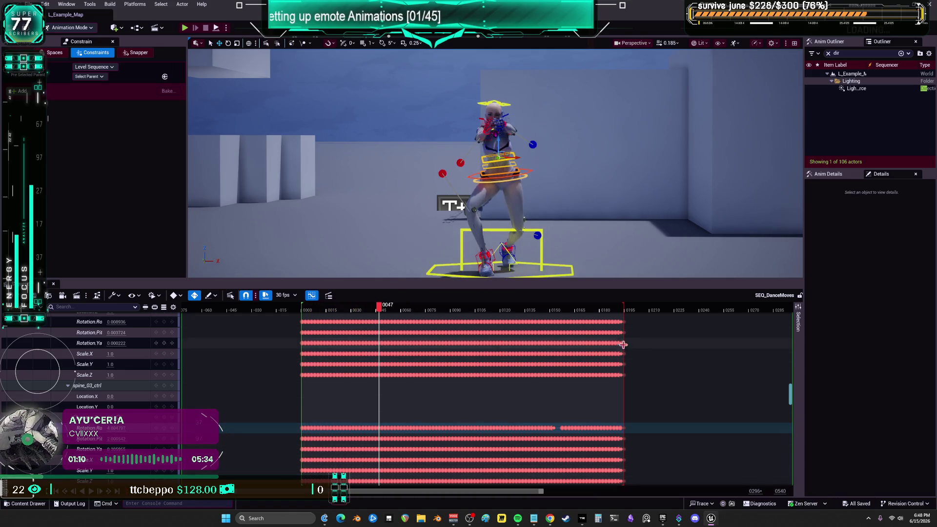
scroll(496, 163, up, 2)
scroll(546, 181, up, 5)
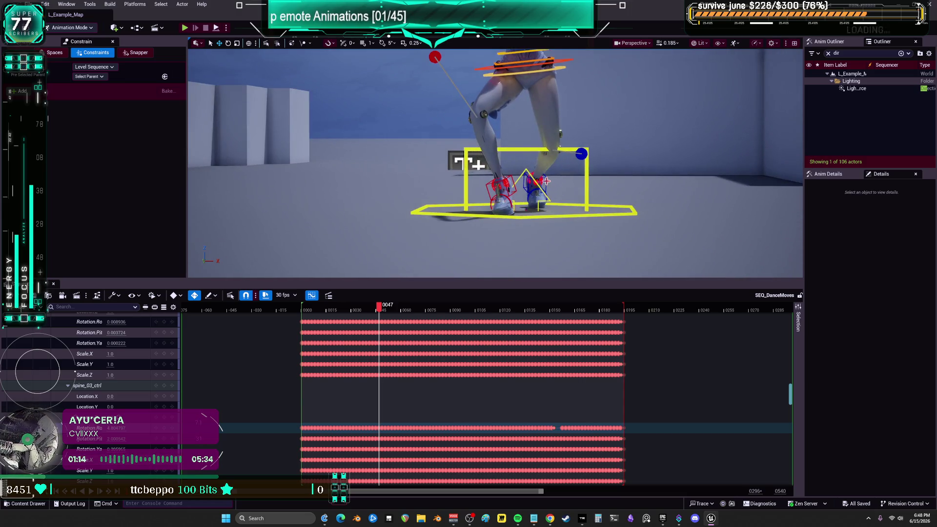
click(546, 181)
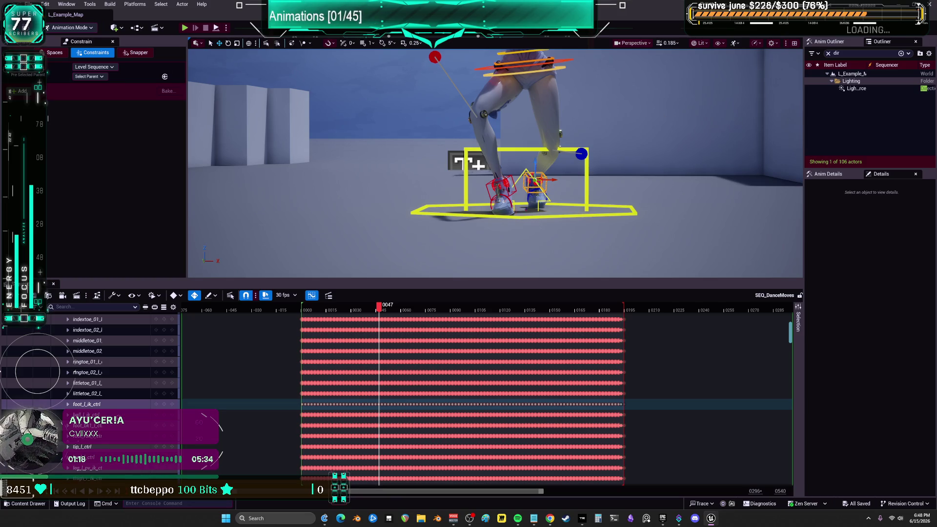
key(alt+Tab)
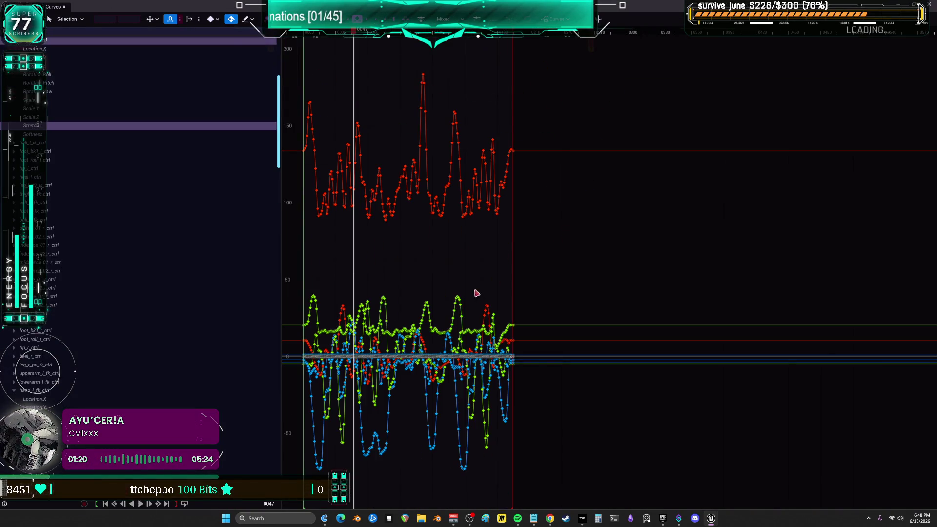
Isolate foot_l_ik_ctrl's Location.X curve and inspect its keys from frame 0 to 0195.
scroll(52, 87, up, 2)
click(52, 97)
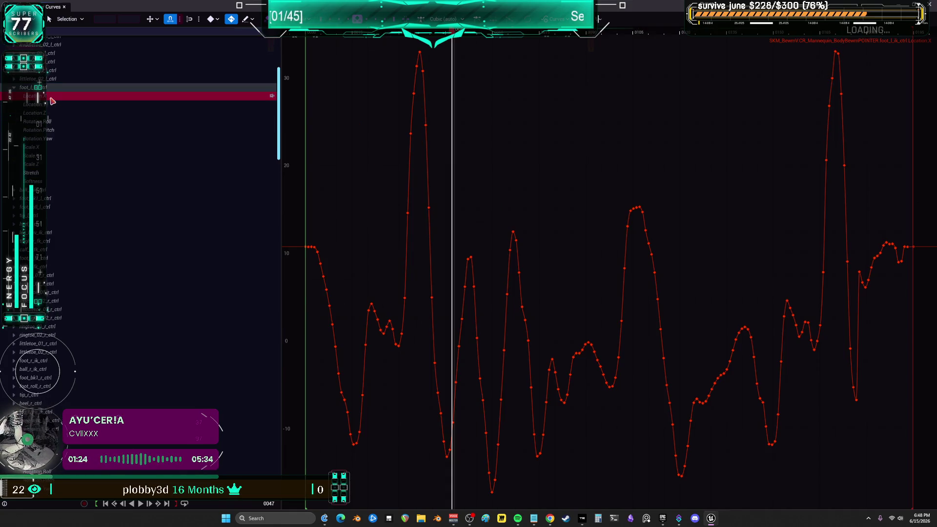
click(306, 248)
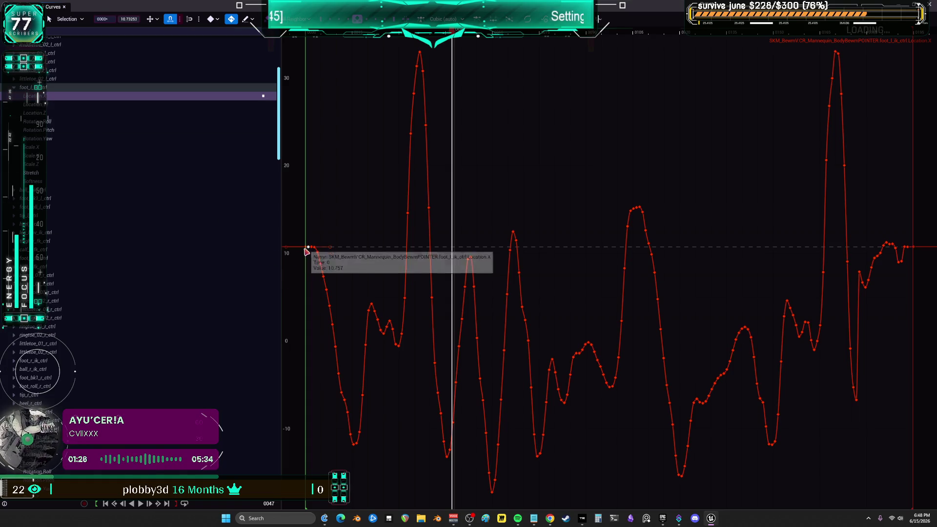
click(911, 33)
click(913, 33)
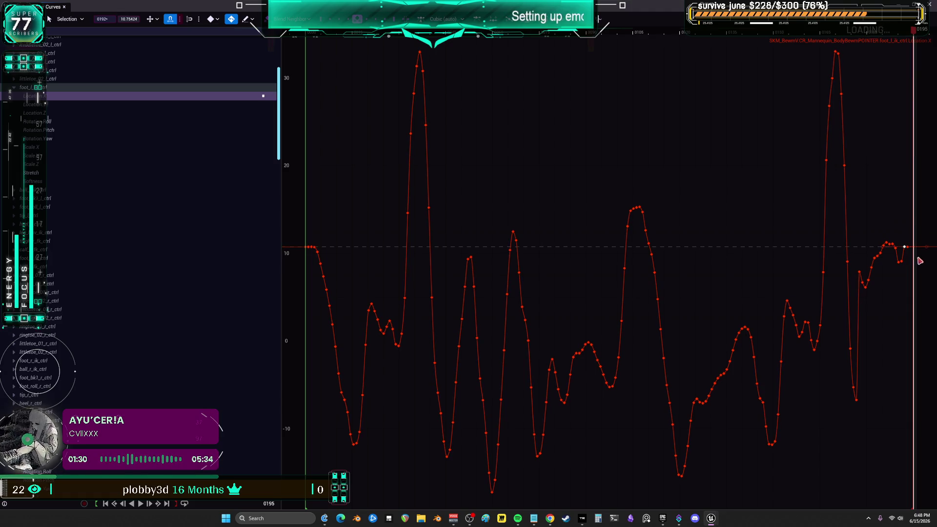
click(904, 247)
click(913, 250)
key(f)
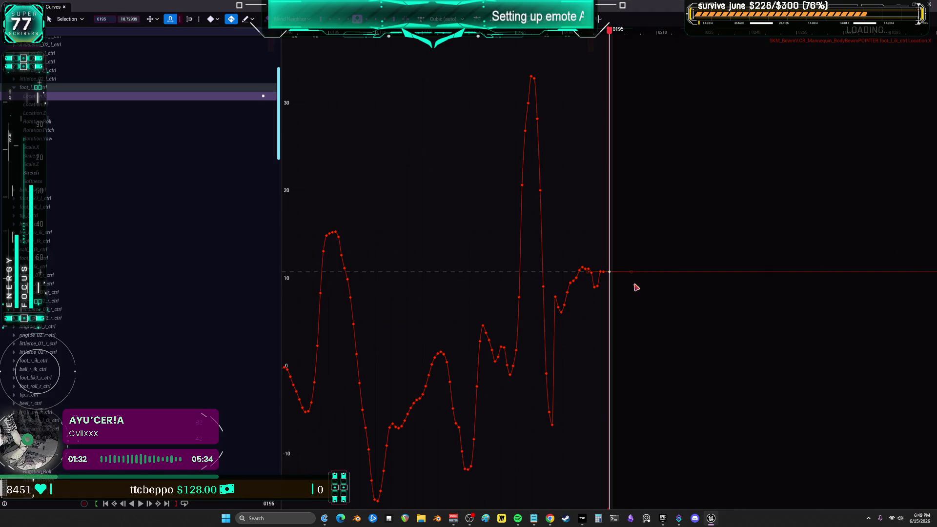
scroll(605, 285, up, 3)
scroll(607, 284, up, 2)
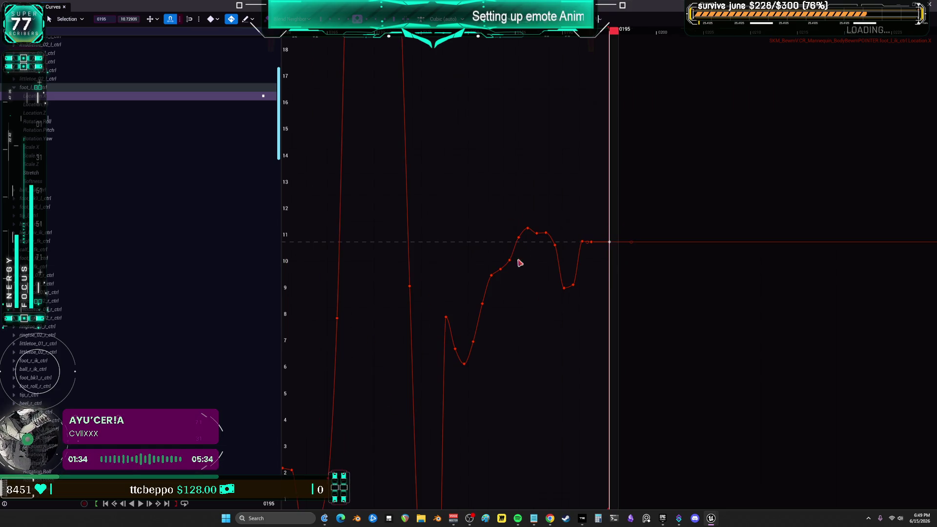
scroll(562, 270, down, 2)
Inspect the Location.Y and Location.Z curves through frame 0195, then close the Curves window.
click(78, 105)
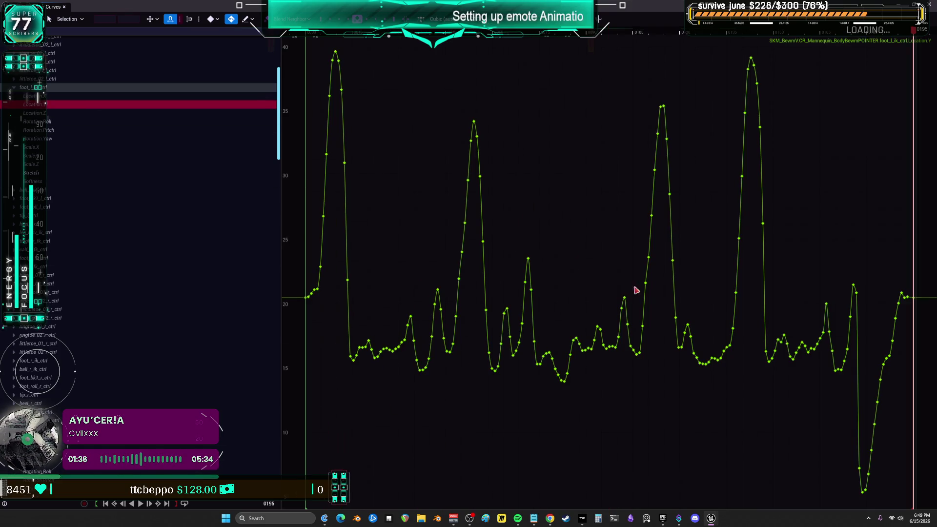
click(412, 298)
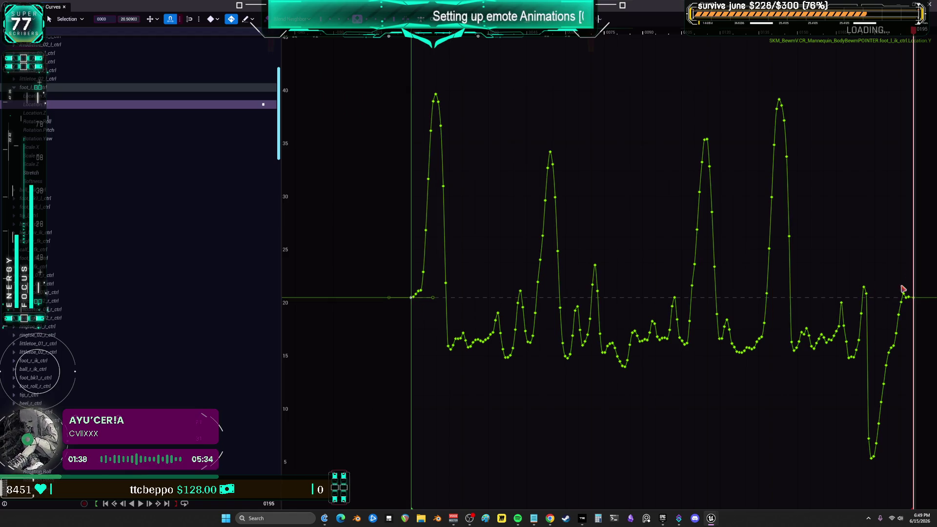
click(76, 116)
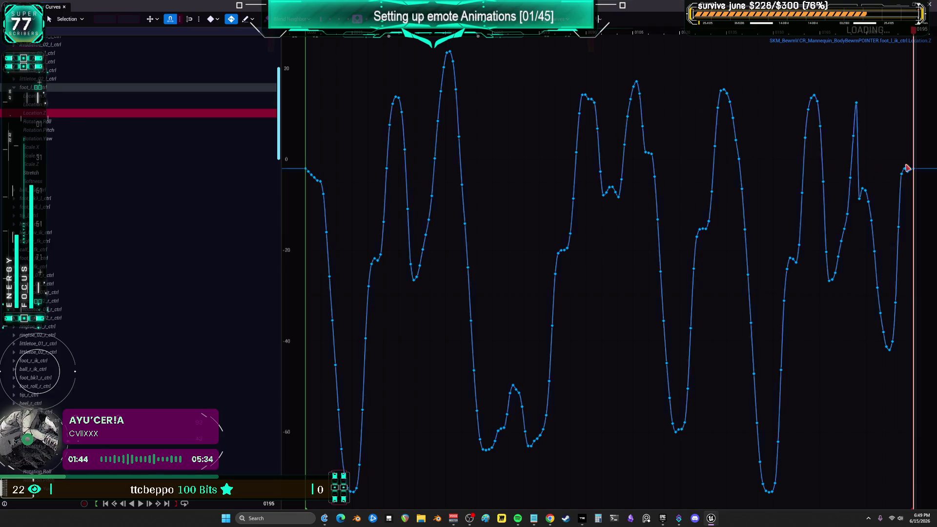
click(908, 31)
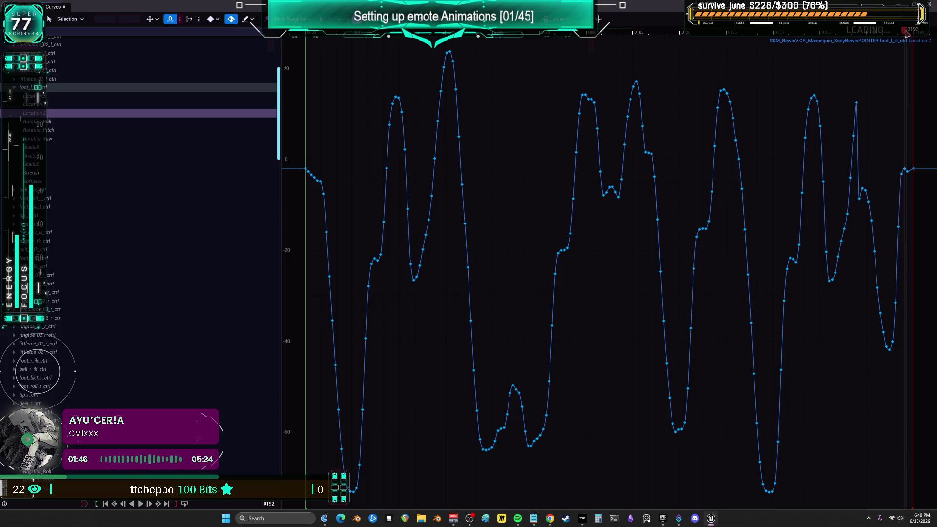
click(307, 169)
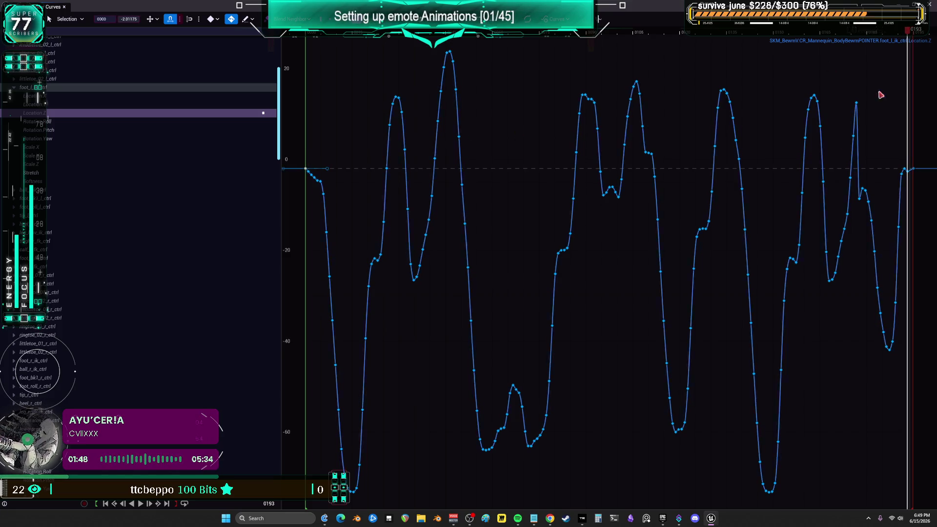
click(912, 32)
right_click(914, 34)
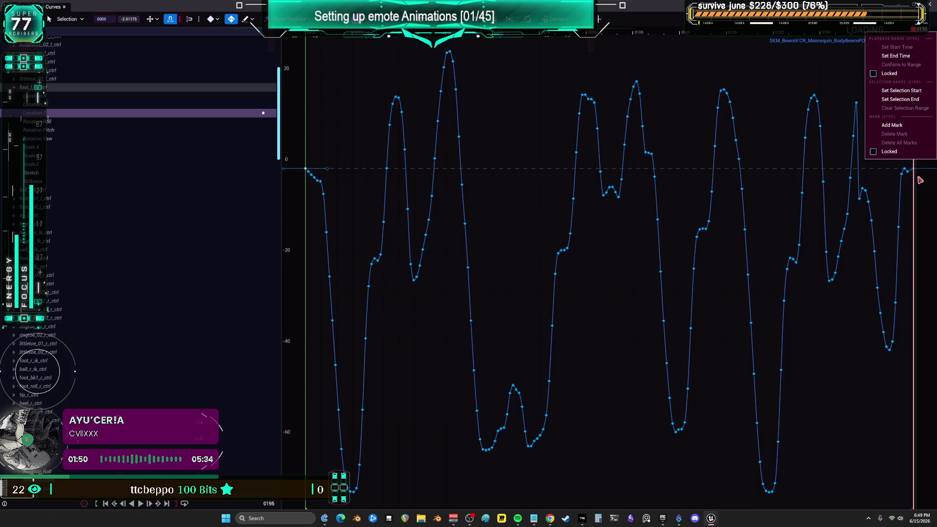
click(918, 184)
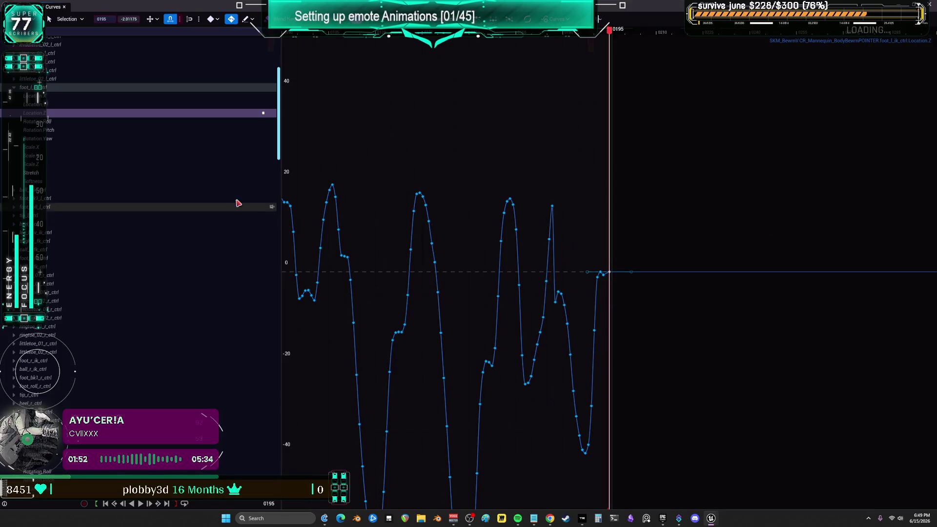
key(alt+Tab)
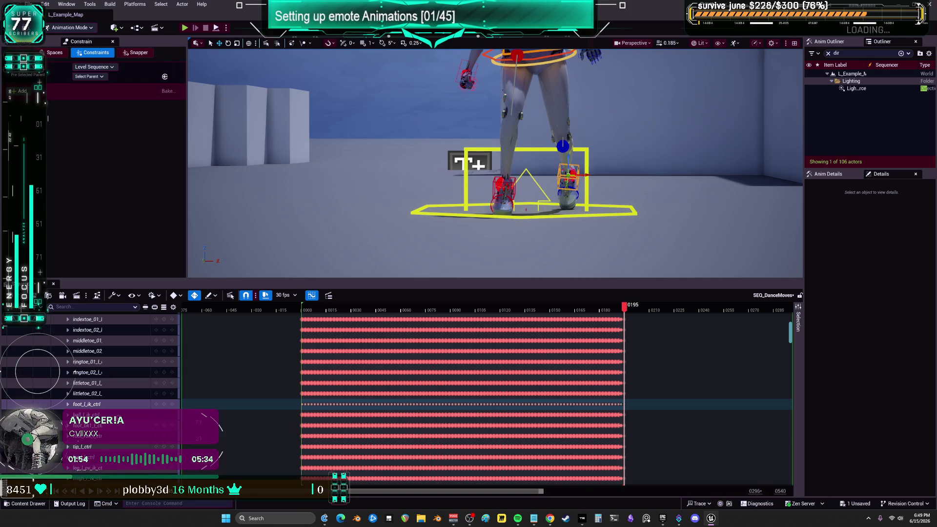
Zoom in on the feet and drag the right foot IK control upward.
scroll(496, 164, up, 10)
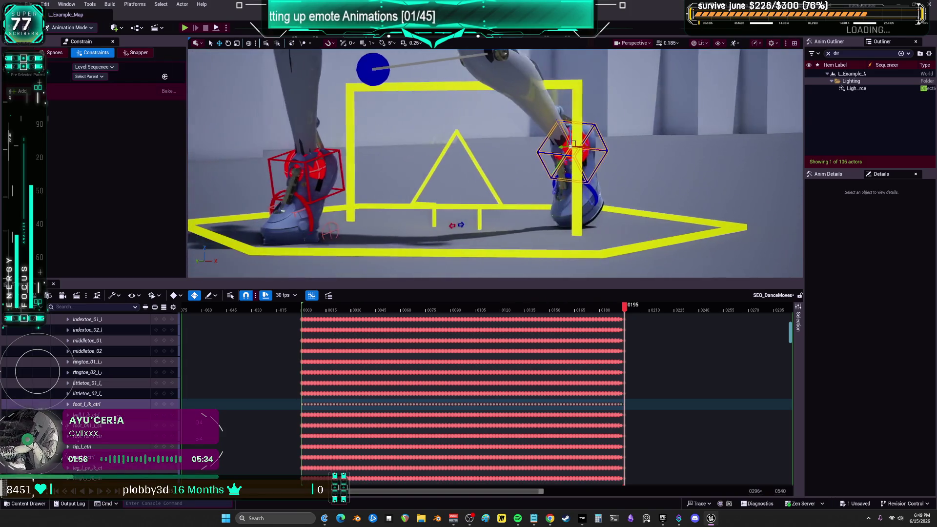
scroll(574, 145, up, 2)
mouse_move(625, 307)
mouse_down()
mouse_move(539, 310)
mouse_move(599, 316)
mouse_up()
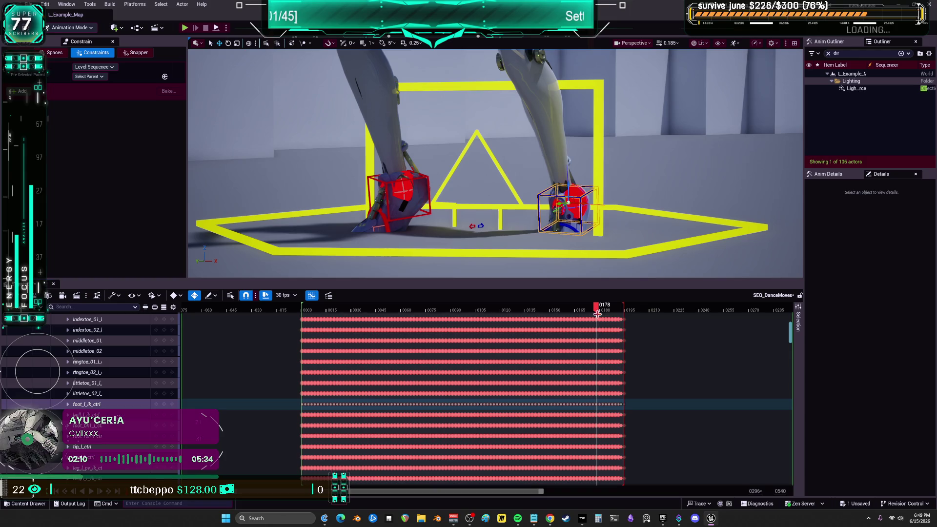
drag(583, 206, 579, 139)
Set the playhead to frame 0178 and zoom the timeline onto the final frames.
click(597, 307)
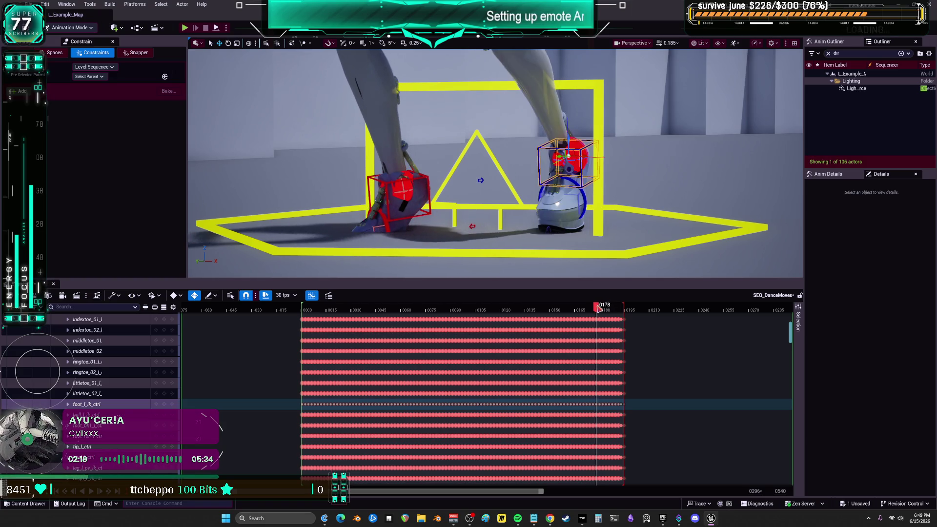
click(601, 308)
click(600, 308)
click(596, 308)
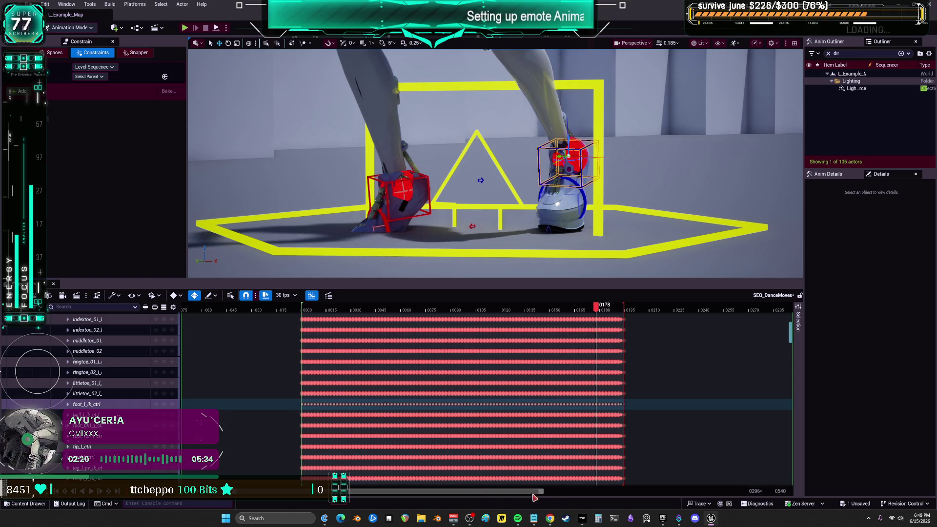
mouse_move(278, 492)
mouse_down()
mouse_move(520, 495)
mouse_move(500, 496)
mouse_up()
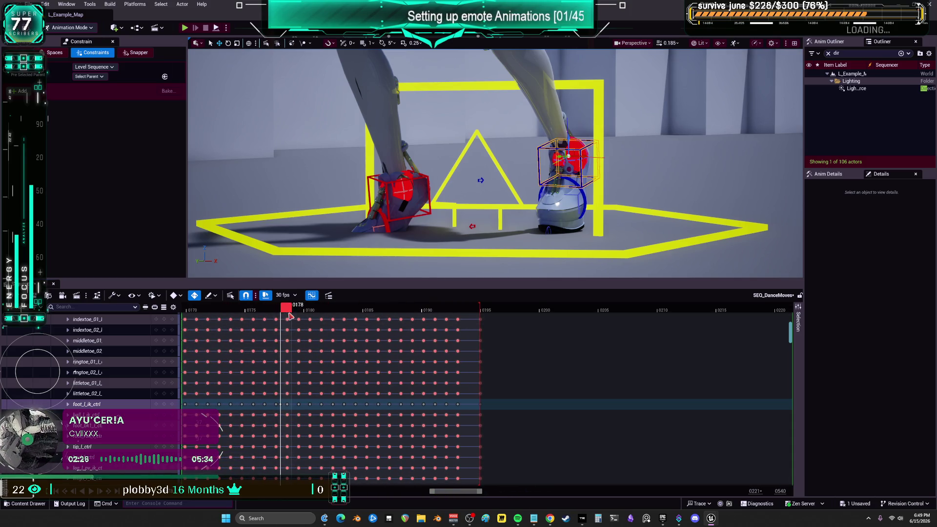
At frame 0177, undo the right foot control move.
drag(282, 308, 277, 308)
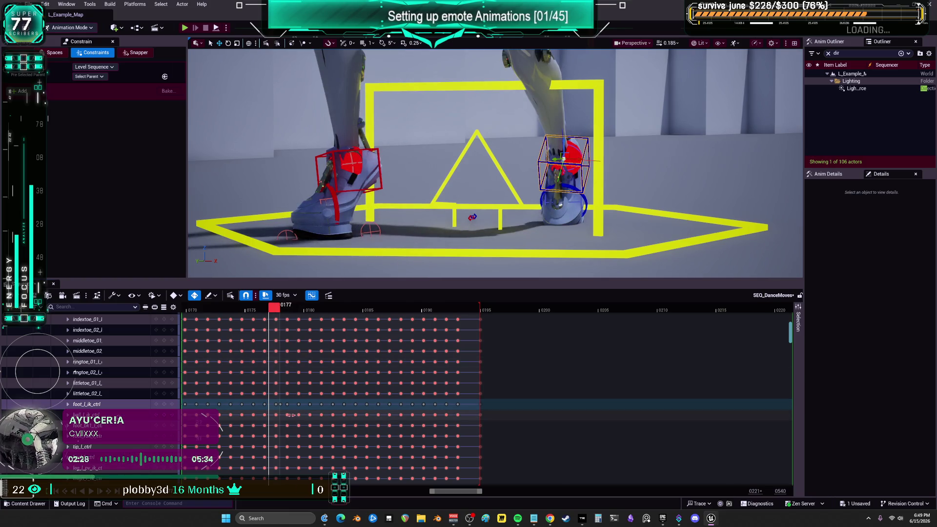
key(ctrl+z)
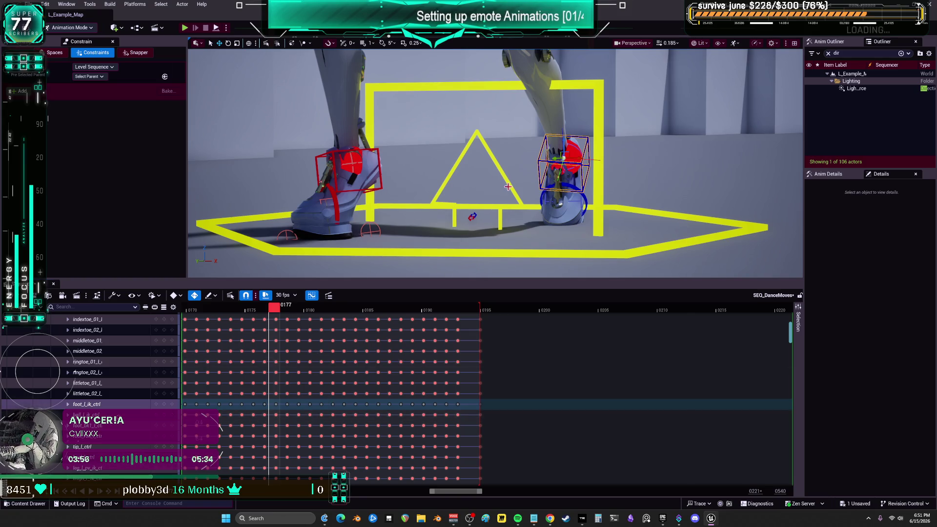
Collapse the CR_Mannequin_BodyBewmPOINTER track and zoom the viewport out to the whole character.
scroll(71, 394, up, 10)
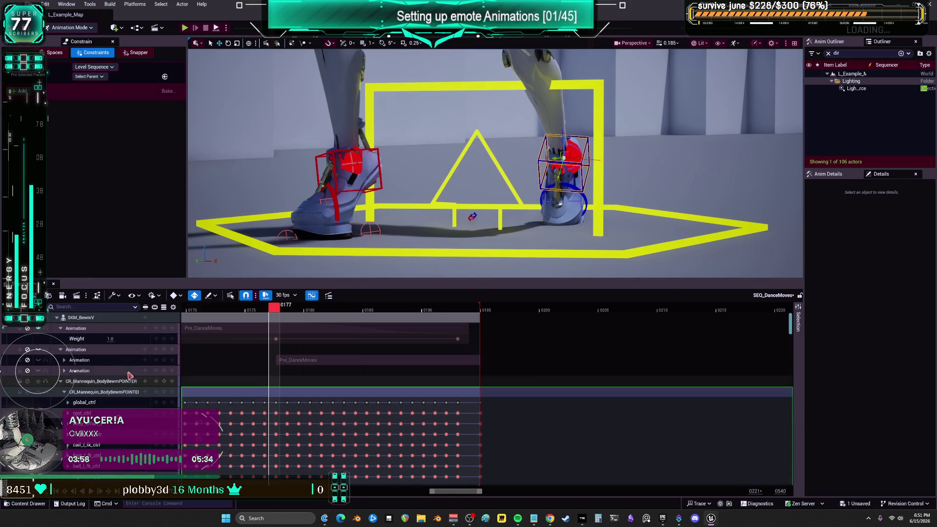
click(64, 391)
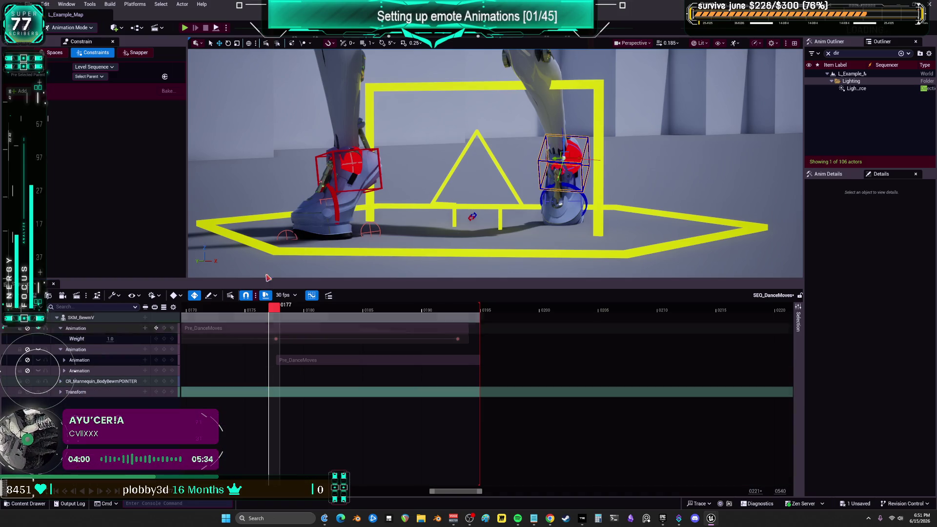
scroll(472, 155, down, 3)
mouse_move(472, 155)
mouse_down()
mouse_move(439, 175)
mouse_move(513, 166)
mouse_move(472, 155)
mouse_up()
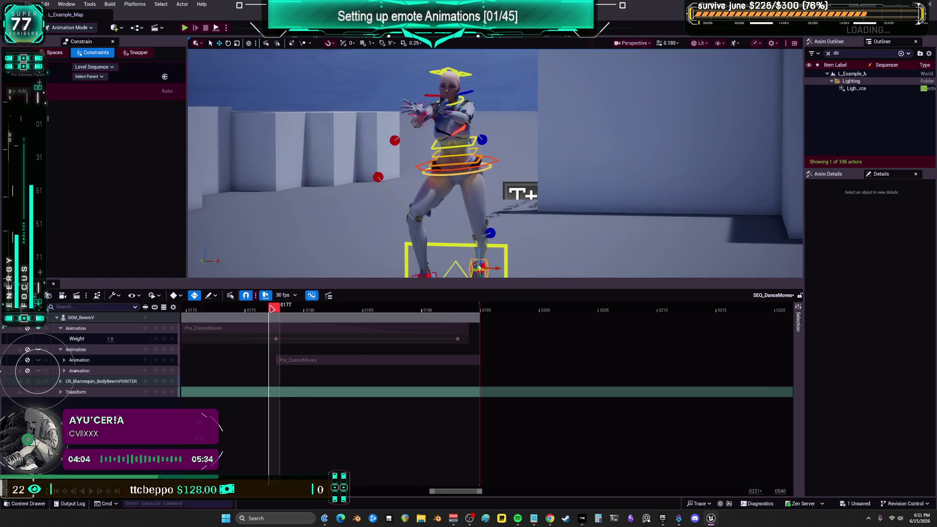
Scrub to frame 0174 and check the SKM_BewmV track's options without changing anything.
click(254, 311)
drag(254, 312, 239, 311)
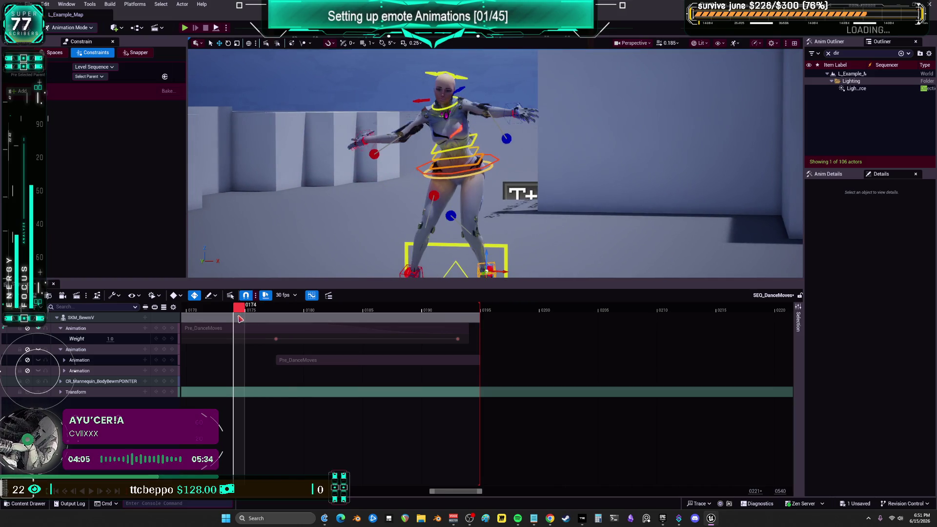
click(88, 318)
right_click(88, 318)
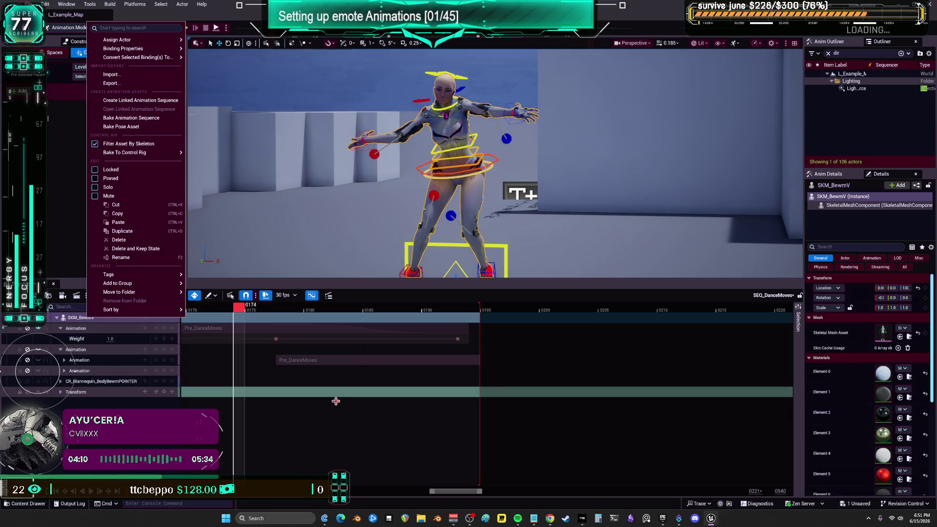
click(374, 368)
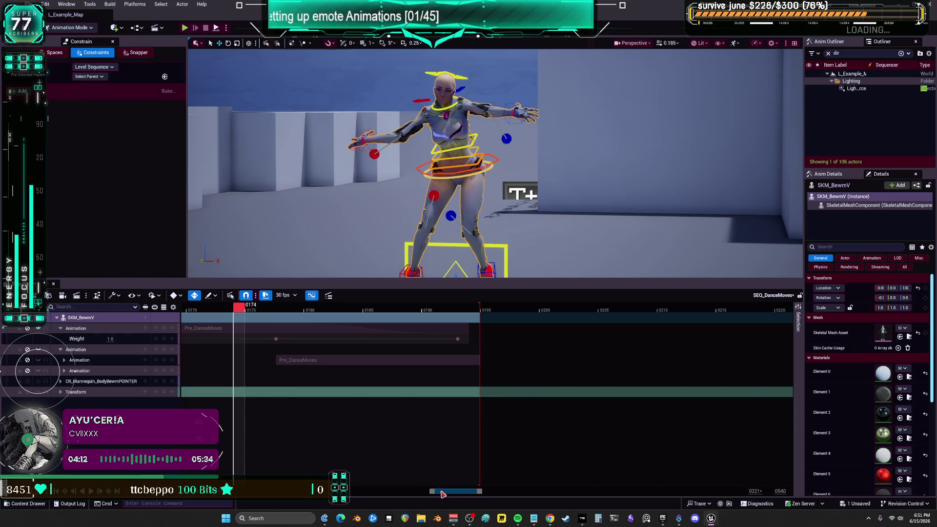
mouse_move(454, 491)
mouse_down()
mouse_move(322, 494)
mouse_move(338, 495)
mouse_up()
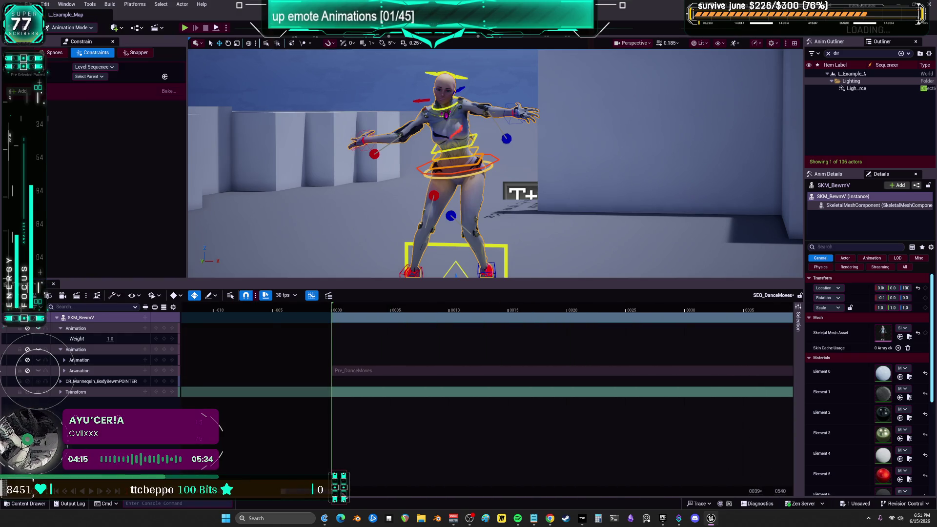
Start baking SKM_BewmV to an animation sequence in BEWMV/Animations/Complete.
right_click(88, 318)
click(147, 123)
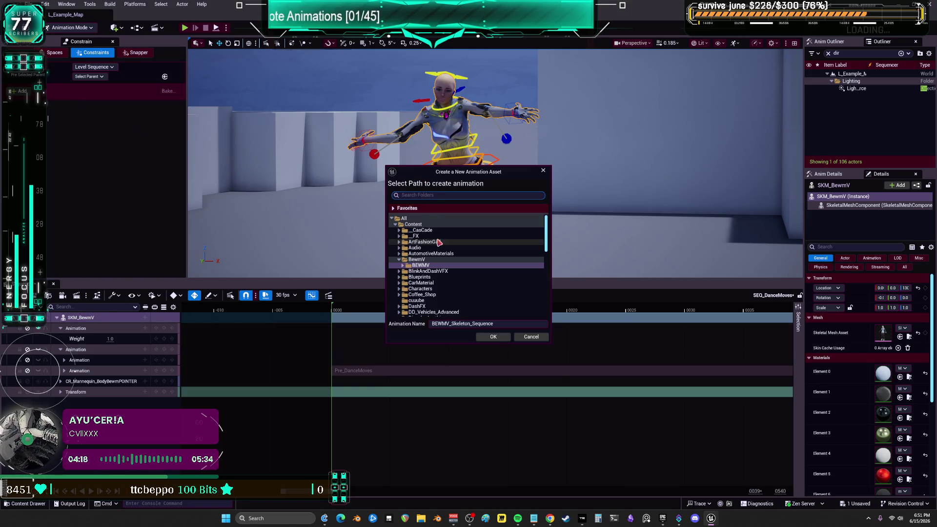
click(406, 266)
double_click(428, 277)
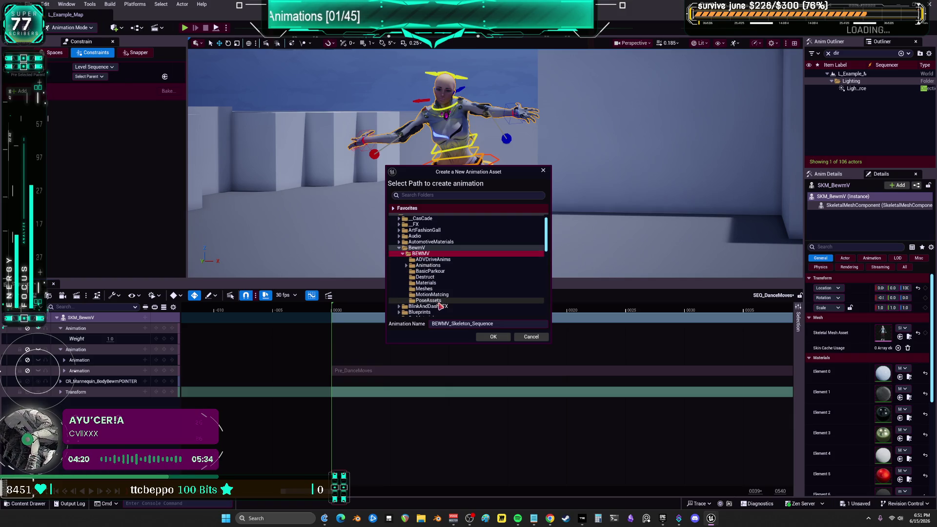
scroll(430, 288, down, 1)
click(430, 276)
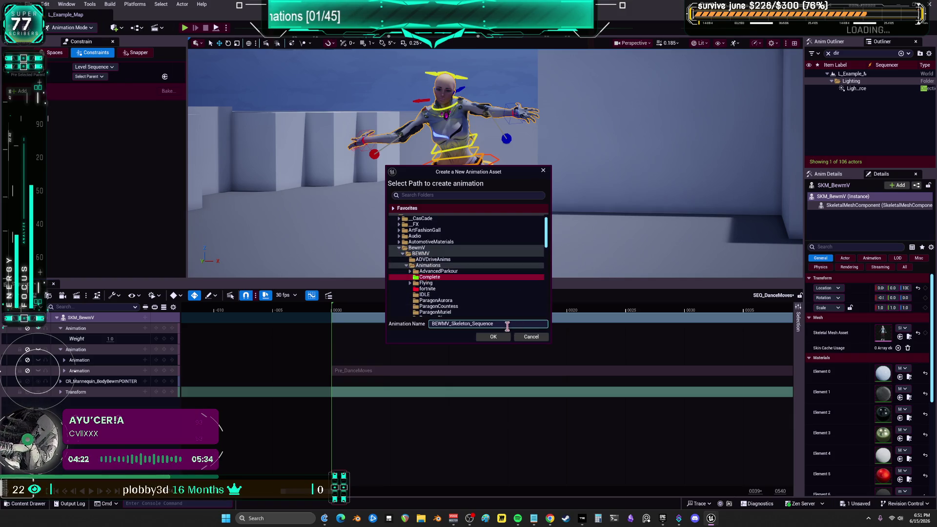
Name the new animation asset TEMP_DANCE and confirm.
click(463, 324)
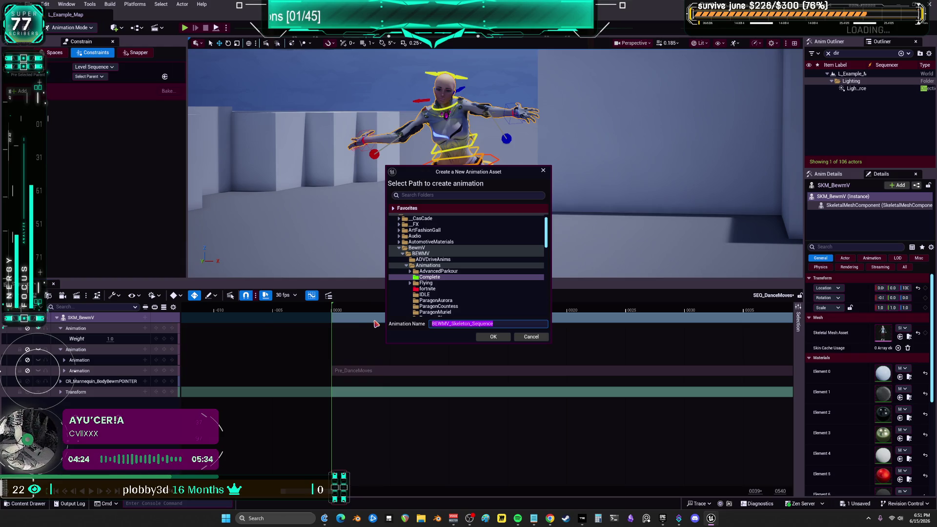
text(aN)
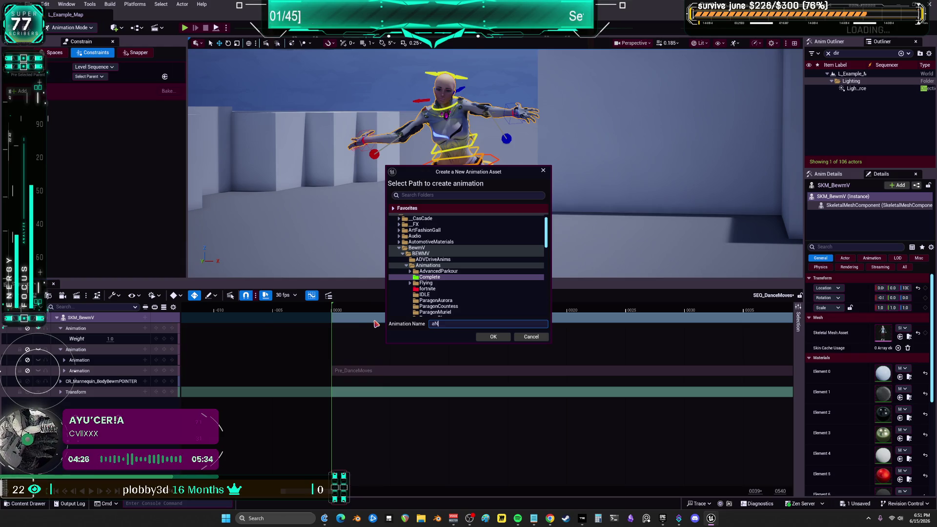
key(BackSpace)
key(BackSpace)
text(TEMP)
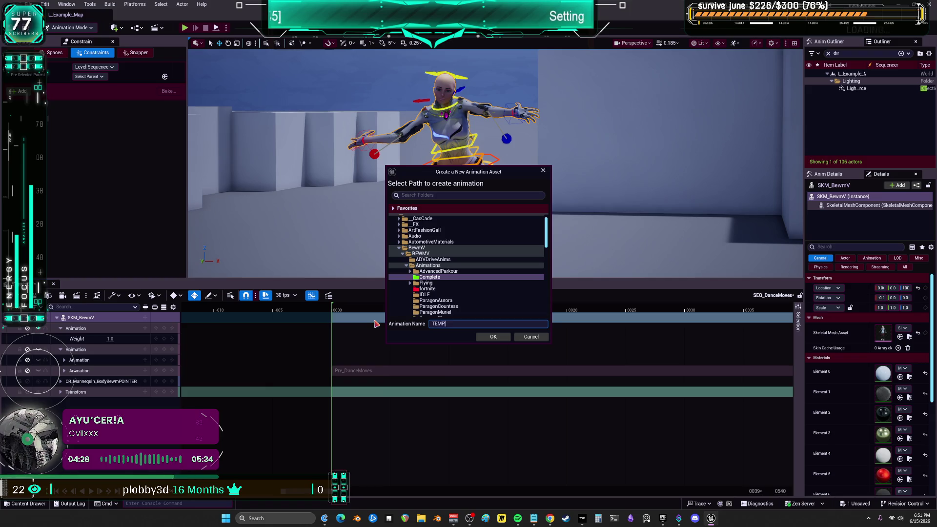
text(_dANCE)
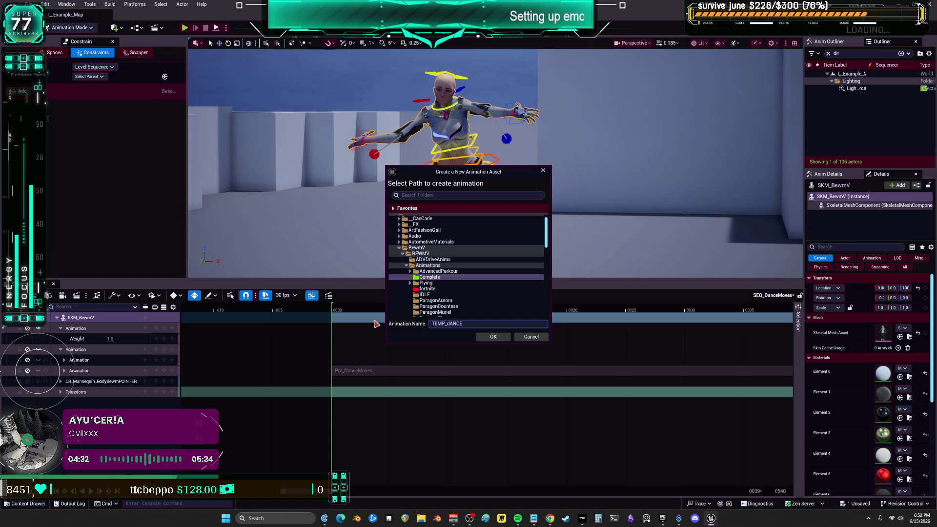
click(492, 336)
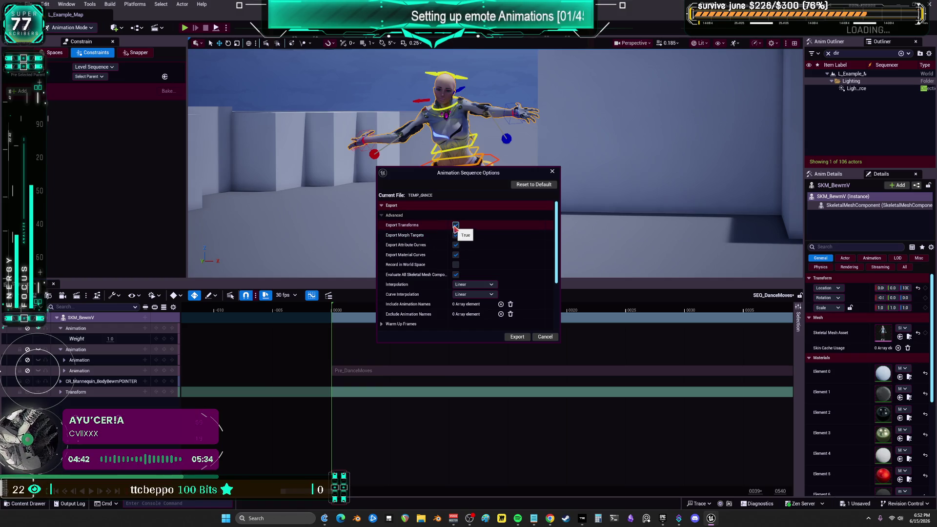
Disable exporting of morph targets, attribute curves and material curves.
click(455, 234)
click(455, 244)
click(455, 254)
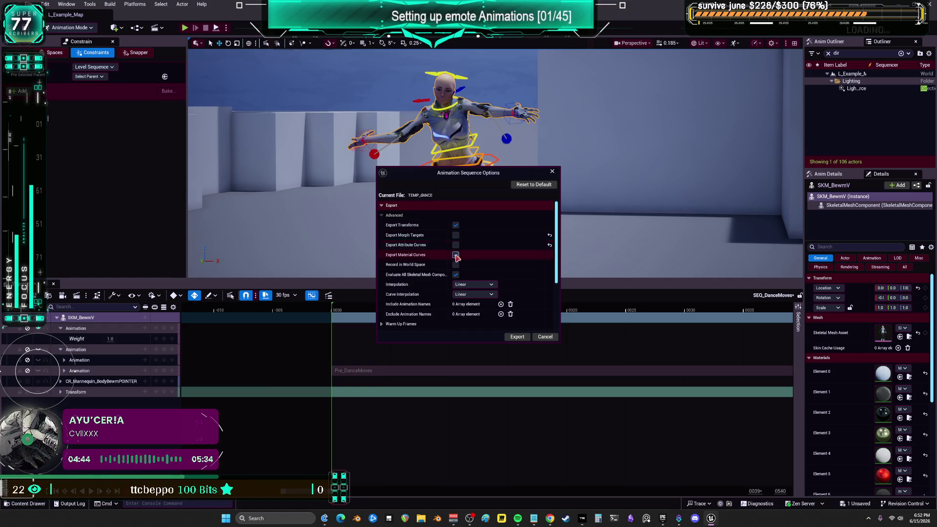
click(455, 274)
scroll(443, 287, down, 3)
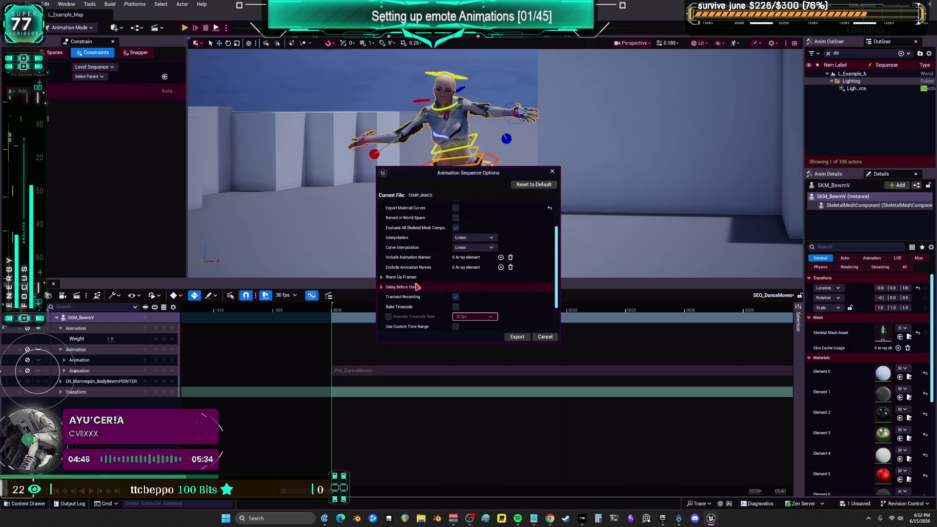
scroll(418, 288, down, 3)
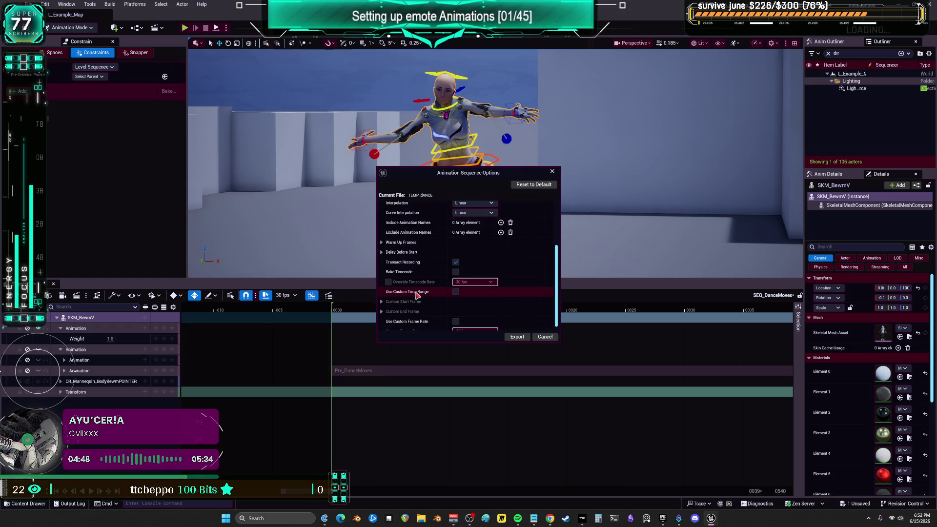
scroll(420, 298, down, 1)
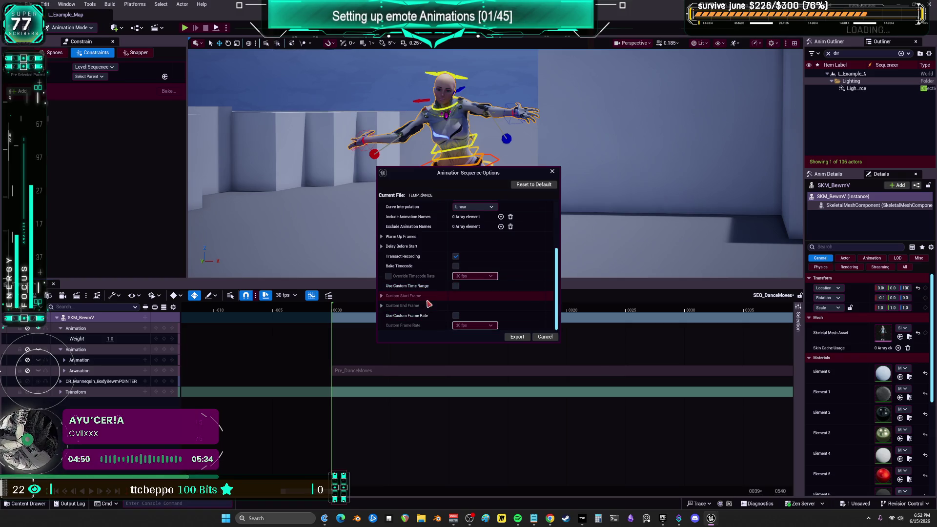
scroll(428, 304, up, 3)
Check the warm-up and start-delay values, keep Linear interpolation, and export TEMP_DANCE.
click(380, 281)
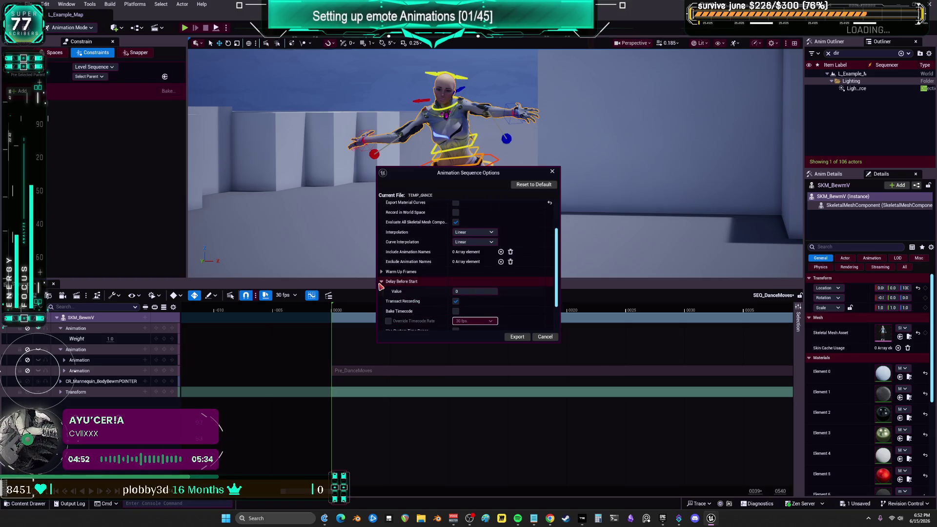
click(381, 271)
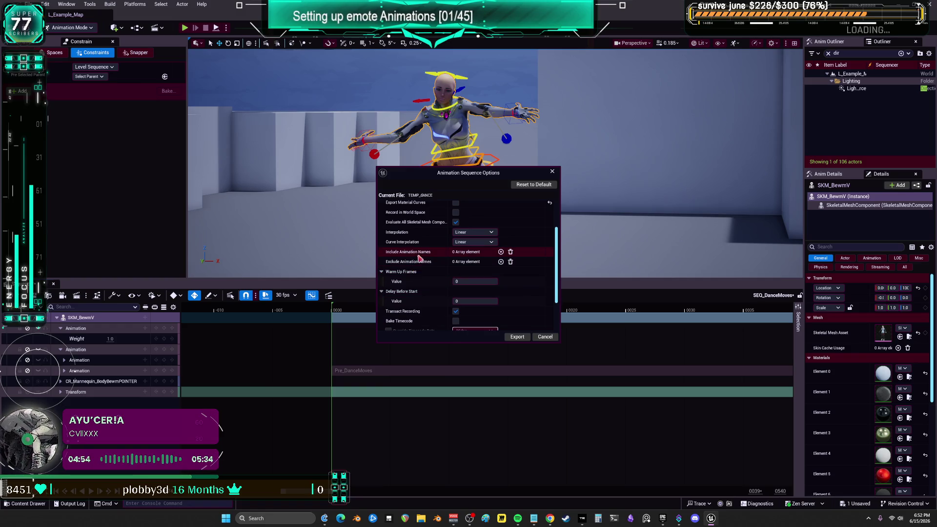
click(475, 242)
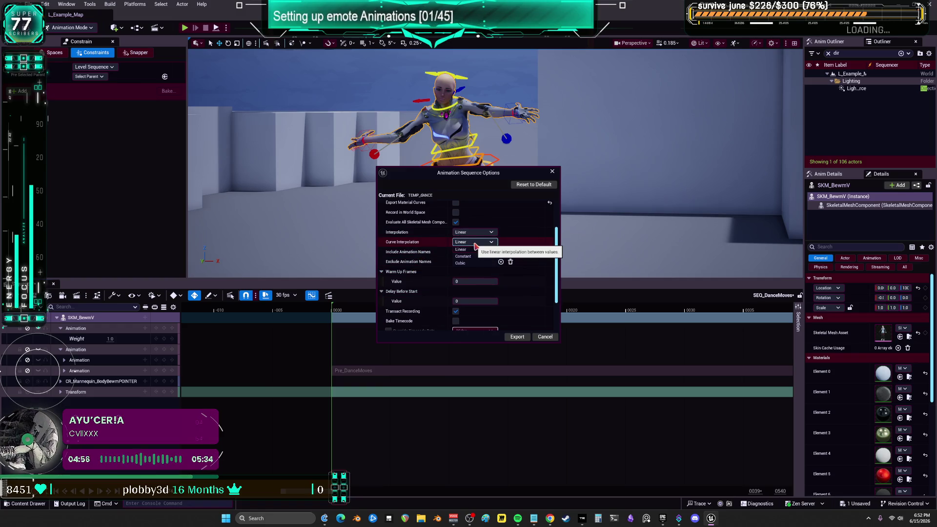
click(469, 249)
scroll(469, 249, up, 2)
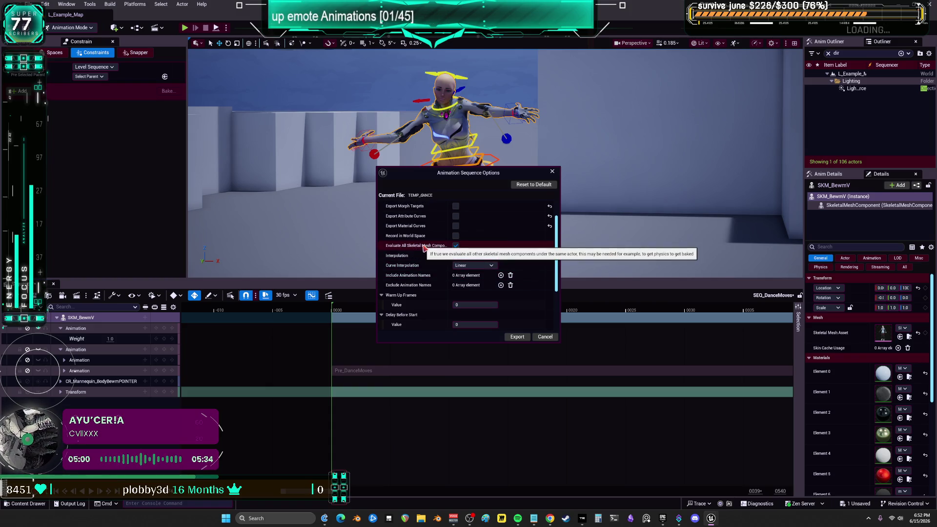
click(516, 337)
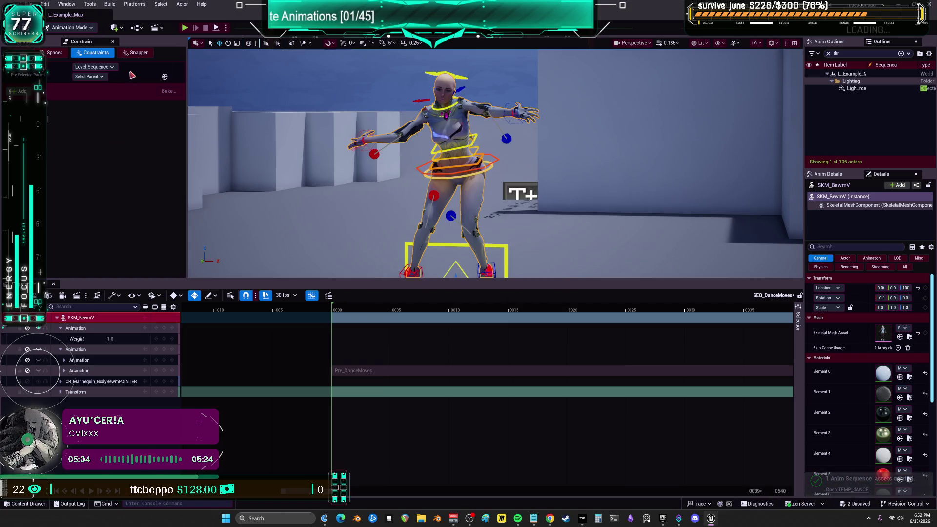
Create a level sequence named seq_dANCEMOVEStEMP and open it.
click(41, 506)
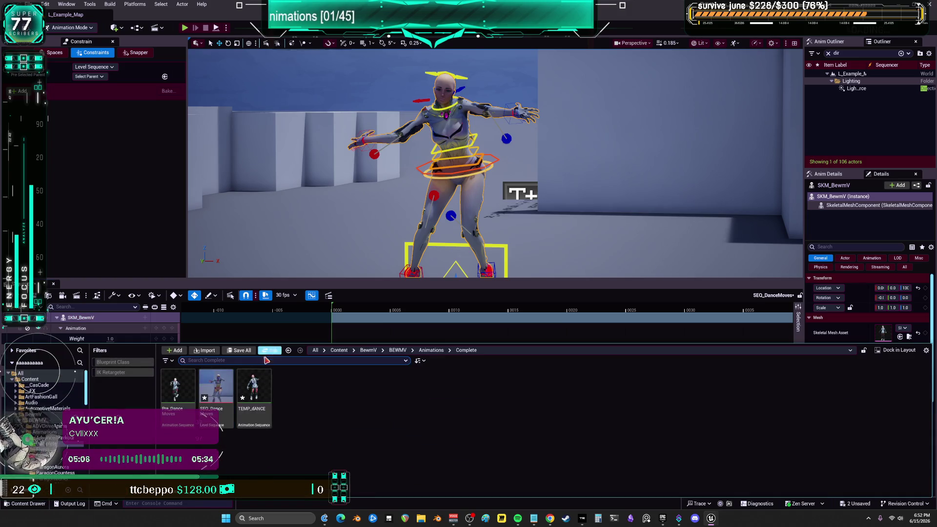
right_click(310, 391)
click(364, 189)
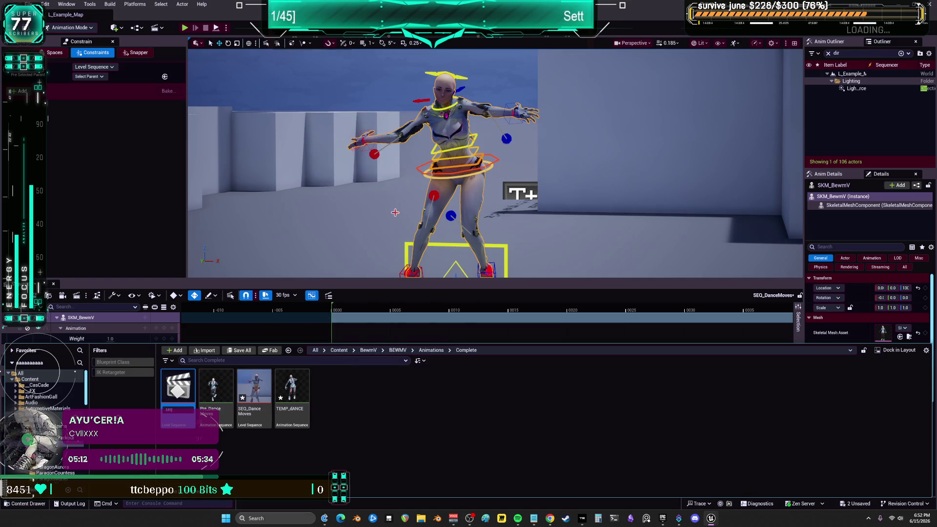
text(CEMOVES)
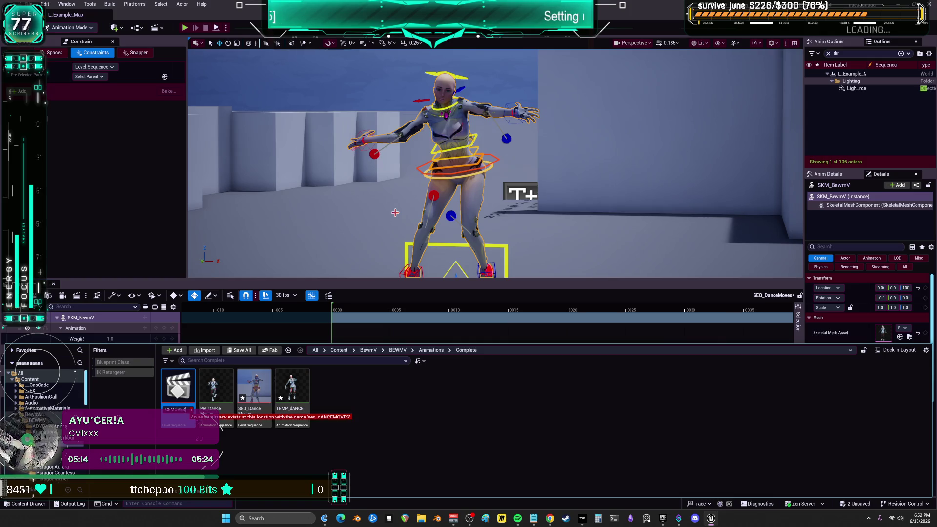
text(tEMP)
key(Return)
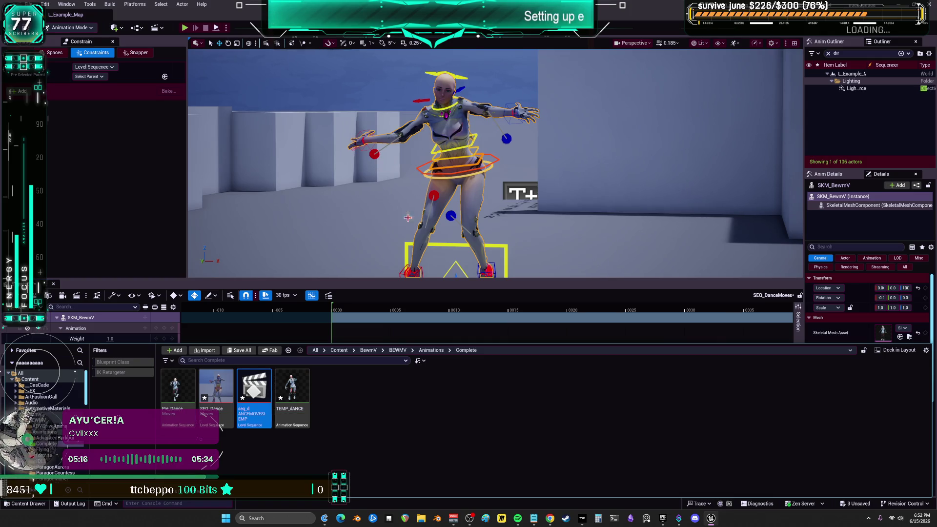
double_click(253, 393)
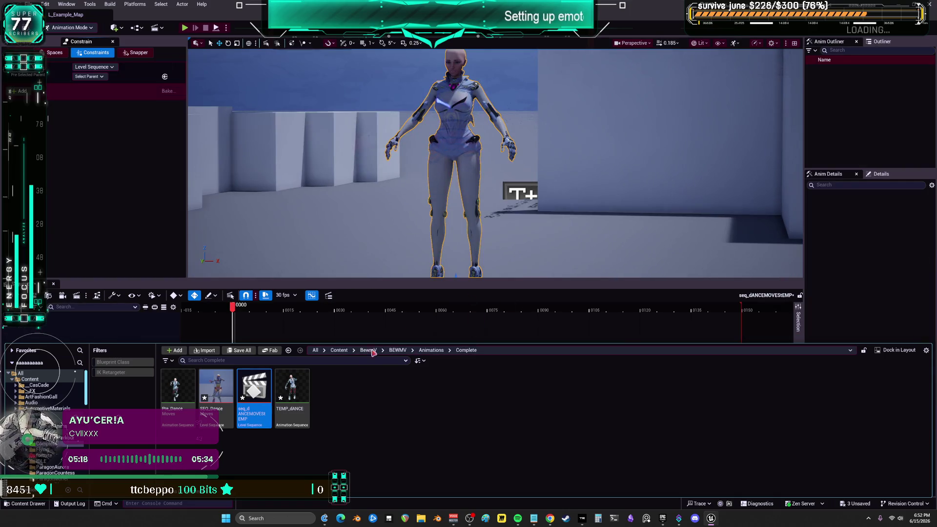
click(466, 157)
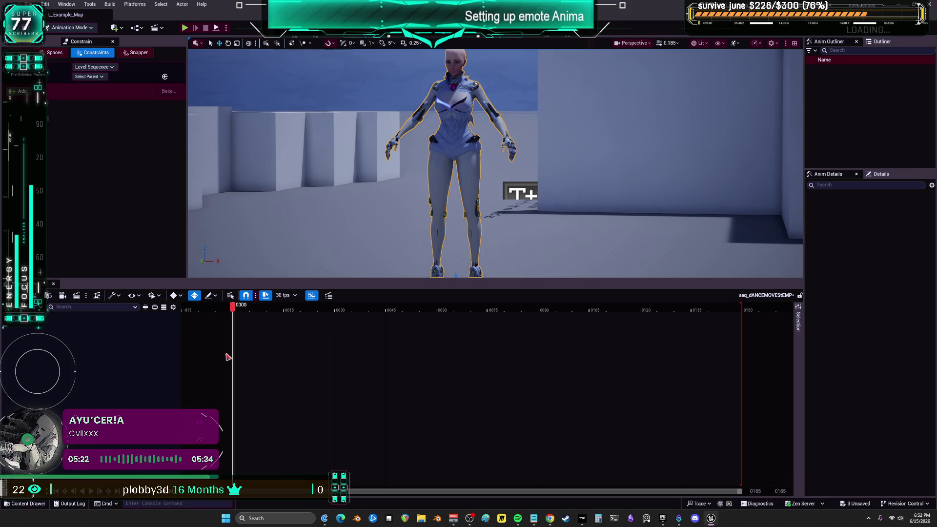
Add SKM_BewmV from the Outliner and put TEMP_dANCE on its Animation track.
click(882, 42)
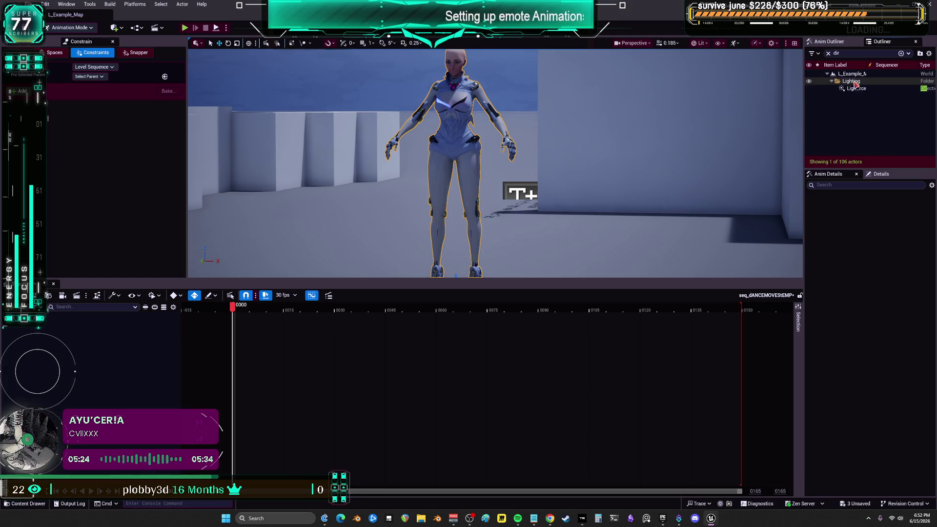
key(BackSpace)
key(BackSpace)
key(BackSpace)
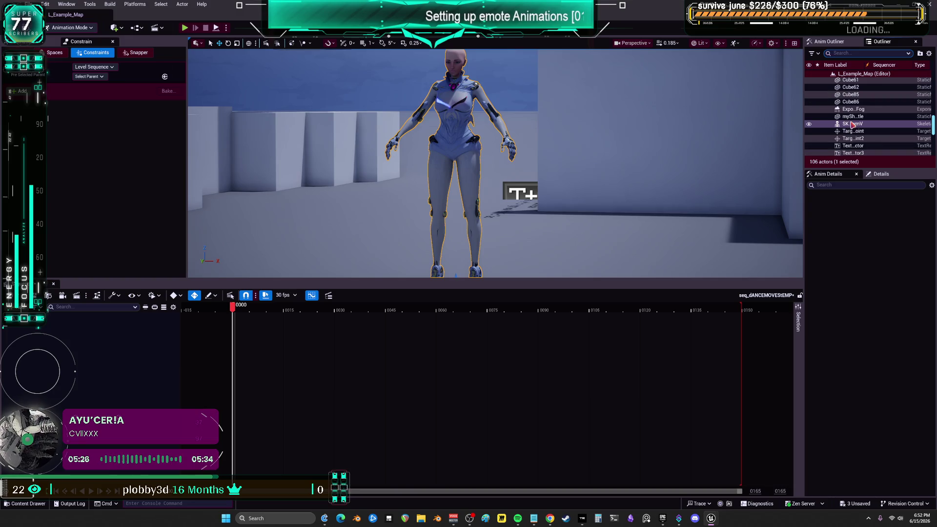
mouse_move(852, 126)
mouse_down()
mouse_move(178, 363)
mouse_move(122, 364)
mouse_up()
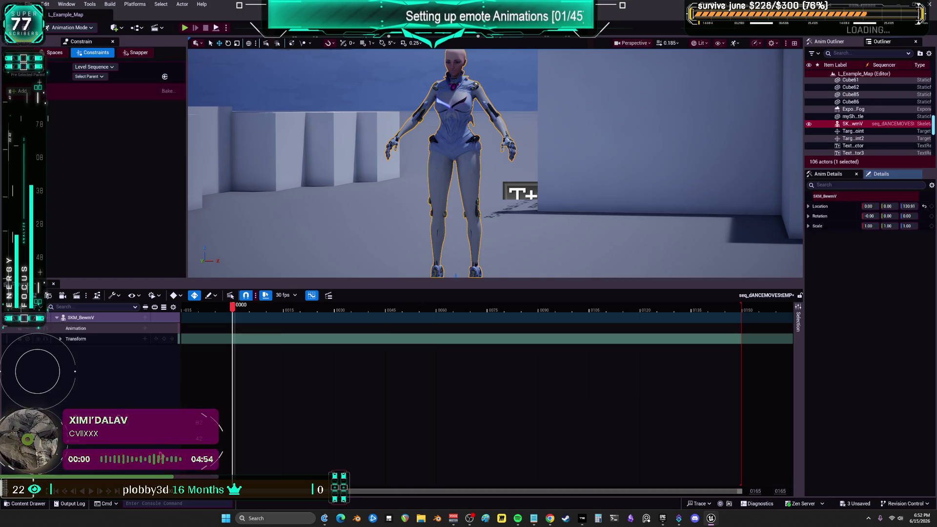
click(27, 504)
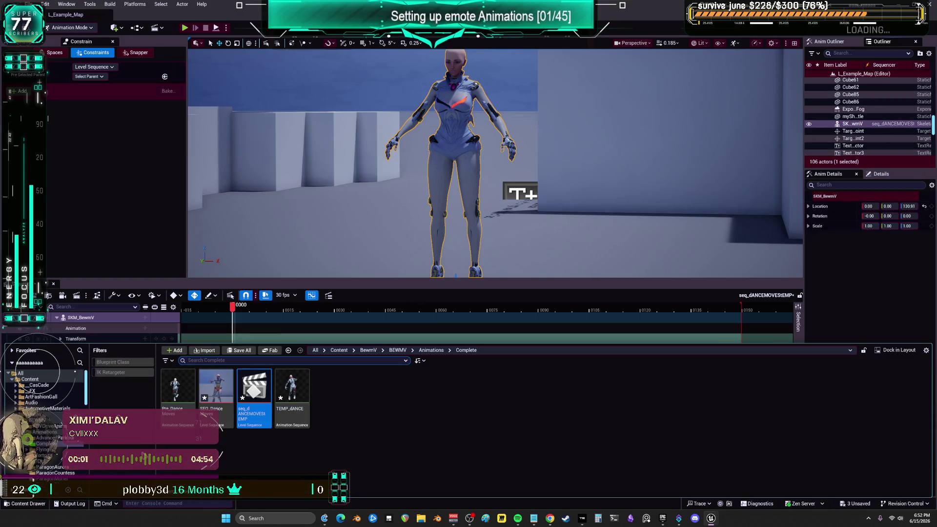
click(303, 400)
click(363, 405)
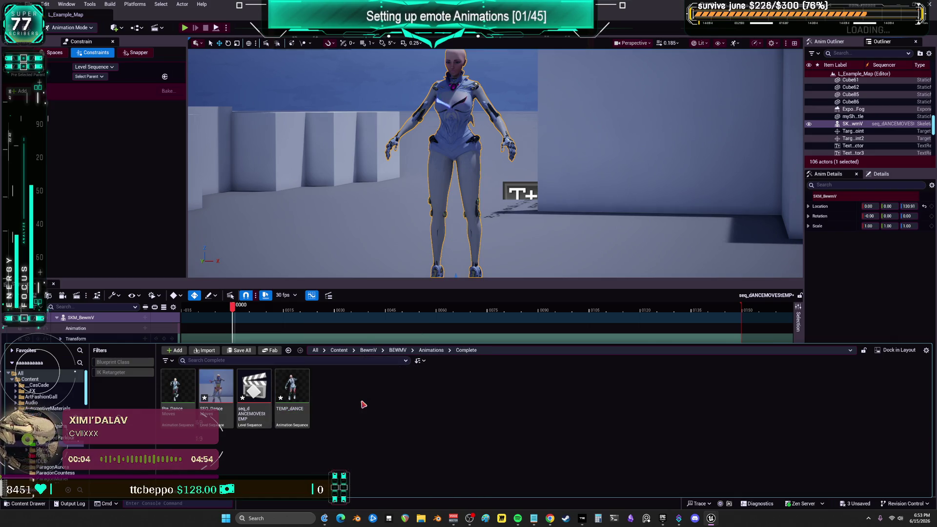
click(145, 329)
click(171, 398)
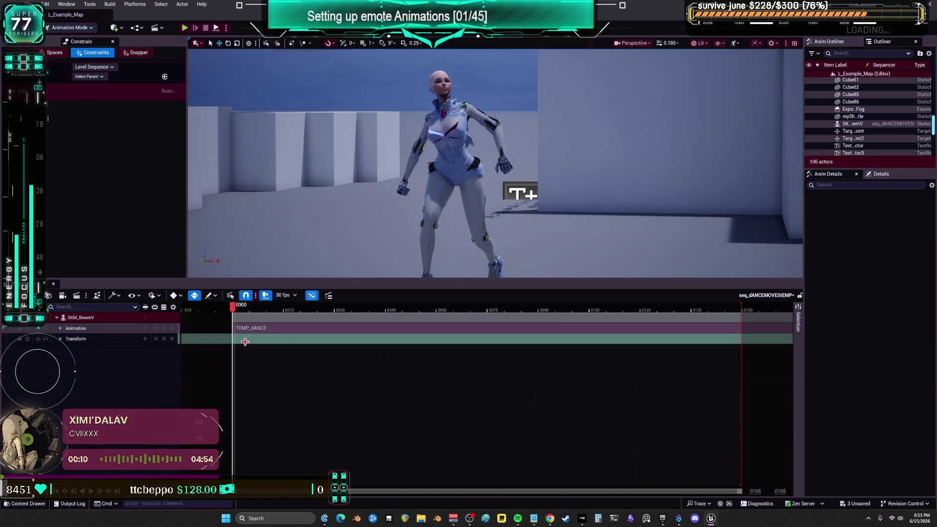
right_click(89, 318)
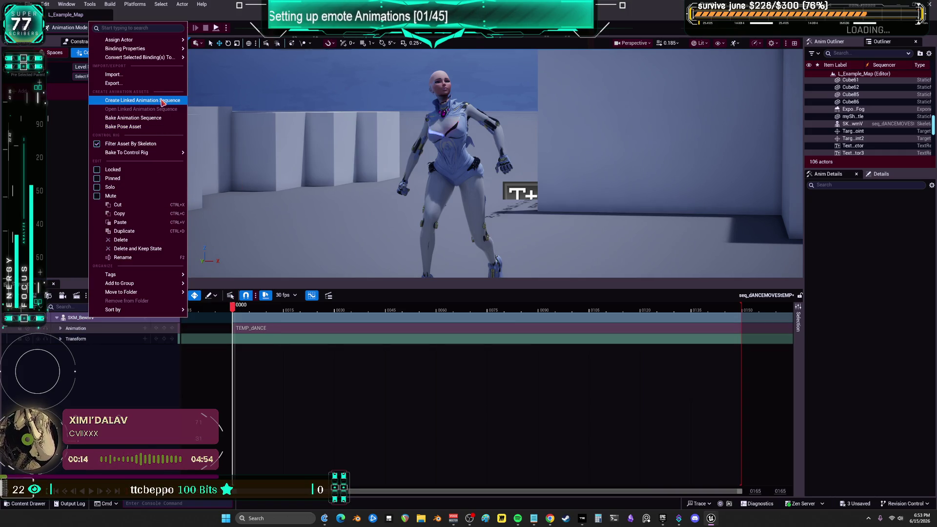
Bake TEMP_dANCE onto CR_Mannequin_BodyBewmPOINTER without morph targets, attribute or material curves.
mouse_move(159, 154)
click(237, 183)
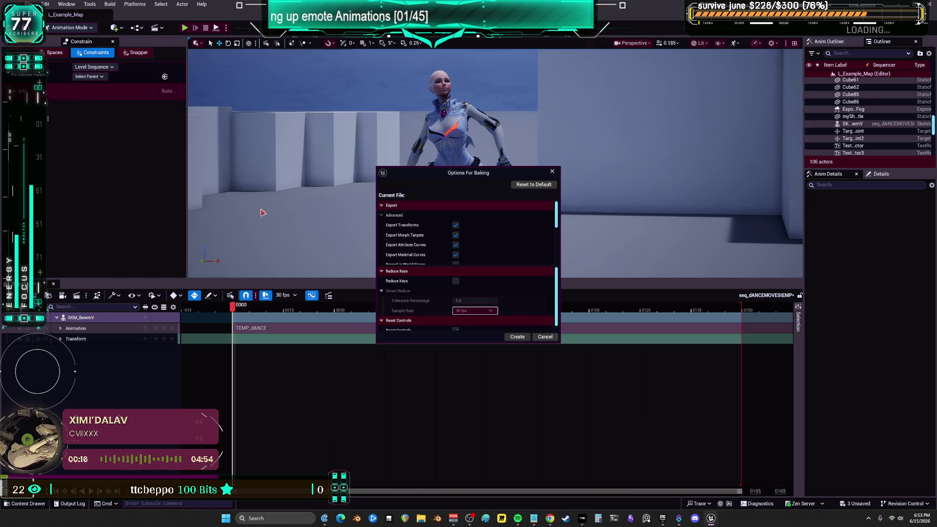
click(455, 245)
click(455, 254)
click(455, 235)
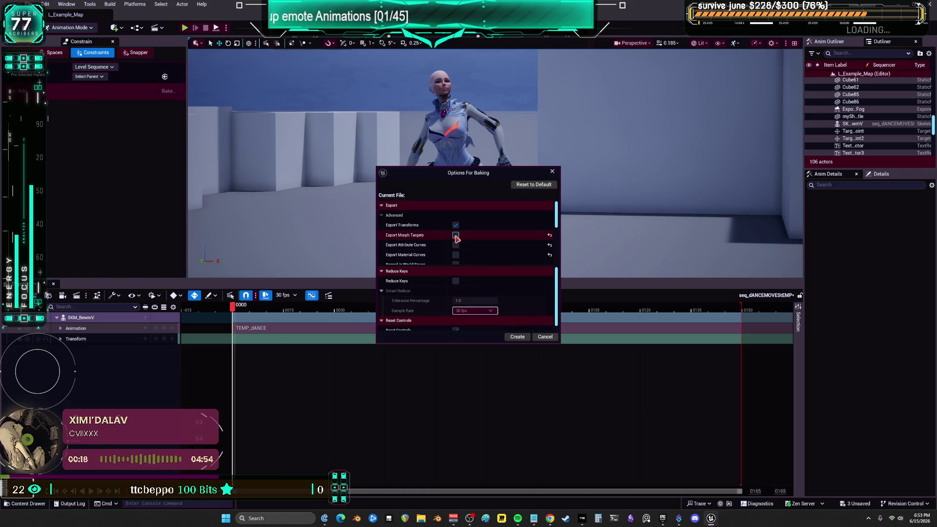
scroll(490, 240, down, 1)
scroll(489, 240, down, 2)
click(527, 336)
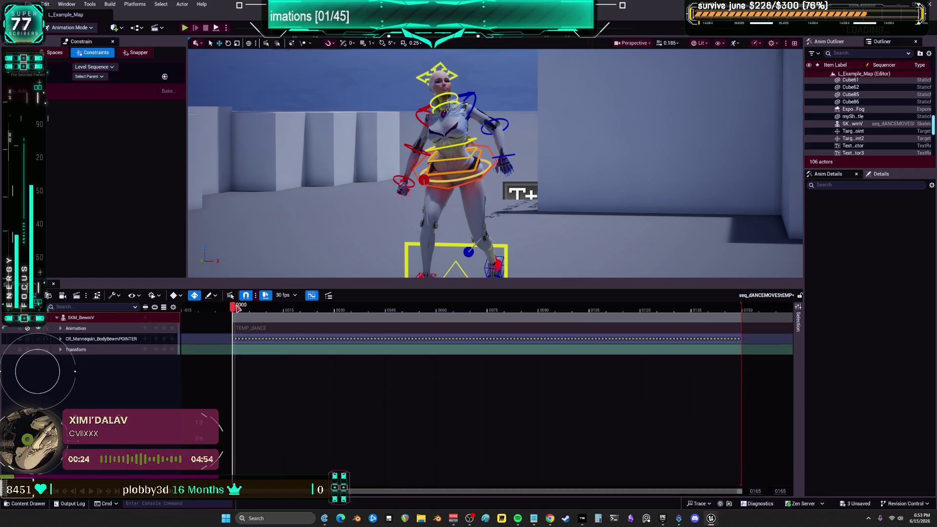
Play and scrub the baked animation to the end, then reopen the animation assets.
key(space)
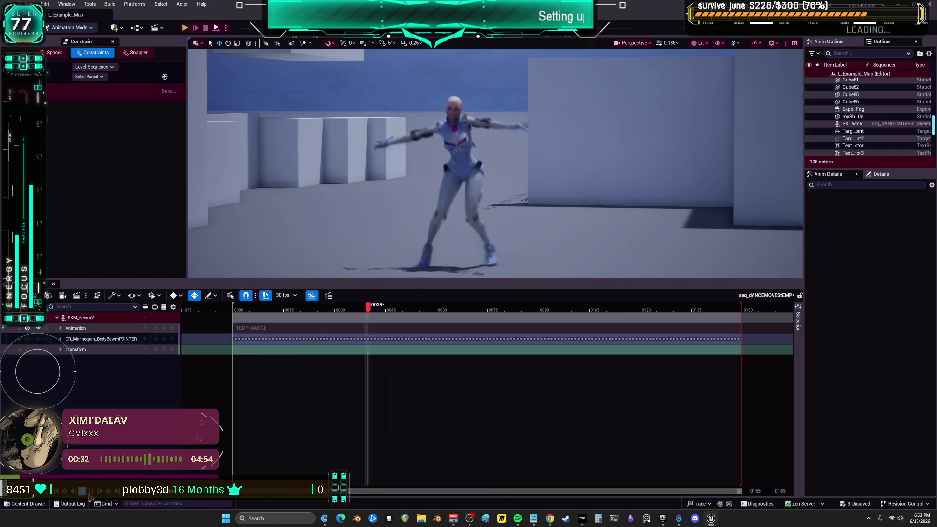
key(space)
click(636, 307)
drag(667, 315, 742, 312)
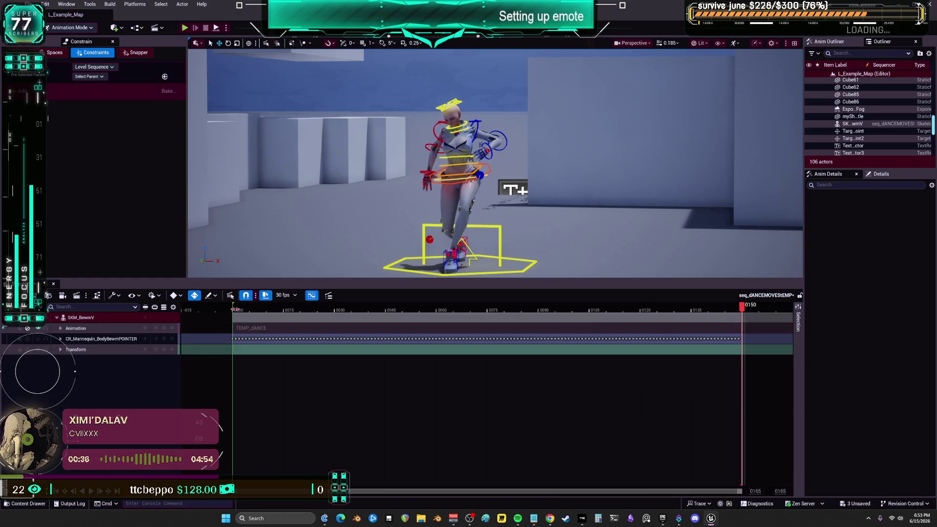
click(234, 311)
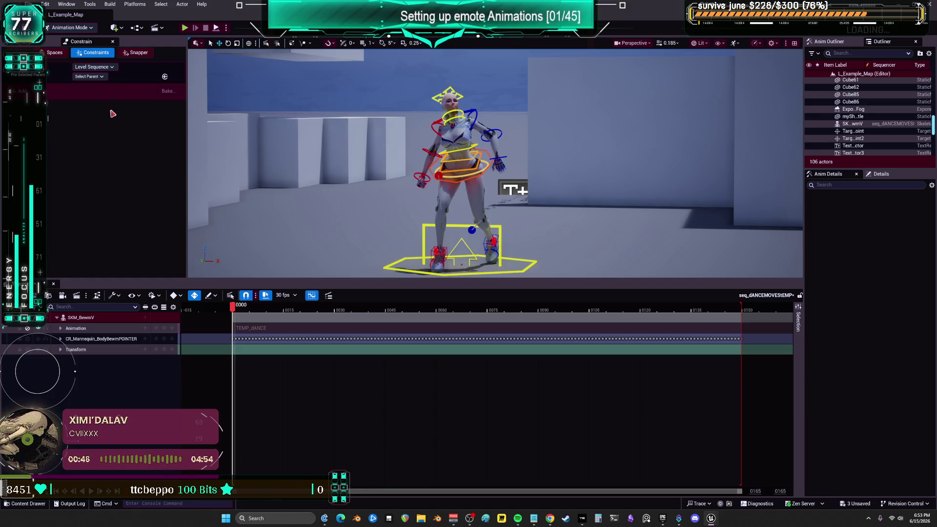
key(ctrl+space)
click(257, 414)
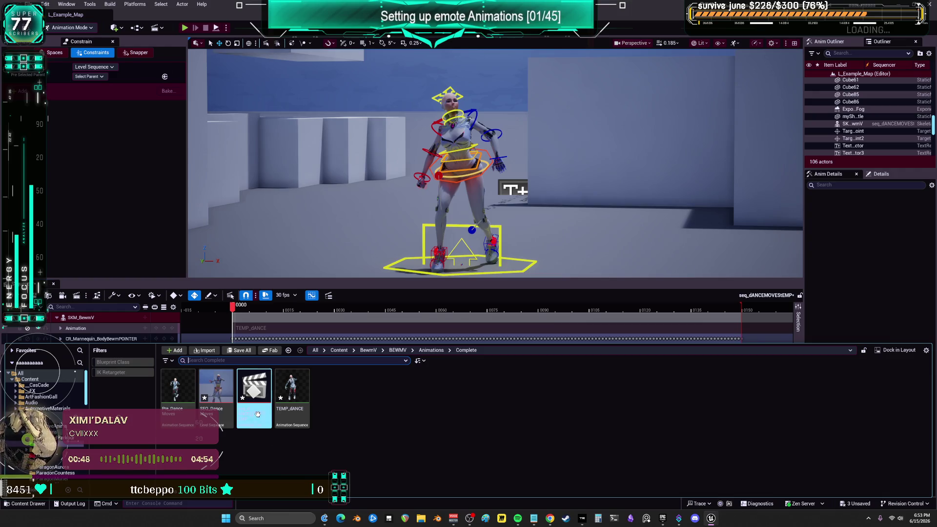
click(214, 381)
double_click(213, 380)
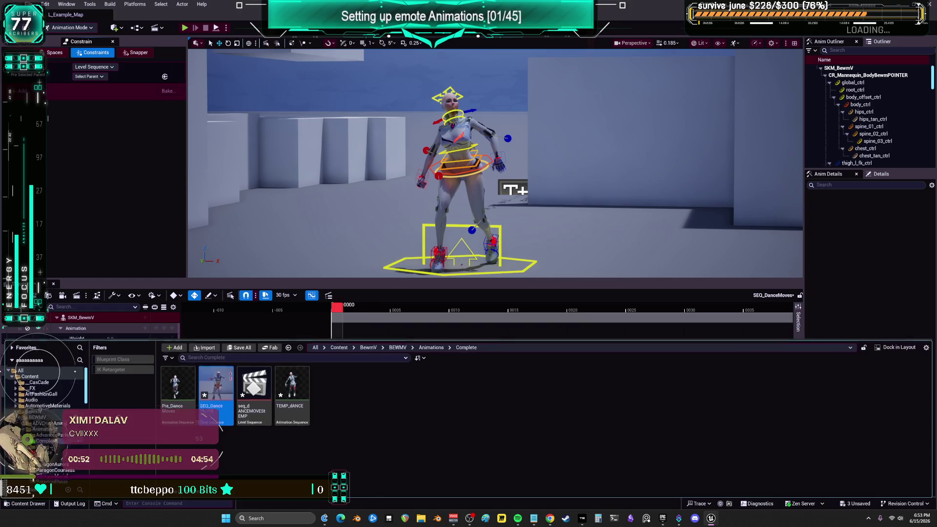
click(78, 328)
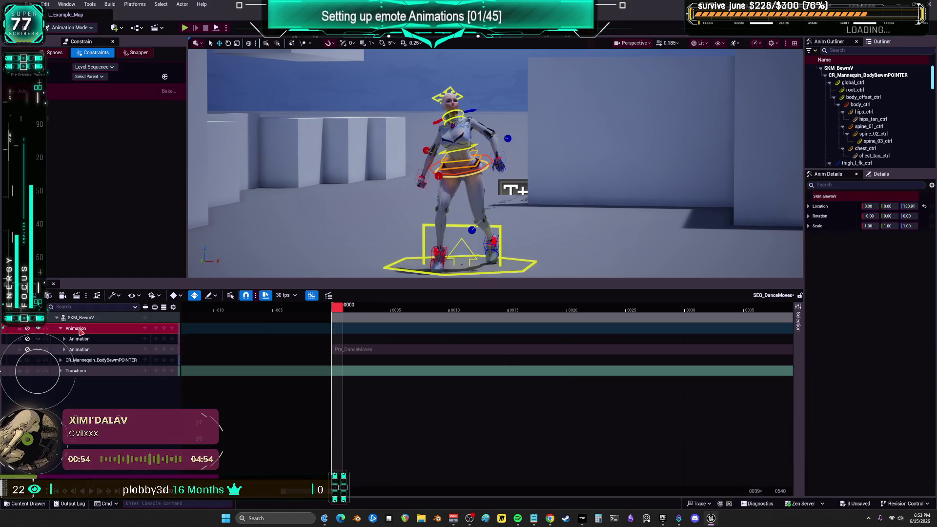
key(Delete)
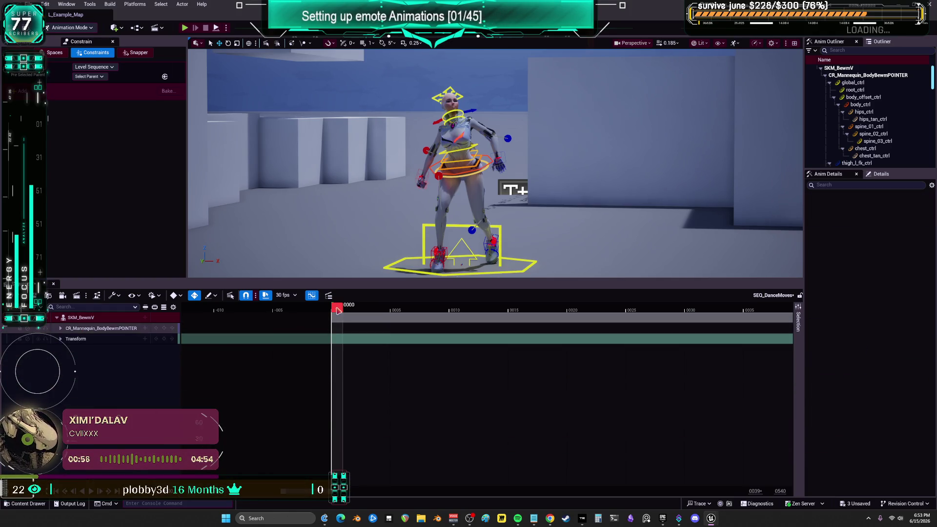
scroll(479, 401, down, 5)
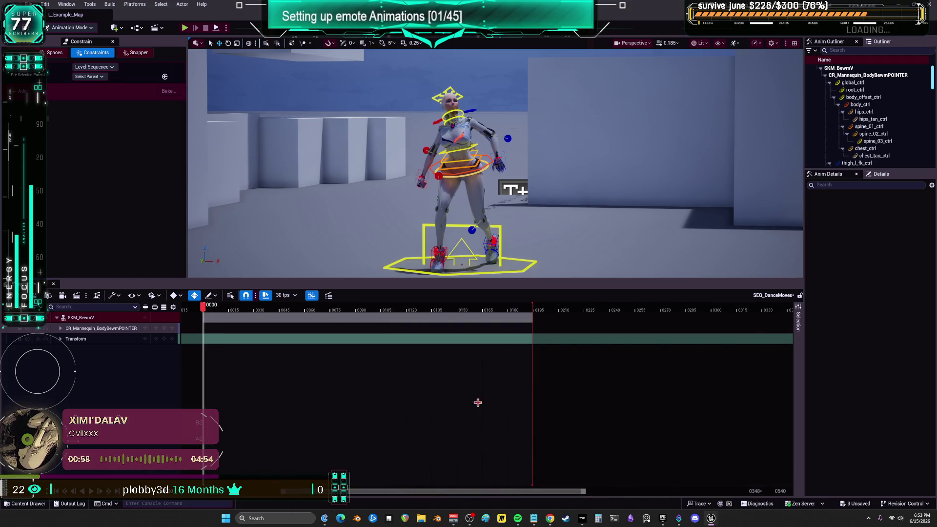
click(497, 308)
drag(503, 310, 537, 316)
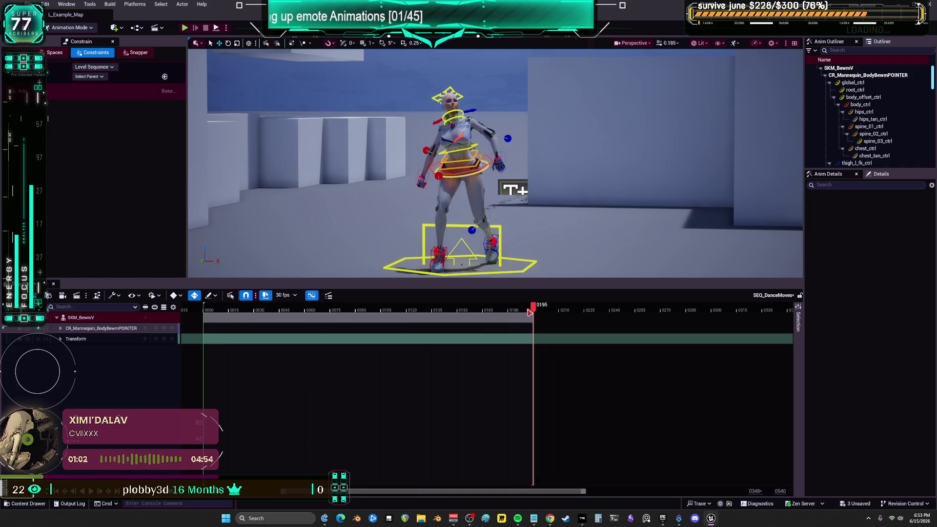
click(205, 310)
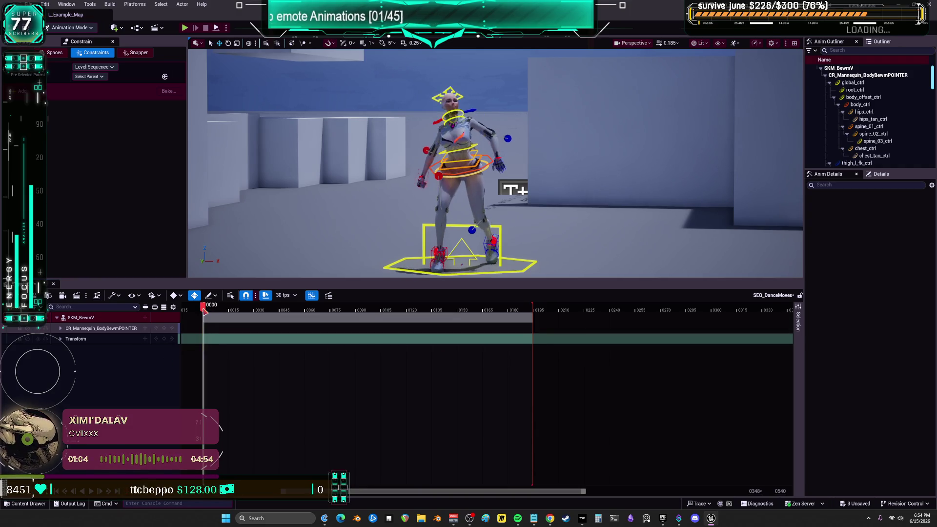
Bake SKM_BewmV's animation to TEMP_dANCE in Complete, replacing the old asset, without attribute curves.
right_click(84, 318)
mouse_move(128, 154)
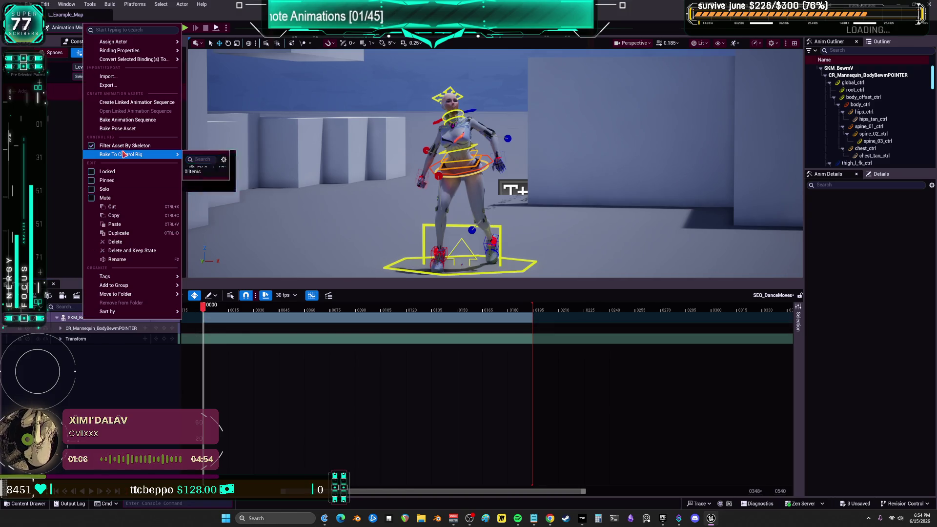
click(145, 120)
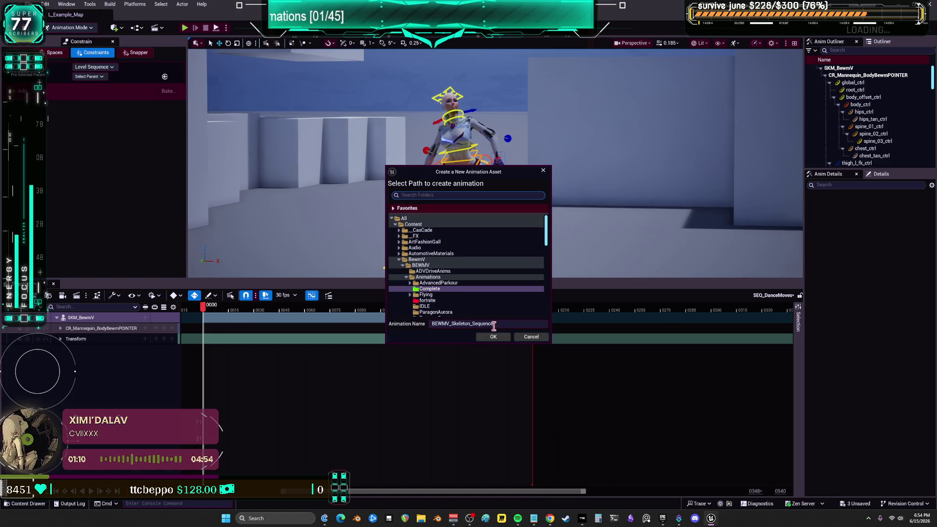
click(516, 323)
text(TEMP_dANCE)
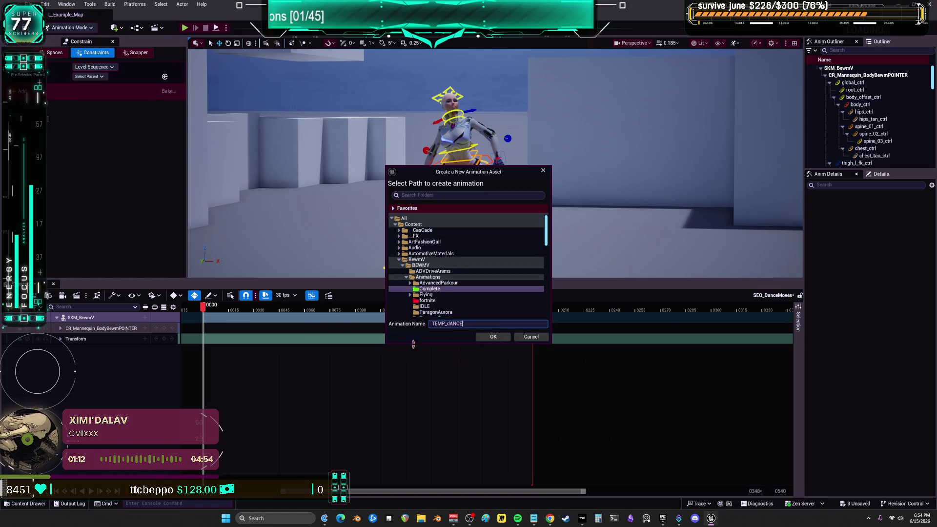
click(491, 337)
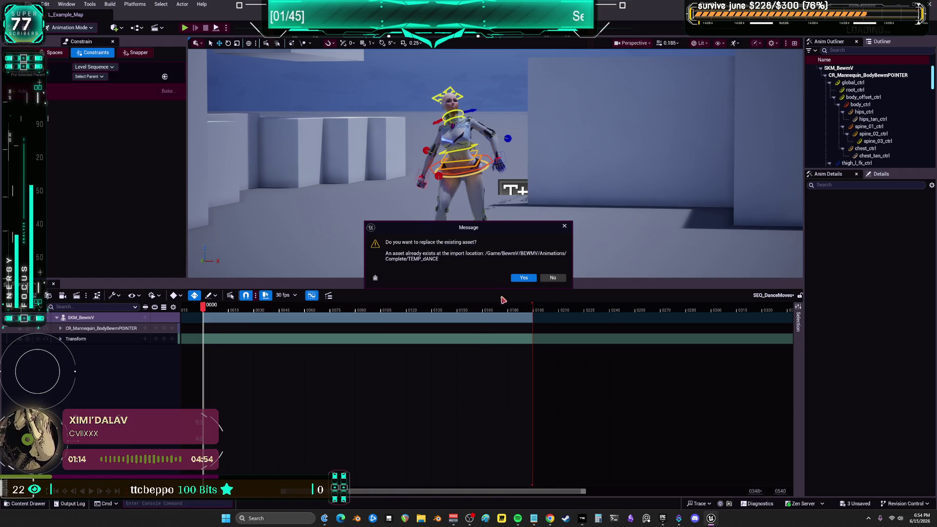
click(524, 277)
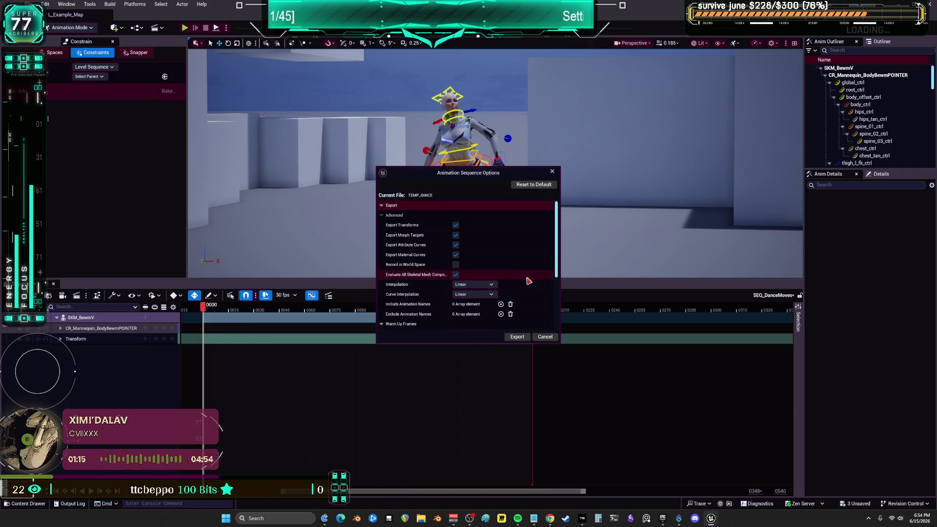
click(456, 245)
click(517, 336)
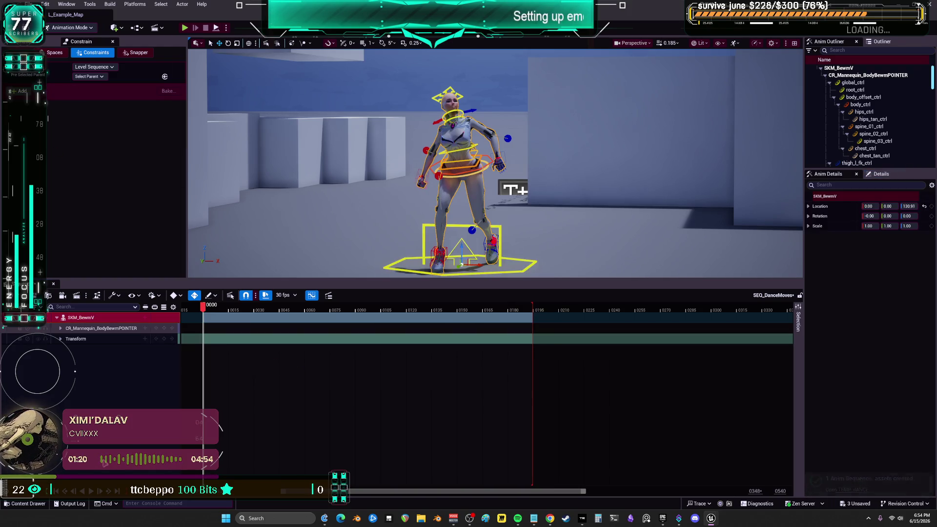
Save all unsaved assets, including the SEQ_DanceMoves sequence.
click(39, 506)
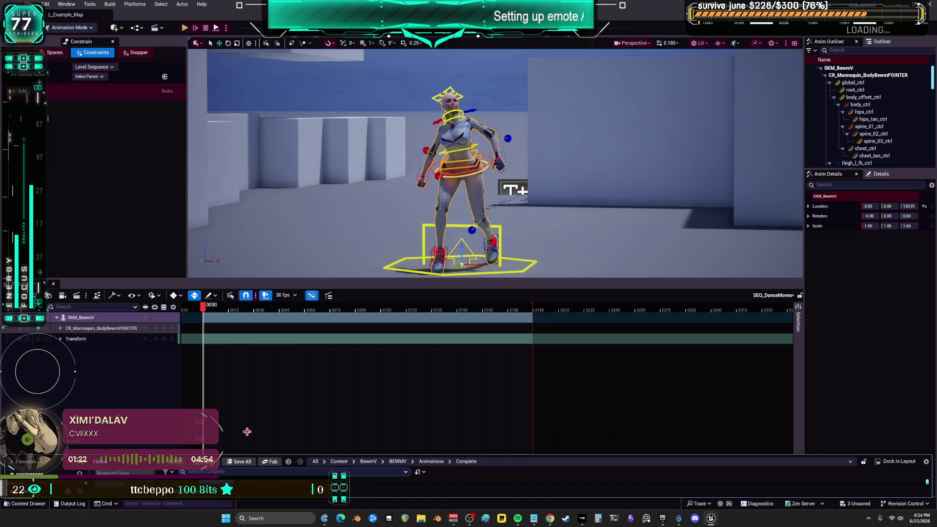
click(105, 402)
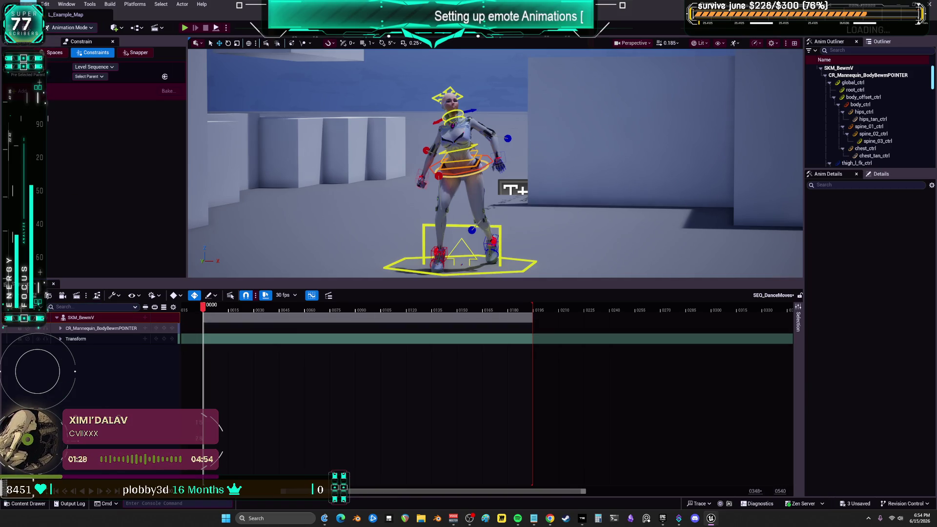
click(31, 3)
click(88, 105)
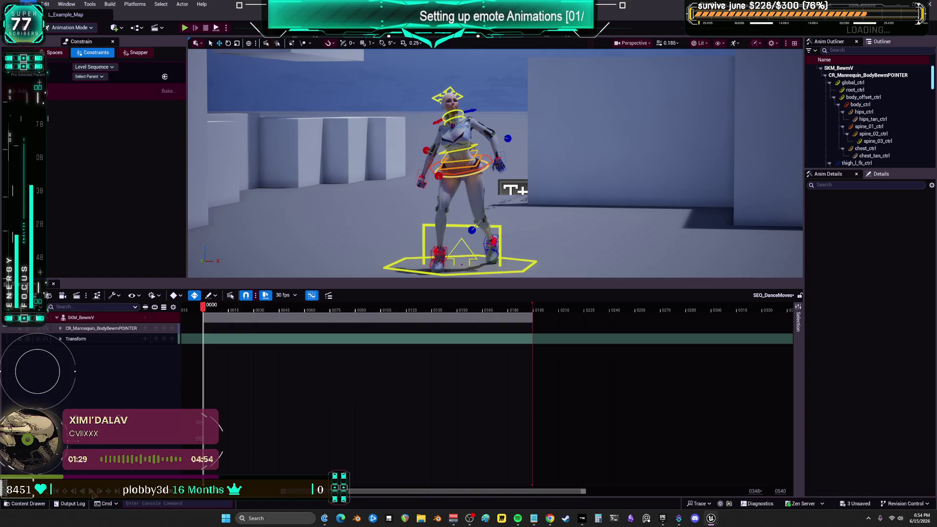
click(29, 504)
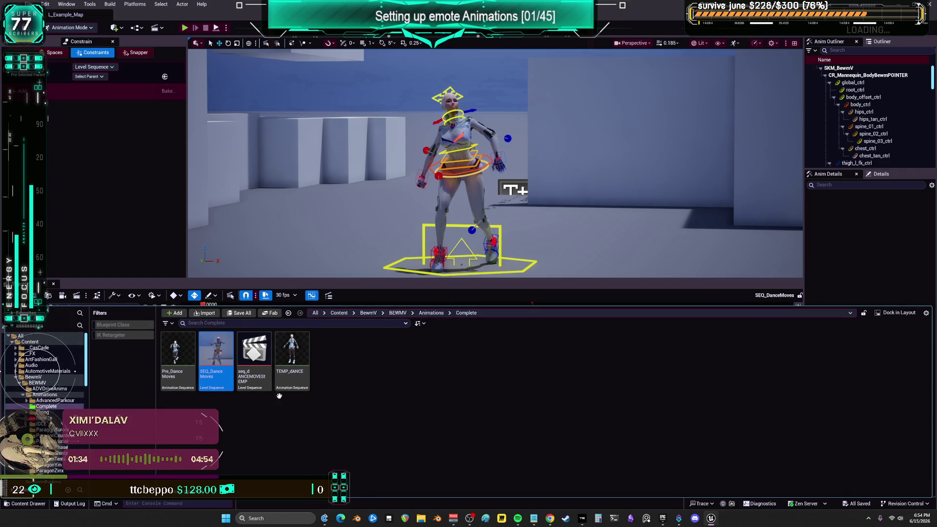
Open seq_dANCEMOVEStEMP and delete its old control rig and Animation tracks.
click(250, 344)
double_click(250, 344)
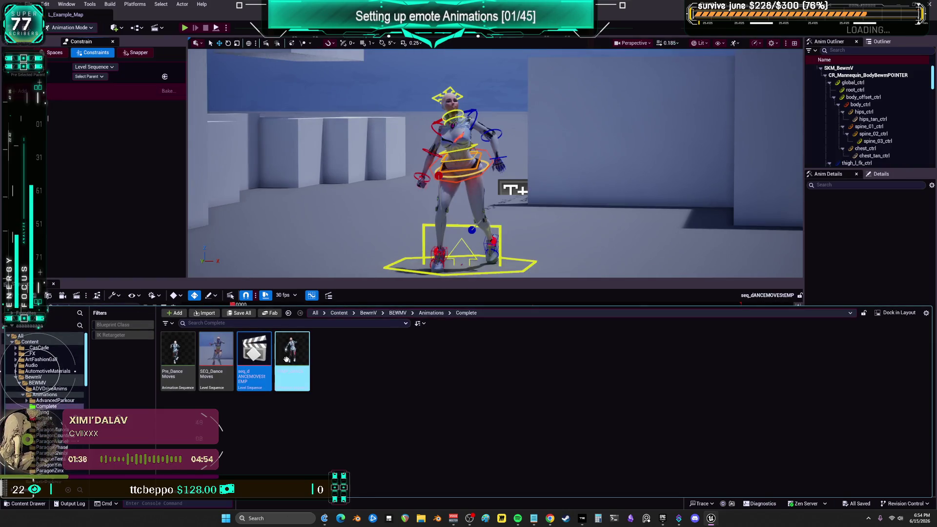
click(134, 213)
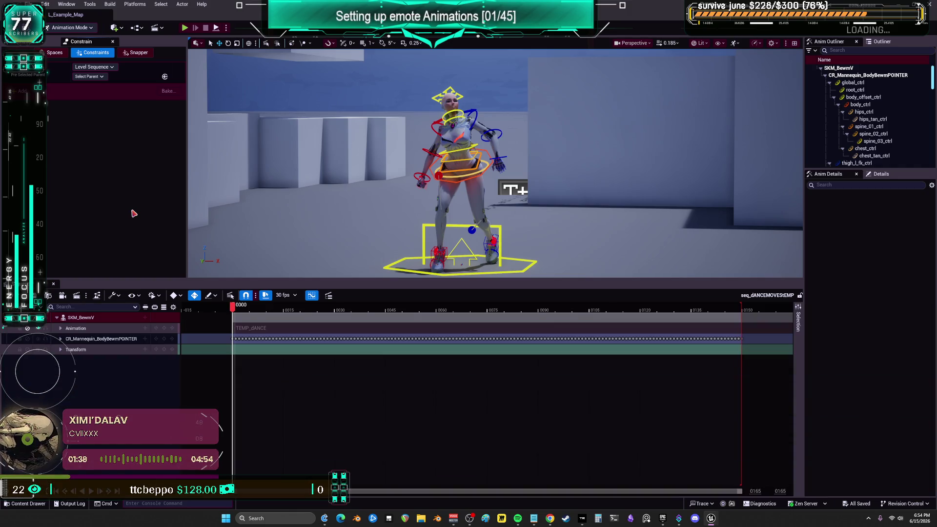
click(110, 341)
key(Delete)
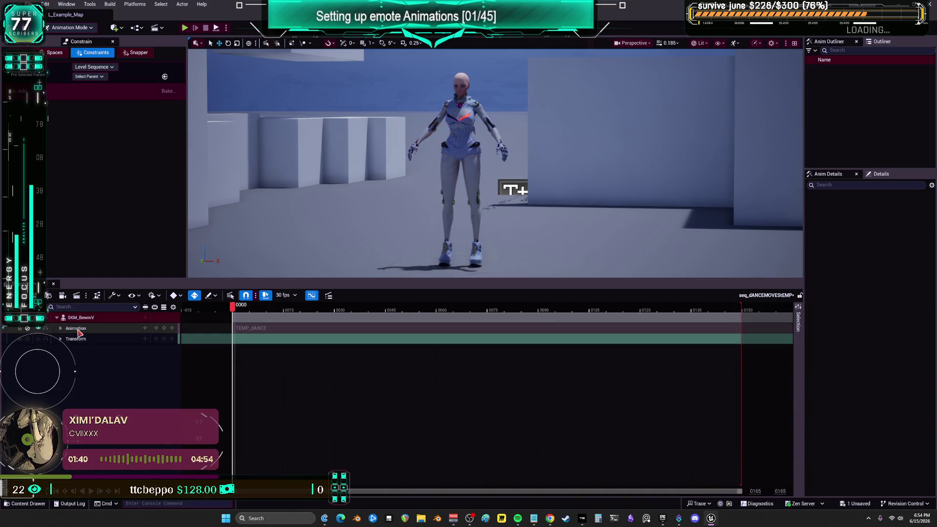
click(86, 332)
key(Delete)
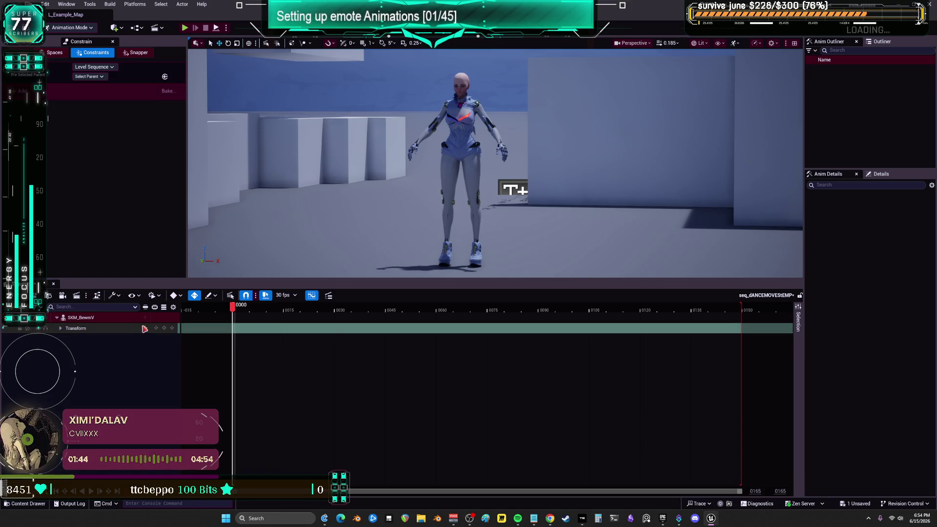
Add TEMP_dANCE as the SKM_BewmV character's animation track.
click(144, 317)
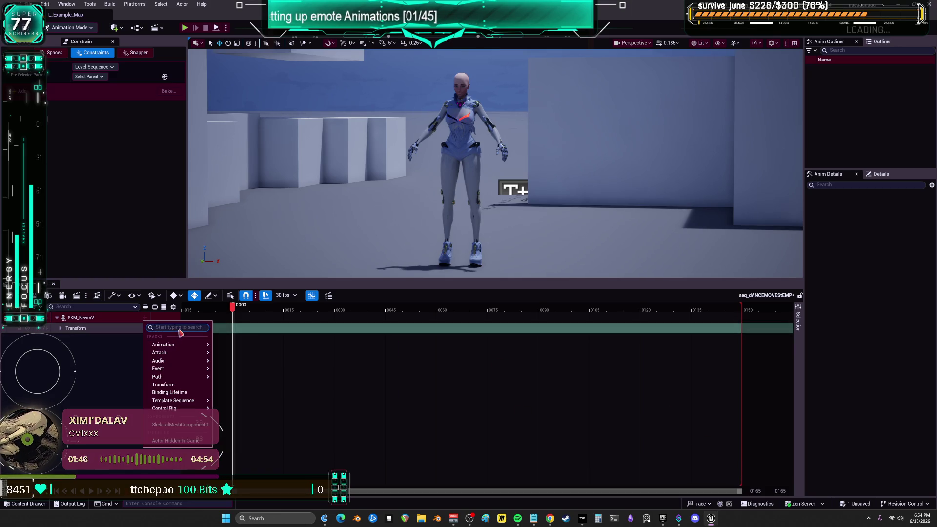
mouse_move(185, 345)
text(temp)
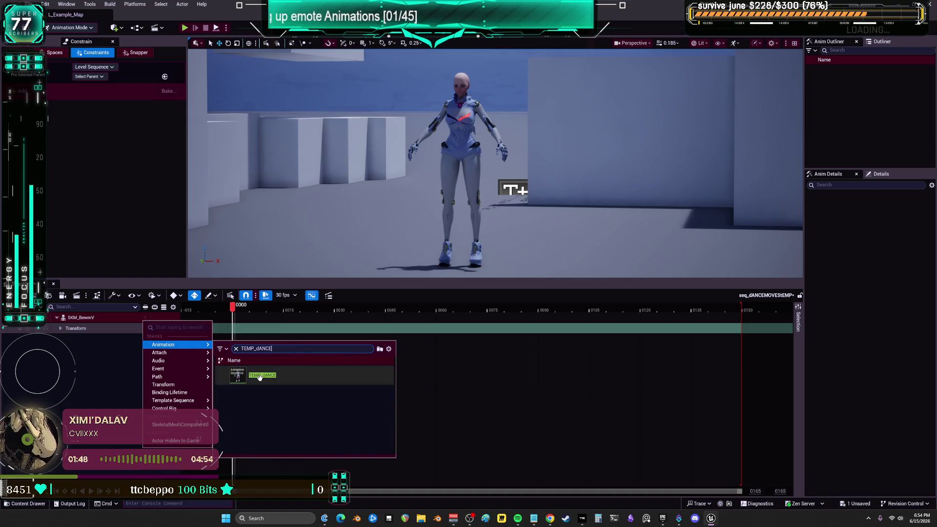
click(264, 374)
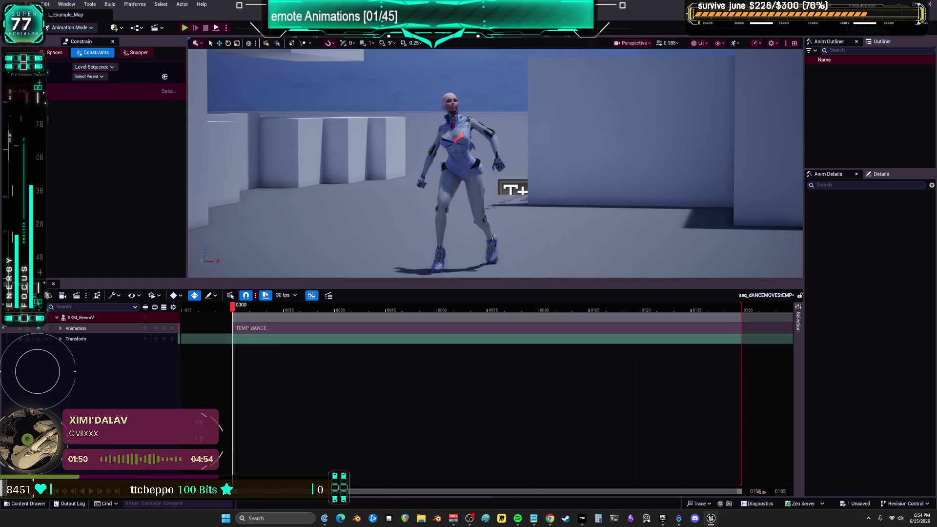
Set the sequence's playback end time to frame 0195.
scroll(763, 458, down, 5)
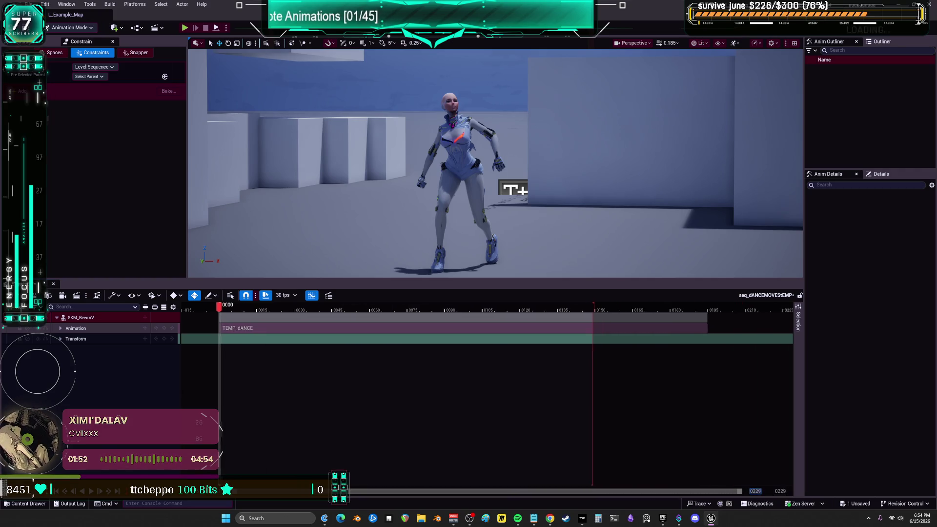
drag(582, 314, 674, 317)
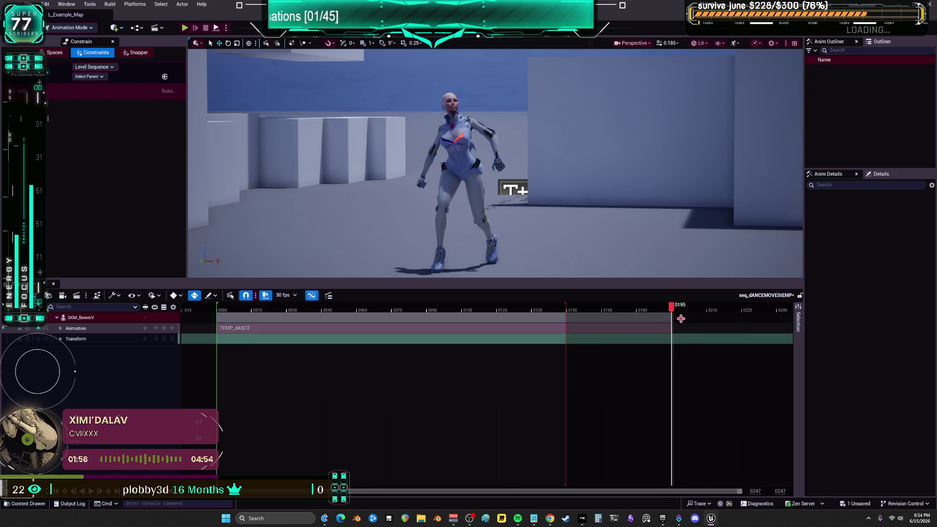
right_click(672, 309)
click(720, 335)
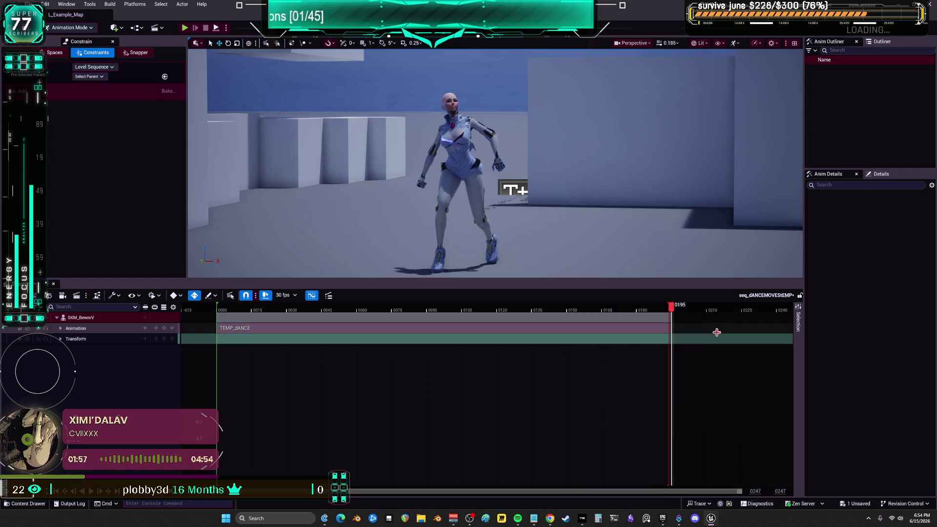
right_click(672, 309)
click(709, 333)
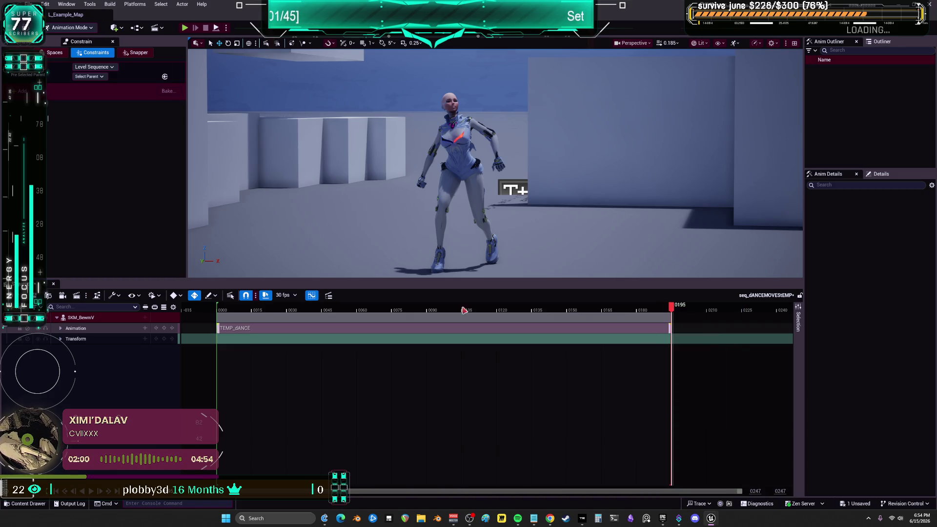
right_click(85, 320)
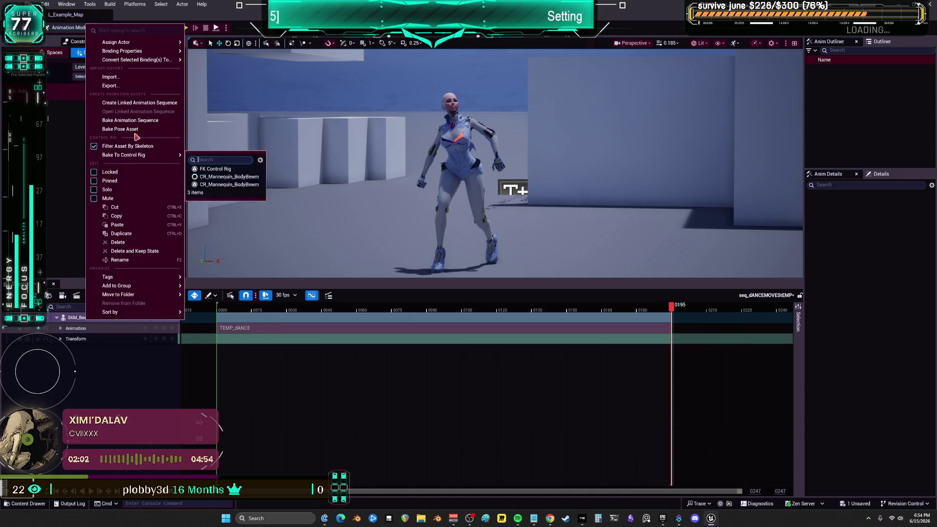
Bake onto CR_Mannequin_BodyBewmPOINTER without material or attribute curves, then play the result.
click(229, 184)
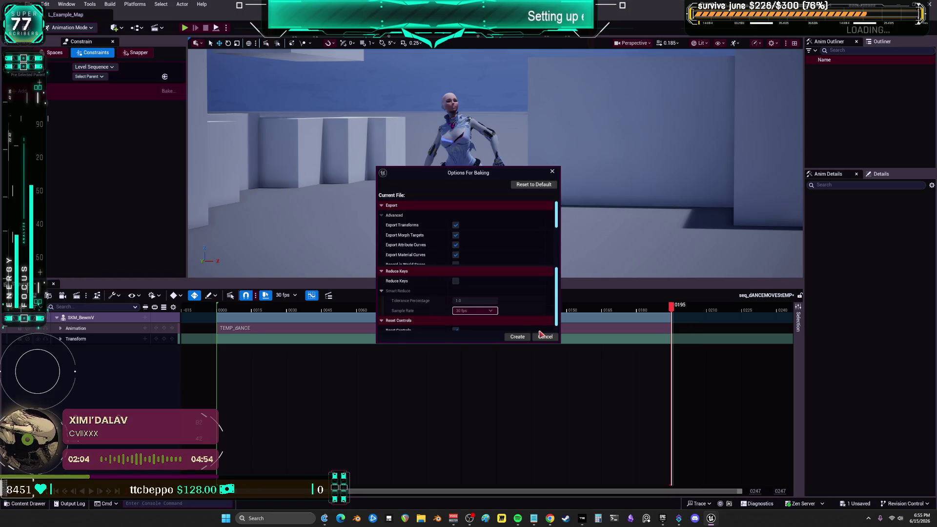
click(455, 255)
click(455, 245)
click(517, 337)
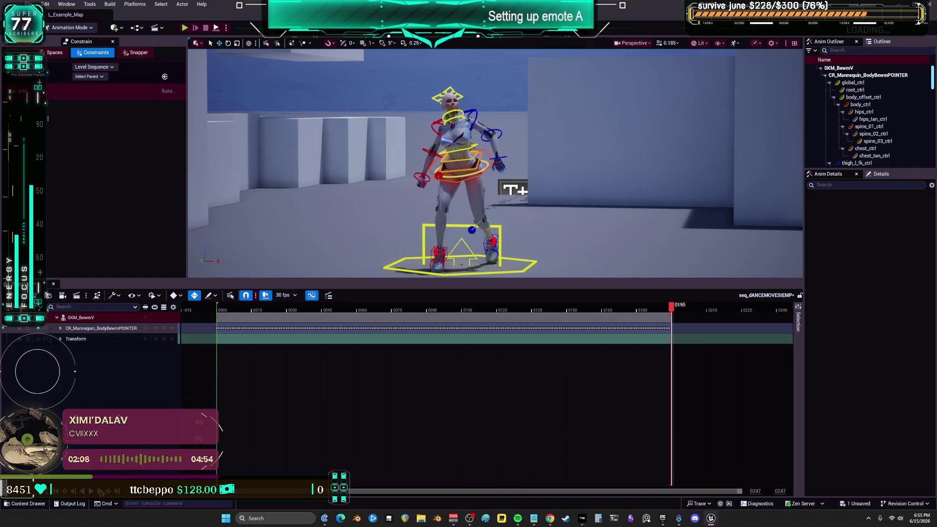
key(space)
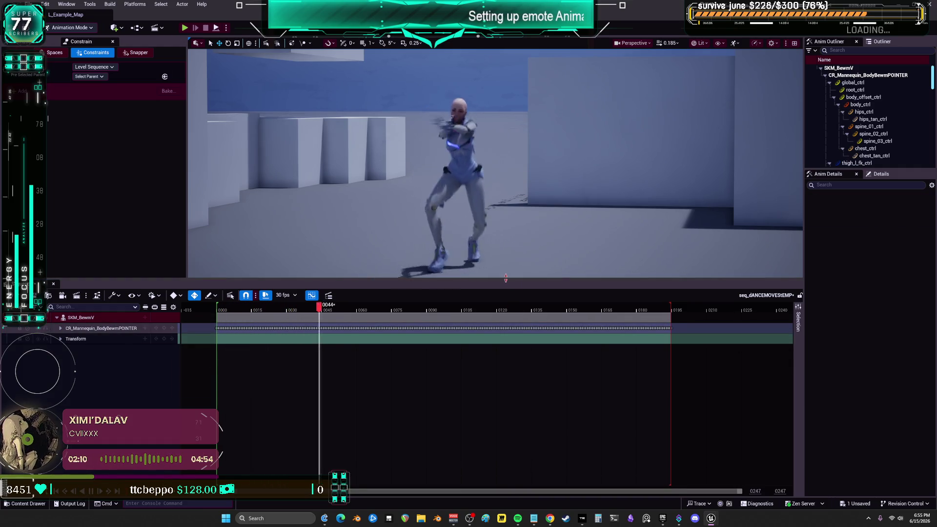
Enlarge the viewport to watch the whole dance, then restore the timeline's height.
drag(509, 285, 513, 428)
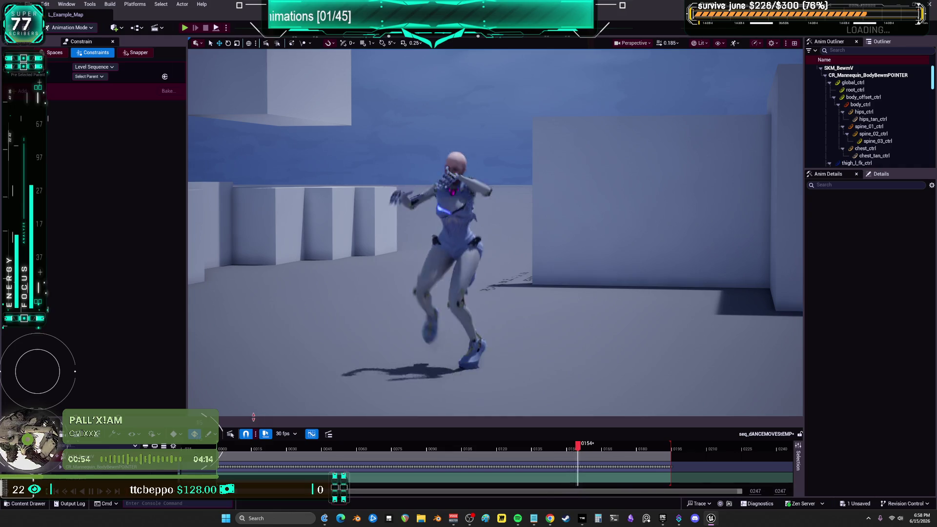
drag(63, 422, 64, 294)
Delete the baked keys on root_ctrl's Location channels.
click(61, 339)
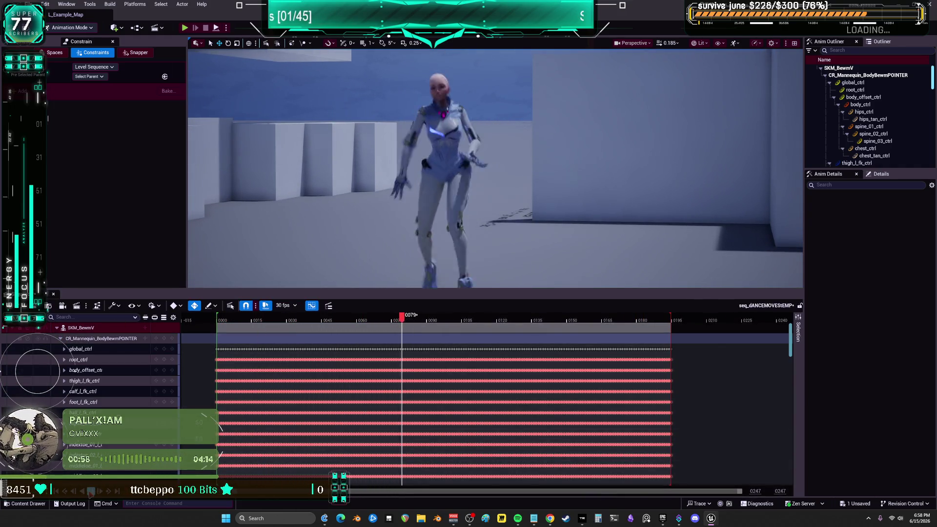
key(space)
click(64, 360)
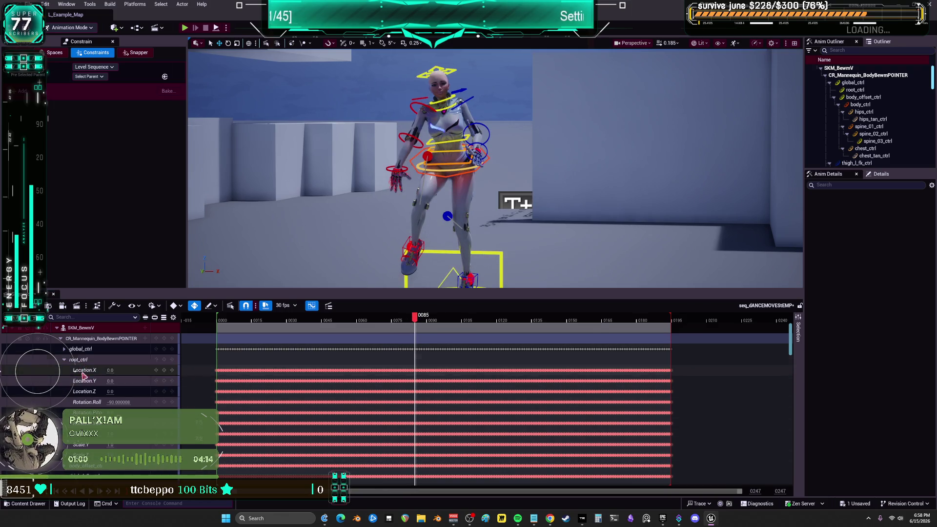
click(215, 320)
key(space)
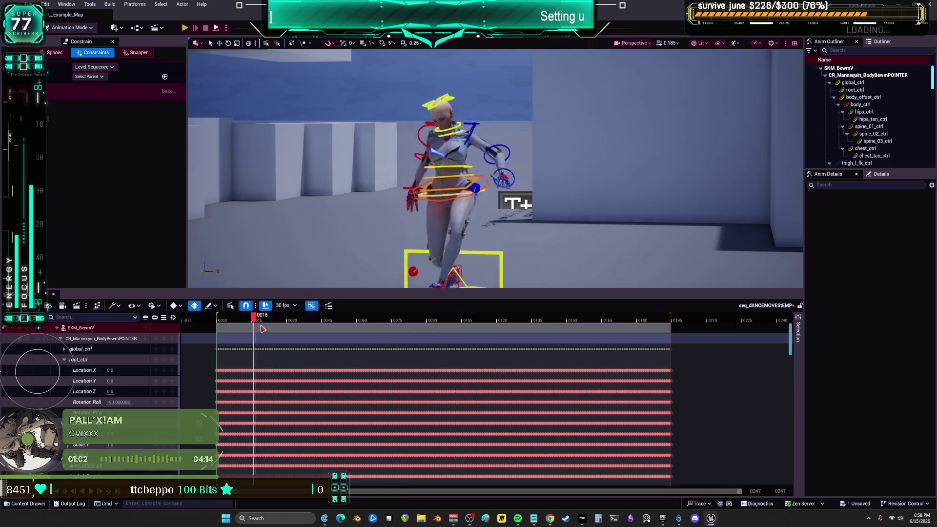
mouse_move(209, 368)
mouse_down()
mouse_move(361, 395)
mouse_move(518, 403)
mouse_move(647, 428)
mouse_move(703, 460)
mouse_up()
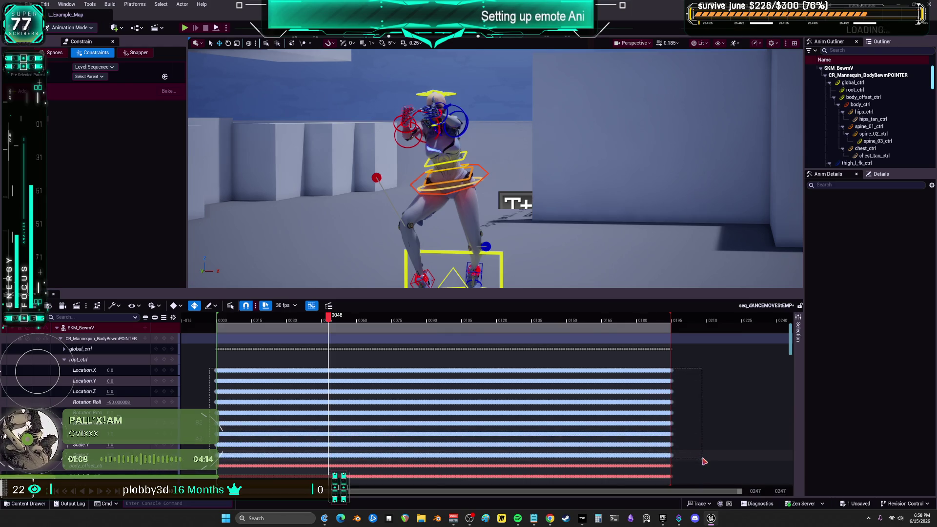
key(Delete)
click(108, 372)
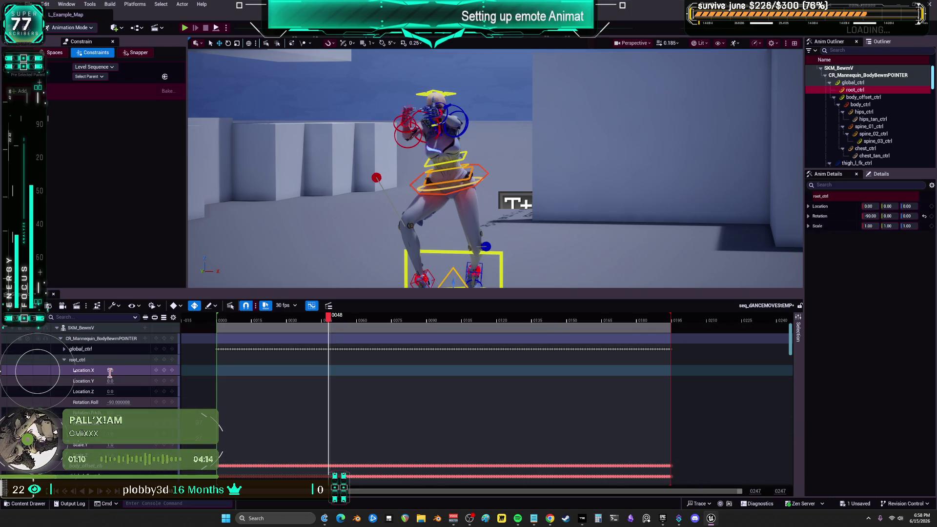
click(218, 325)
click(111, 371)
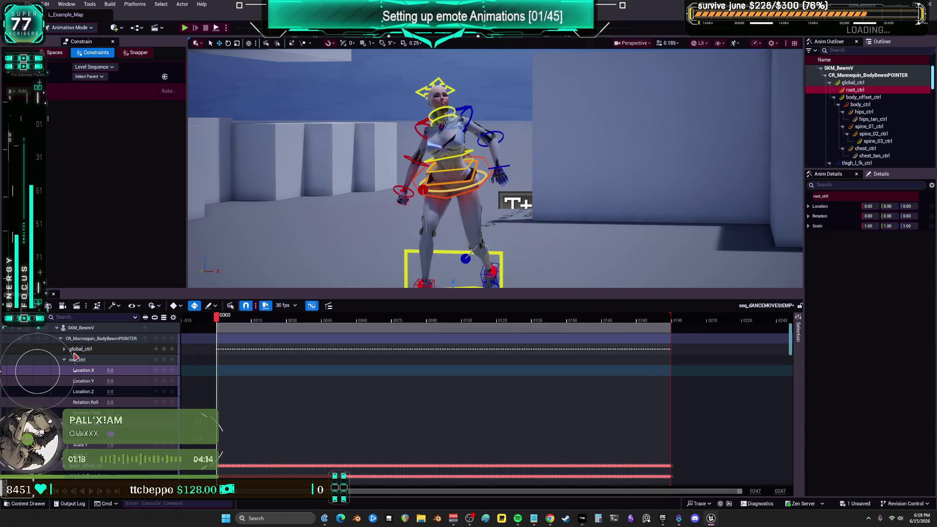
Delete the arm and leg IK-switch keys under global_ctrl, then check the pose at frame 0010.
click(64, 359)
click(64, 349)
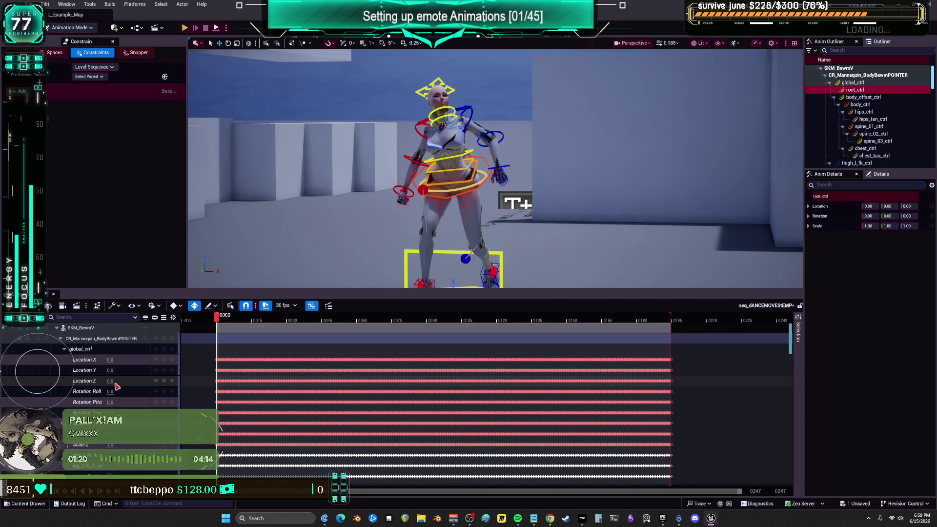
scroll(117, 387, down, 3)
drag(199, 396, 346, 419)
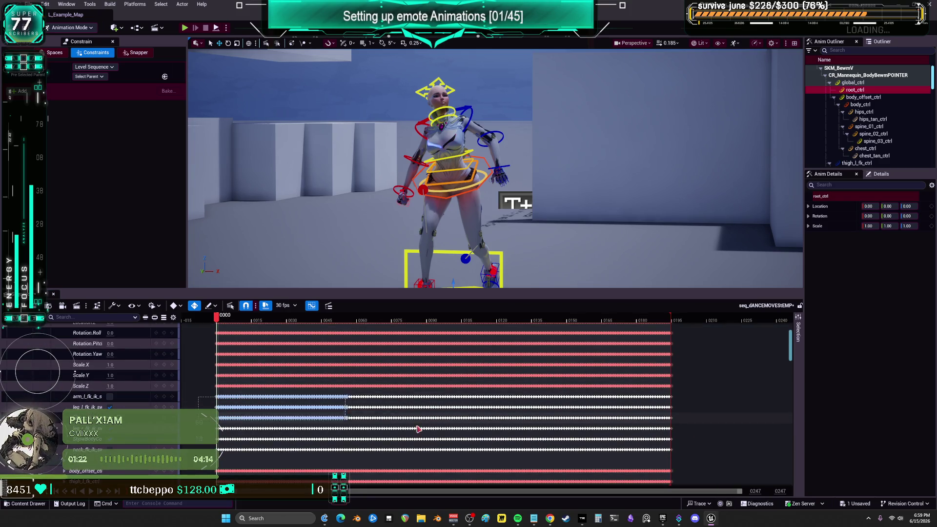
mouse_move(419, 429)
mouse_down()
mouse_move(609, 456)
mouse_move(707, 451)
mouse_up()
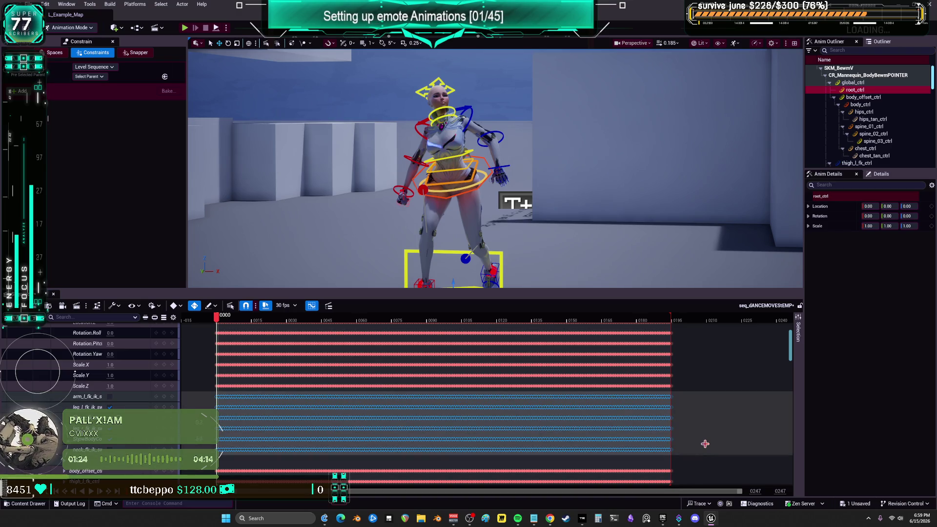
key(Delete)
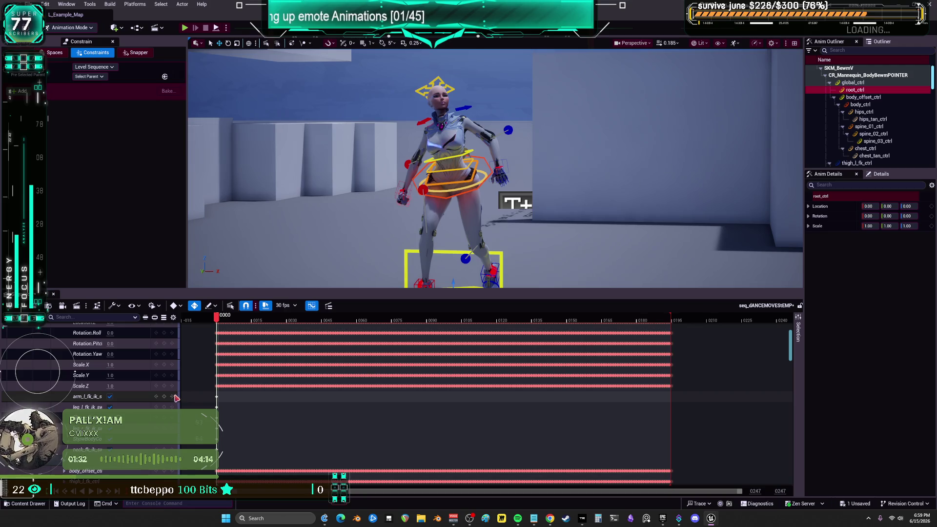
scroll(163, 416, down, 3)
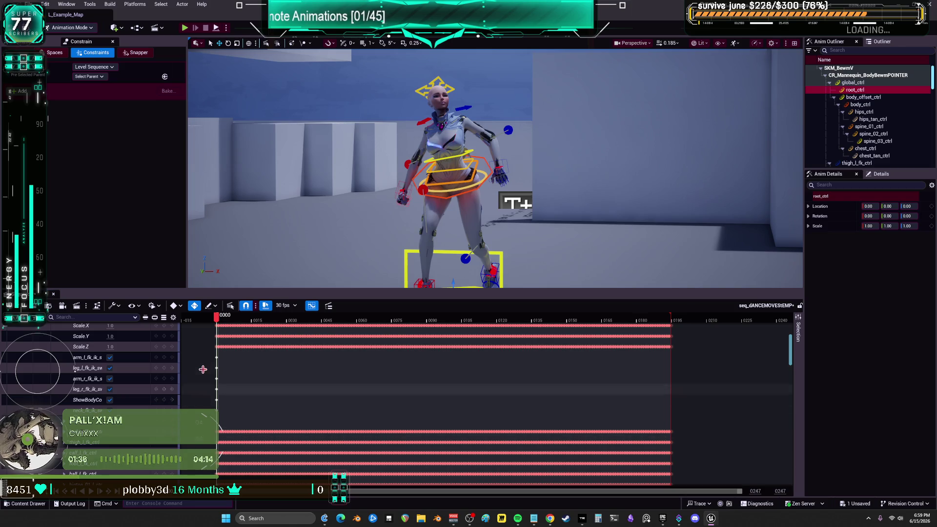
mouse_move(217, 317)
mouse_down()
mouse_move(324, 316)
mouse_move(353, 305)
mouse_move(382, 314)
mouse_move(669, 315)
mouse_up()
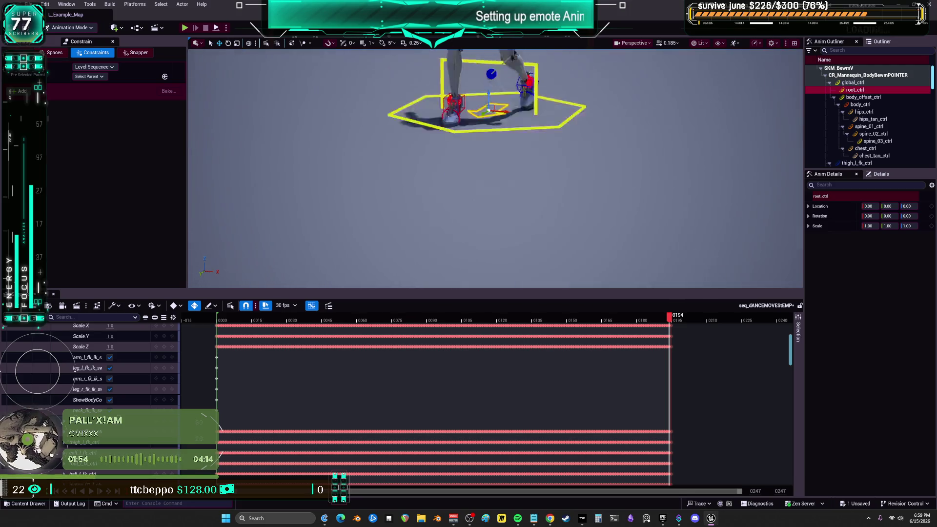
Replay the cleaned-up dance from frame 0159, stopping at frame 0054.
scroll(502, 173, up, 5)
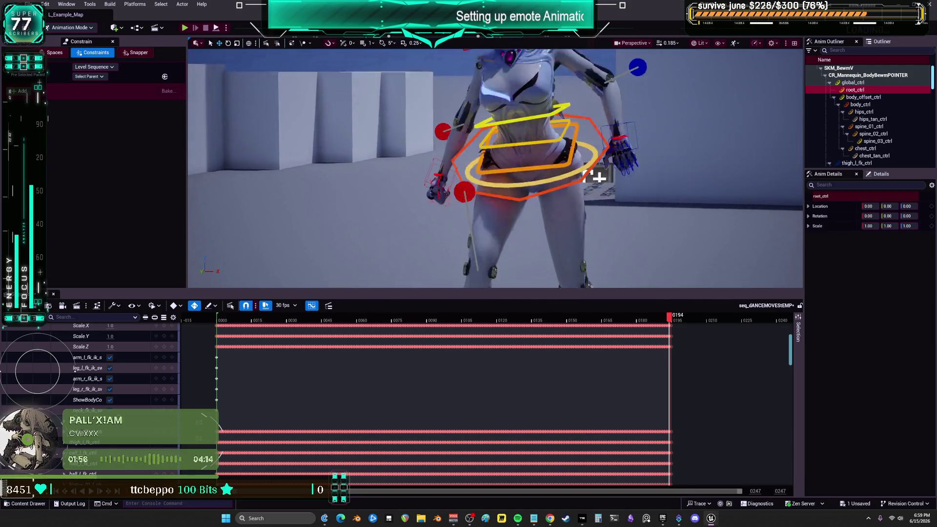
drag(665, 314, 587, 315)
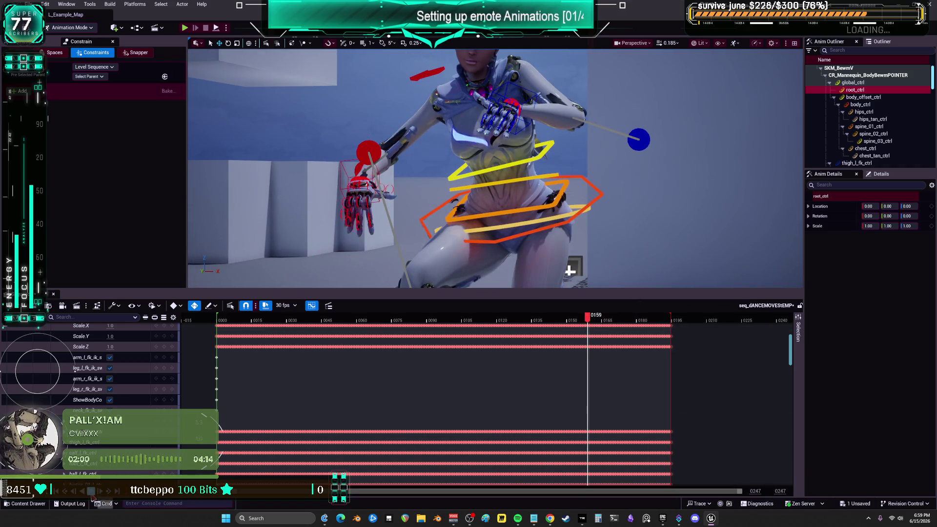
click(90, 491)
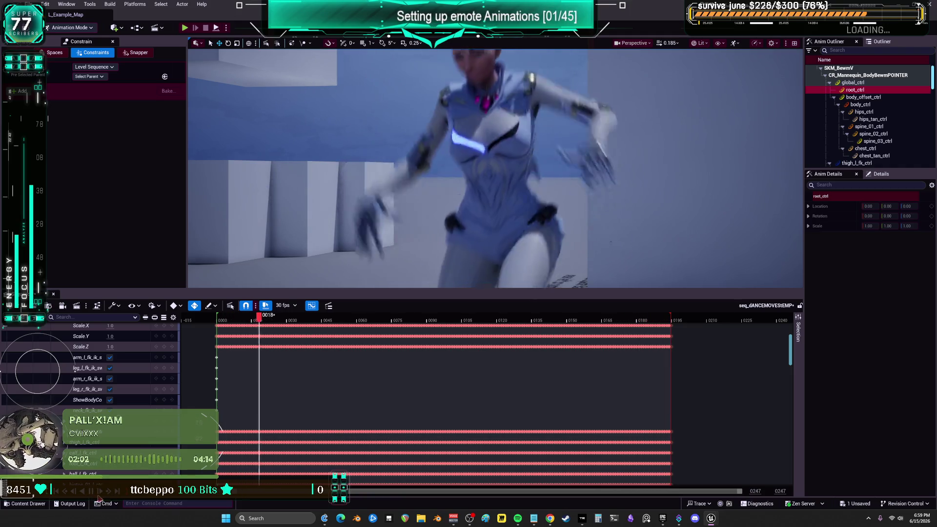
click(98, 496)
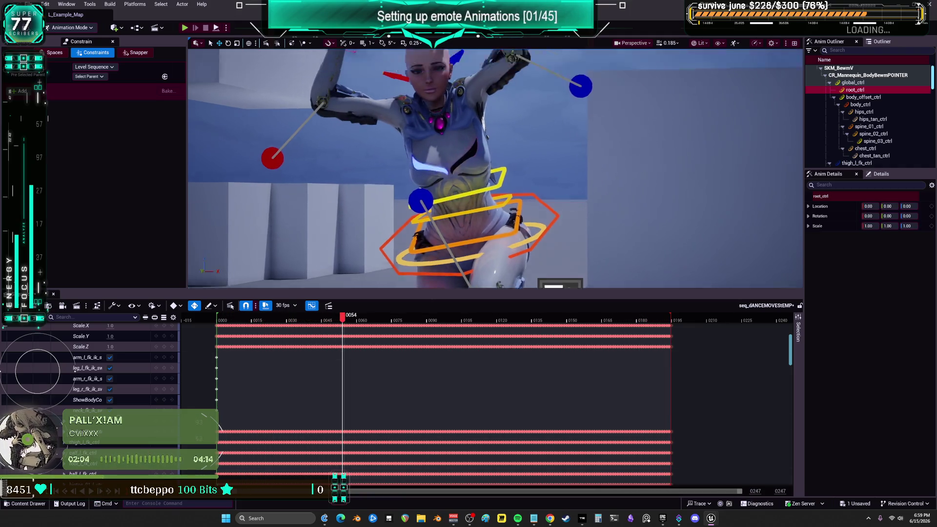
drag(516, 195, 516, 122)
Open hand_l_ik_ctrl's curves in a maximized Curve Editor.
click(463, 201)
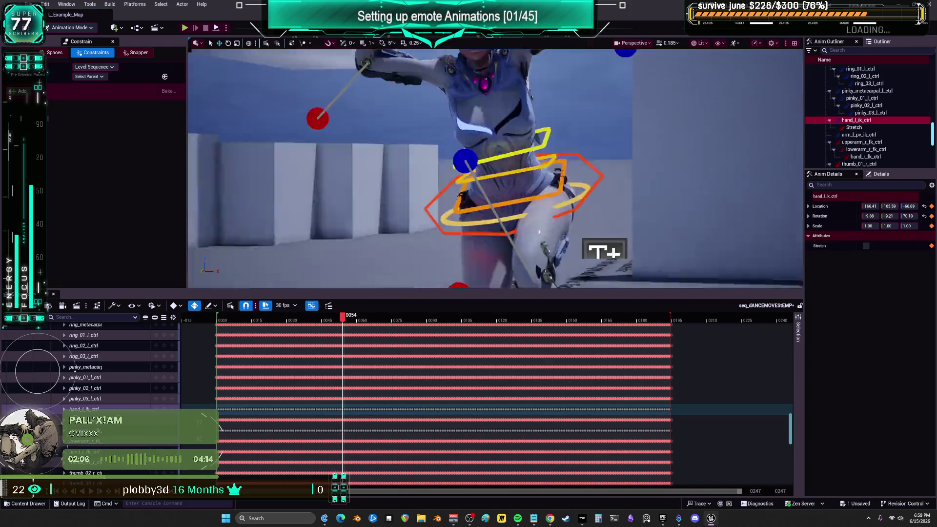
click(64, 409)
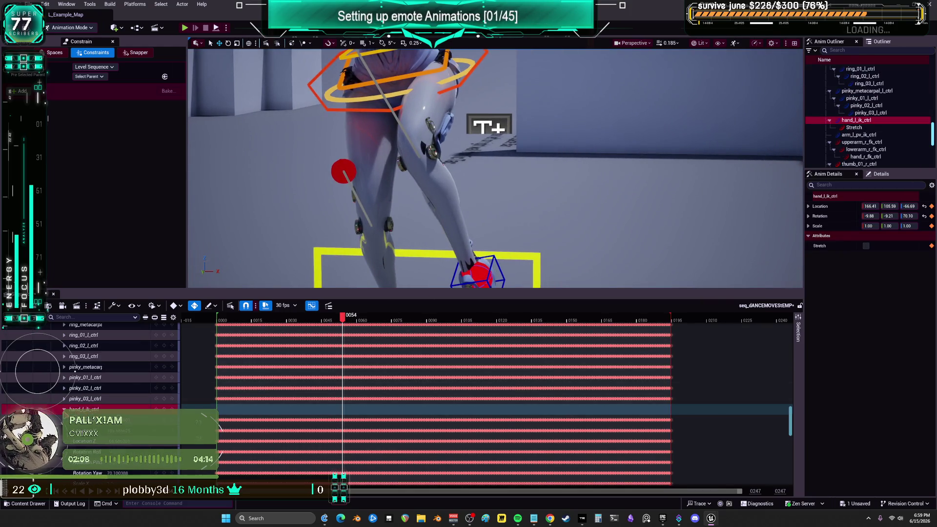
scroll(140, 421, down, 1)
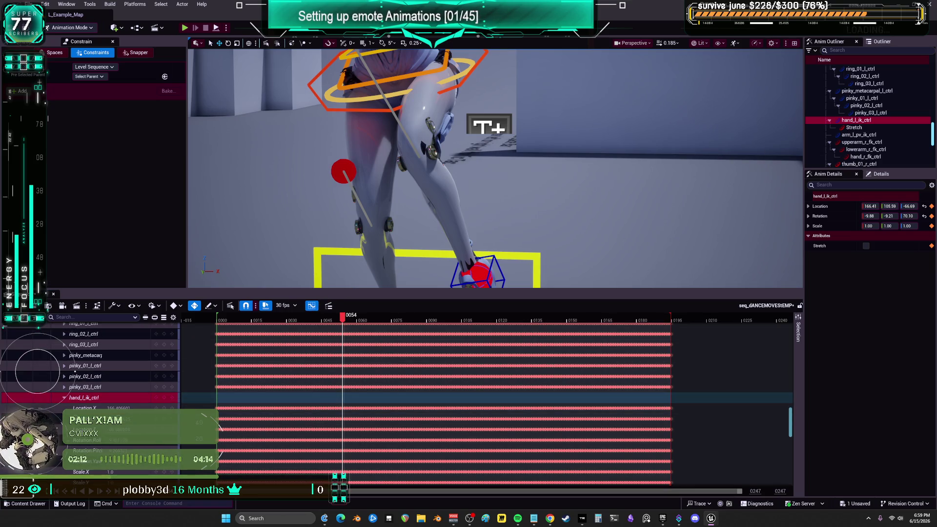
click(311, 305)
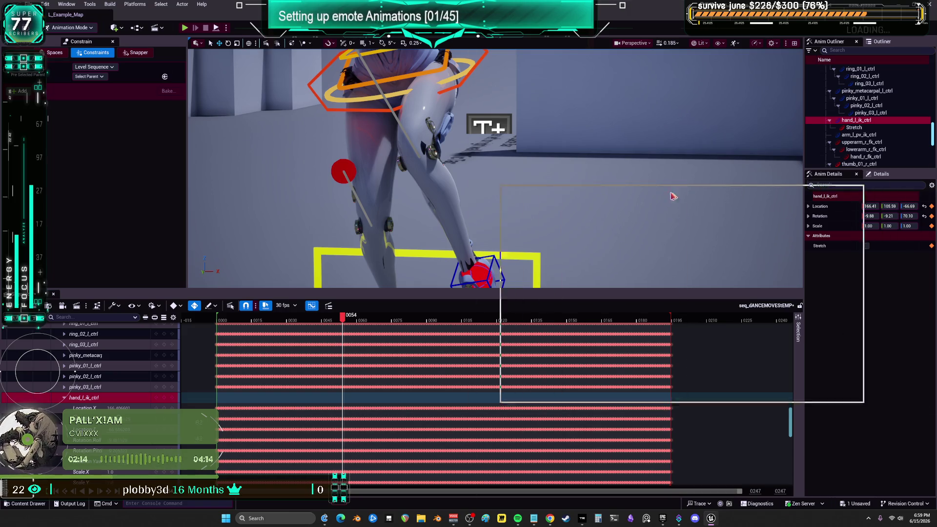
double_click(674, 194)
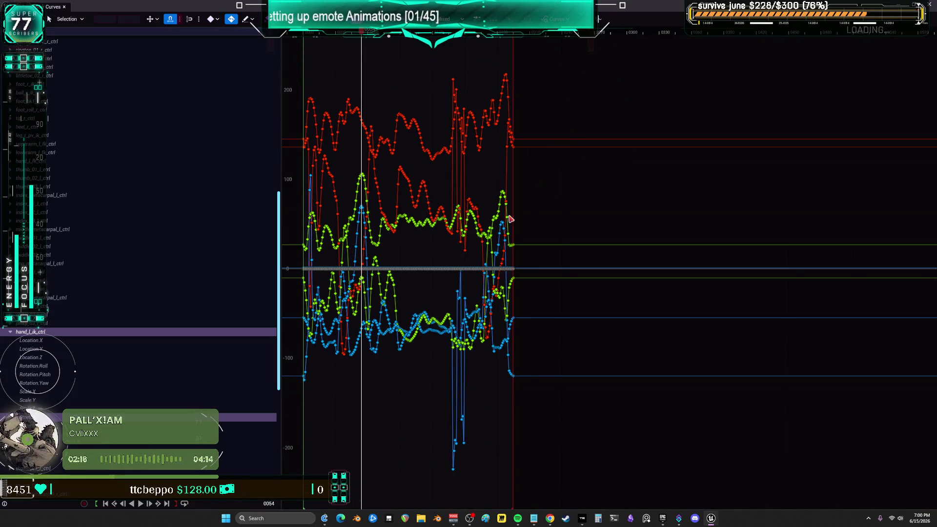
Isolate the Location.X curve and select its first key at frame 0.
scroll(509, 219, down, 1)
scroll(507, 217, up, 2)
scroll(503, 217, down, 1)
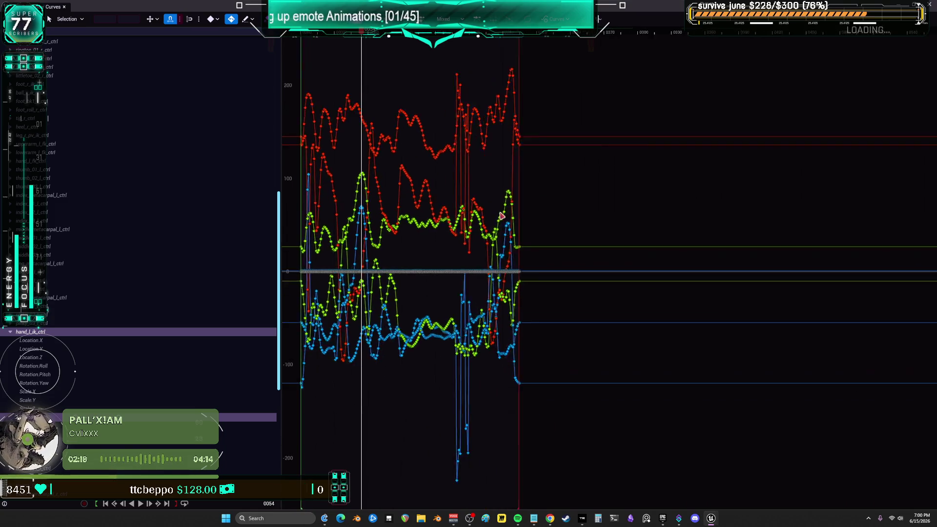
scroll(502, 217, up, 3)
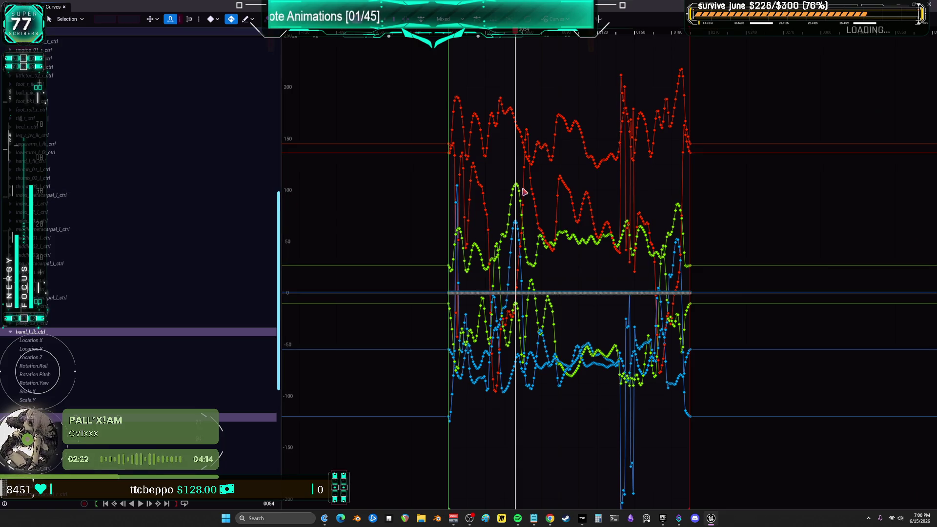
click(45, 341)
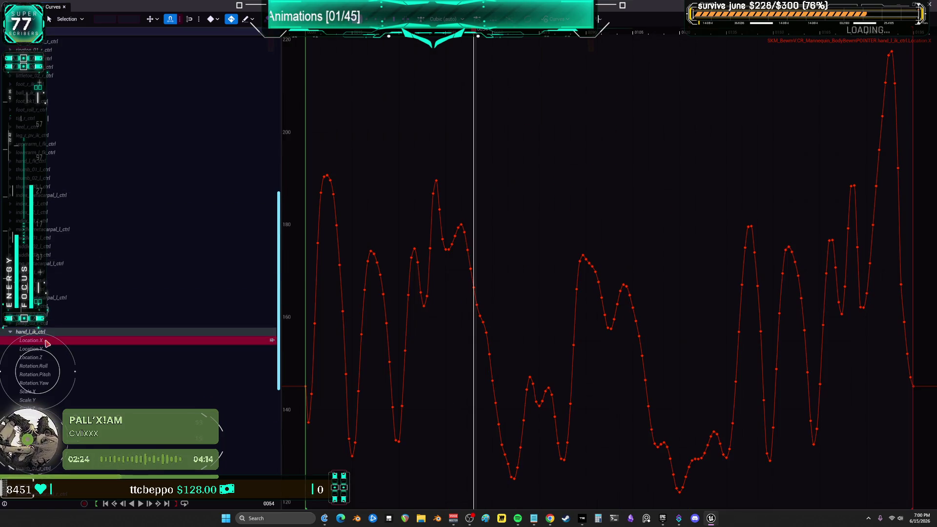
scroll(765, 299, down, 2)
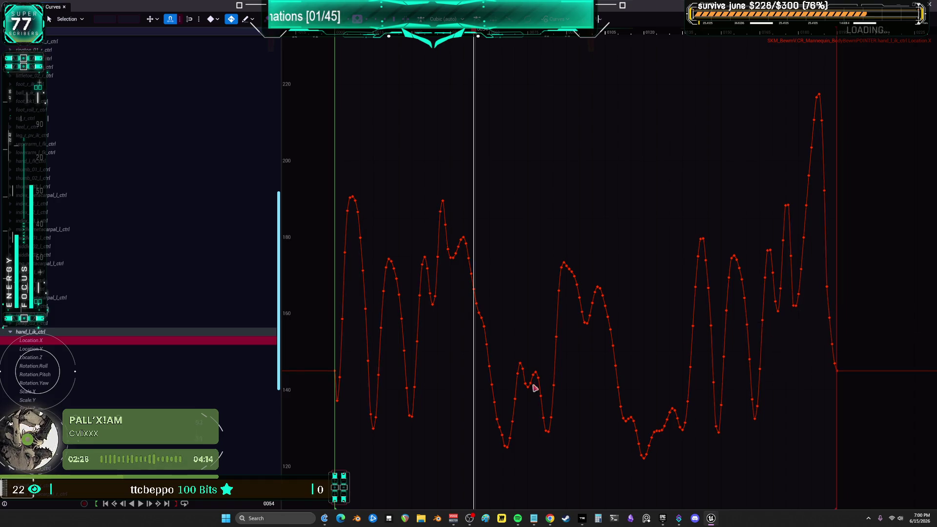
click(334, 371)
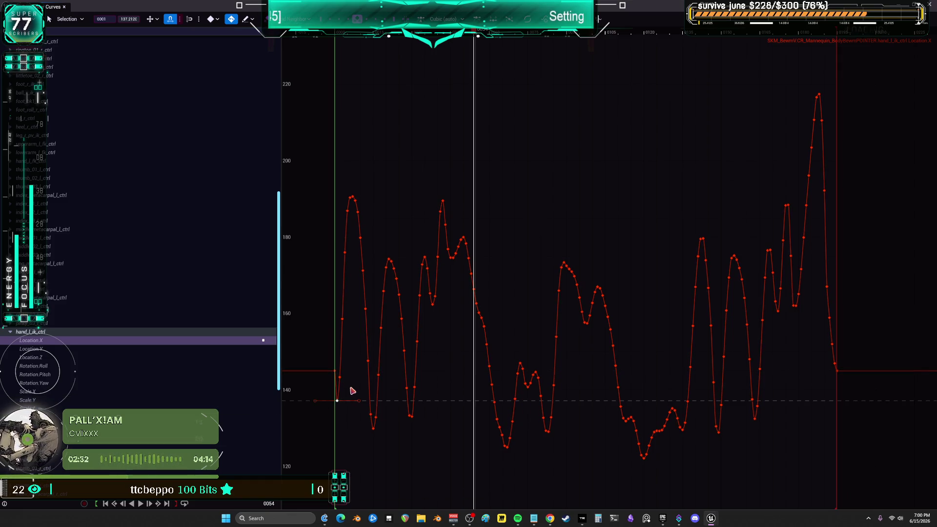
View the Location.Y, Location.Z, Roll, Pitch and Yaw curves, then select the Rotation.Yaw keys.
click(39, 349)
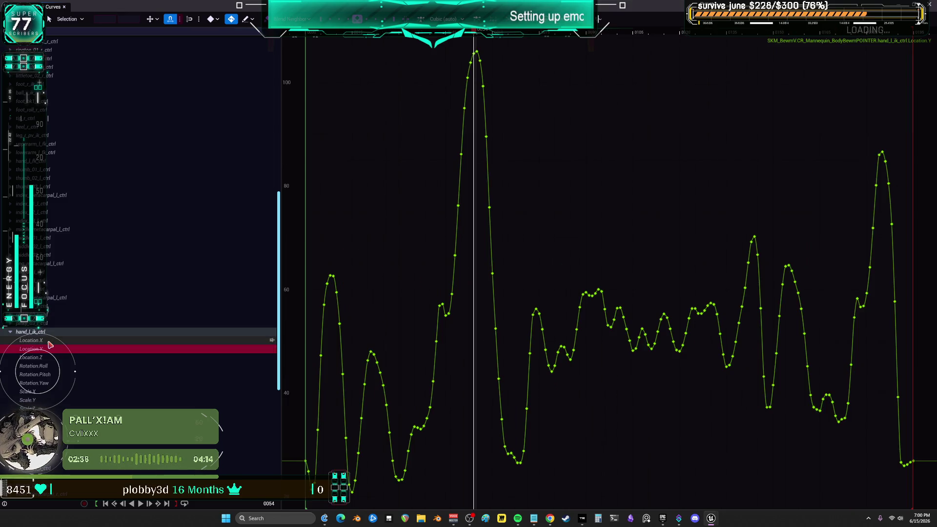
click(48, 357)
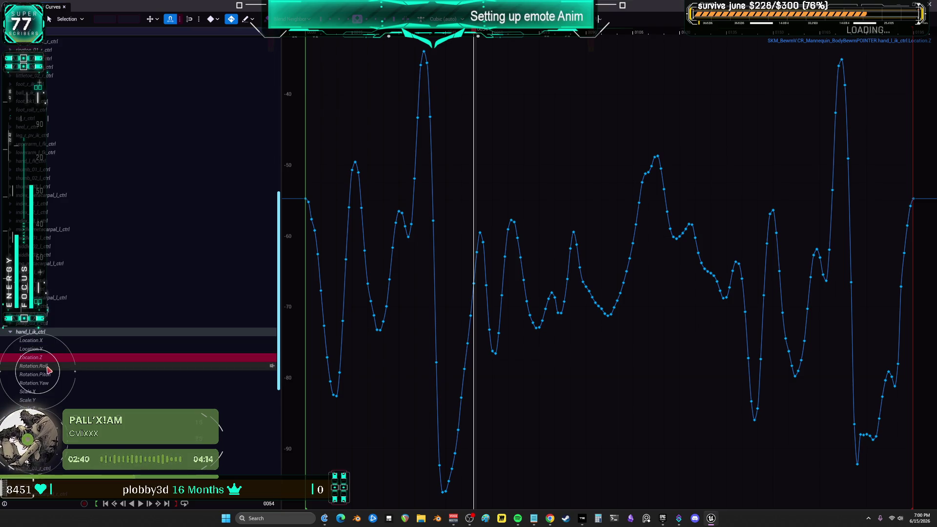
click(47, 366)
click(48, 375)
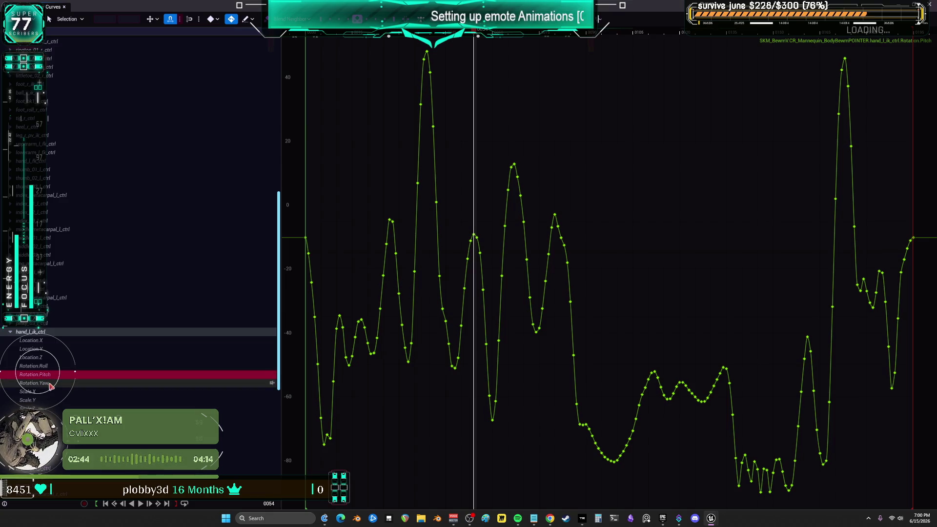
click(48, 385)
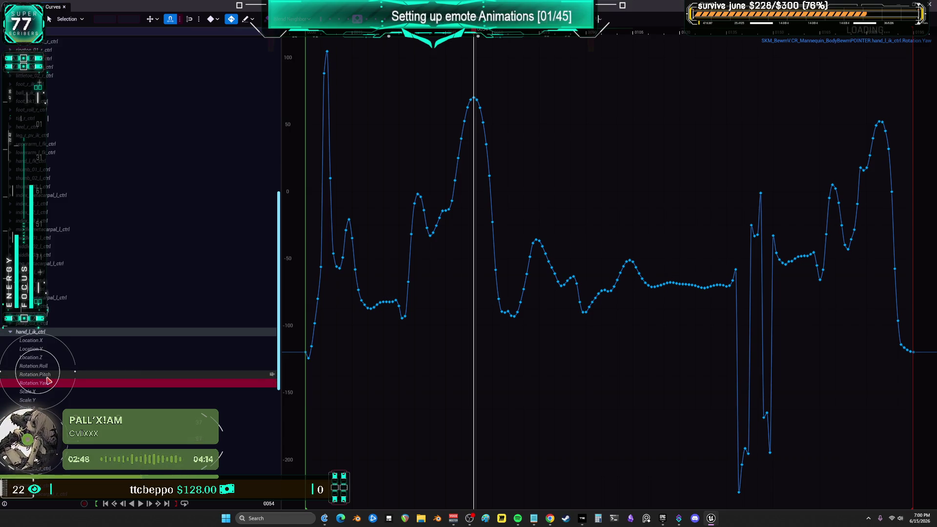
click(309, 357)
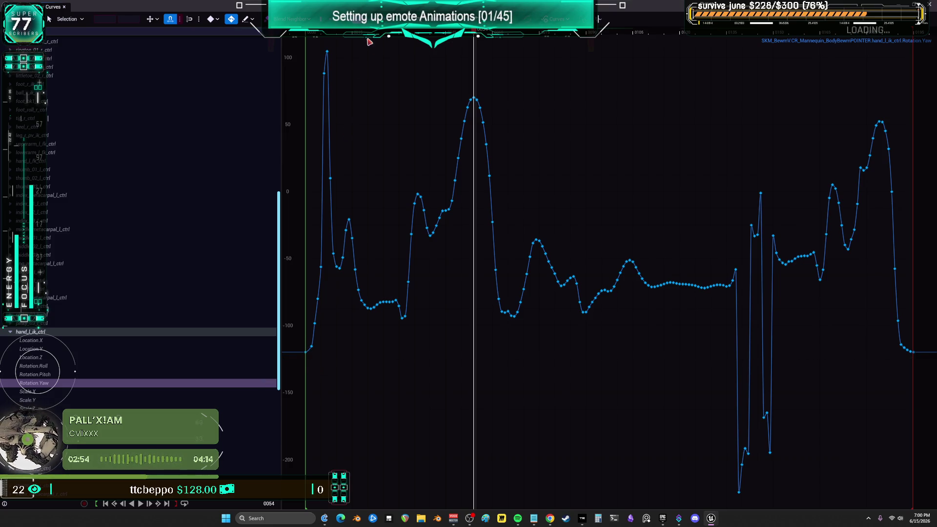
drag(391, 262, 757, 42)
Back in Sequencer, scrub to frame 0195 and back, then play and pause the dance.
key(alt+Tab)
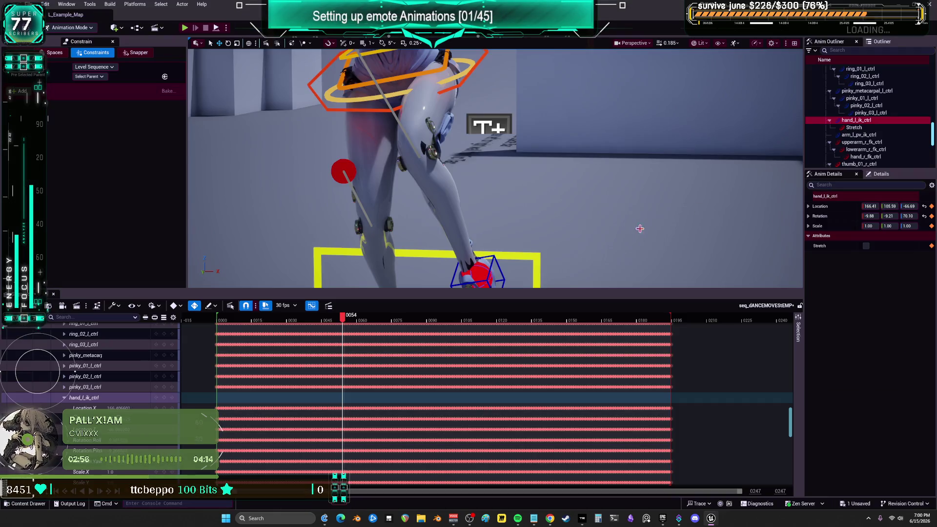
drag(535, 223, 526, 151)
drag(351, 322, 669, 337)
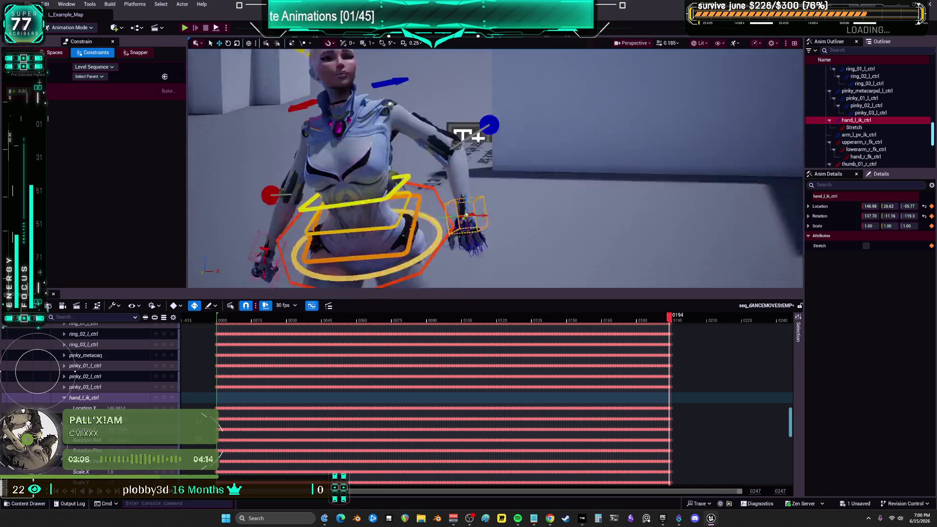
click(674, 322)
mouse_move(677, 323)
mouse_down()
mouse_move(295, 326)
mouse_move(216, 338)
mouse_up()
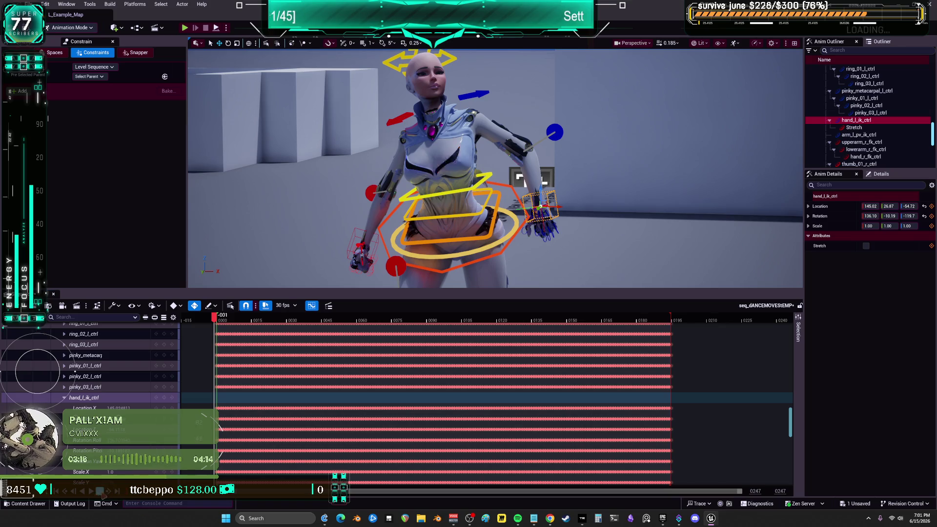
key(space)
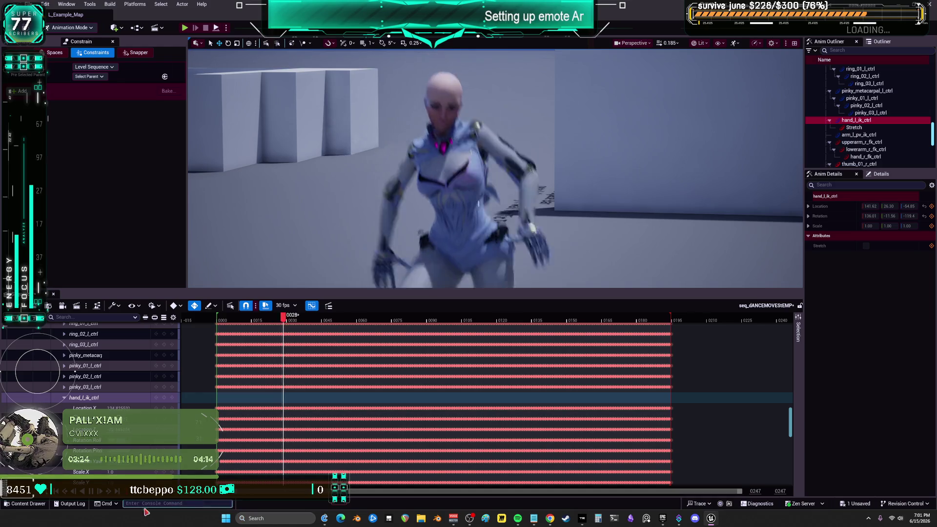
key(space)
Check frame 0193, open and close the Sequence Navigator, and return to frame 0000.
drag(651, 319, 671, 319)
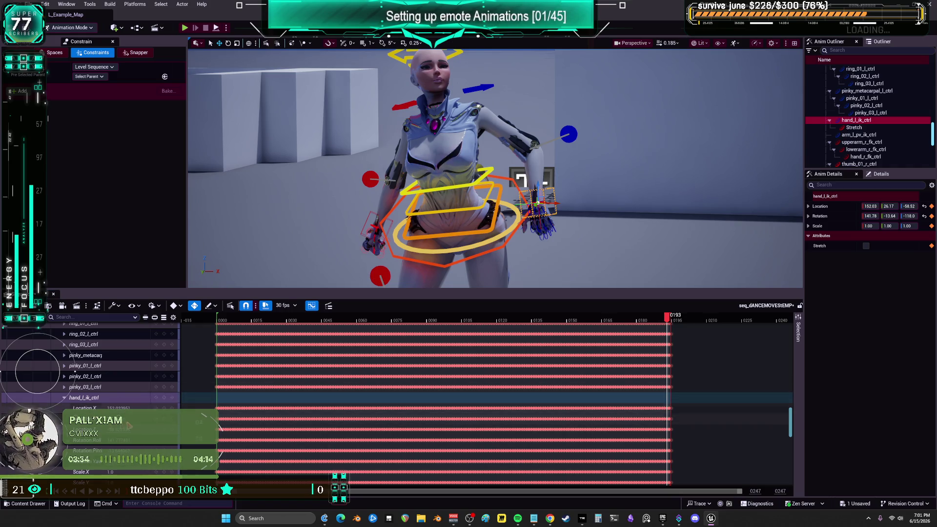
click(330, 307)
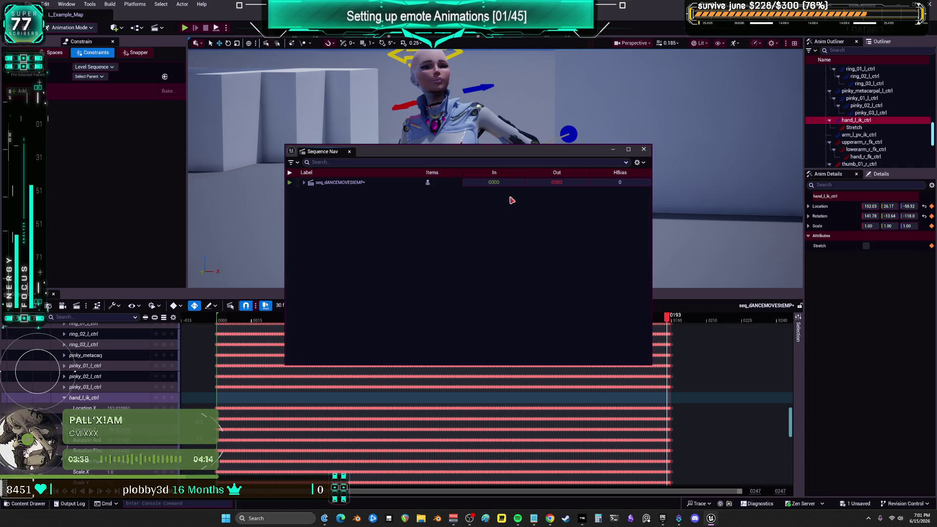
click(644, 150)
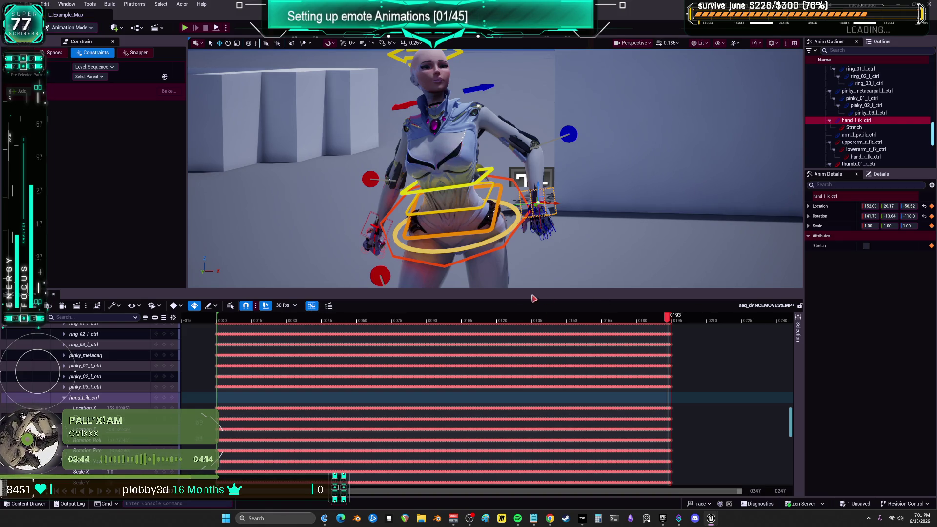
mouse_move(222, 319)
mouse_down()
mouse_move(233, 324)
mouse_move(206, 329)
mouse_move(216, 331)
mouse_up()
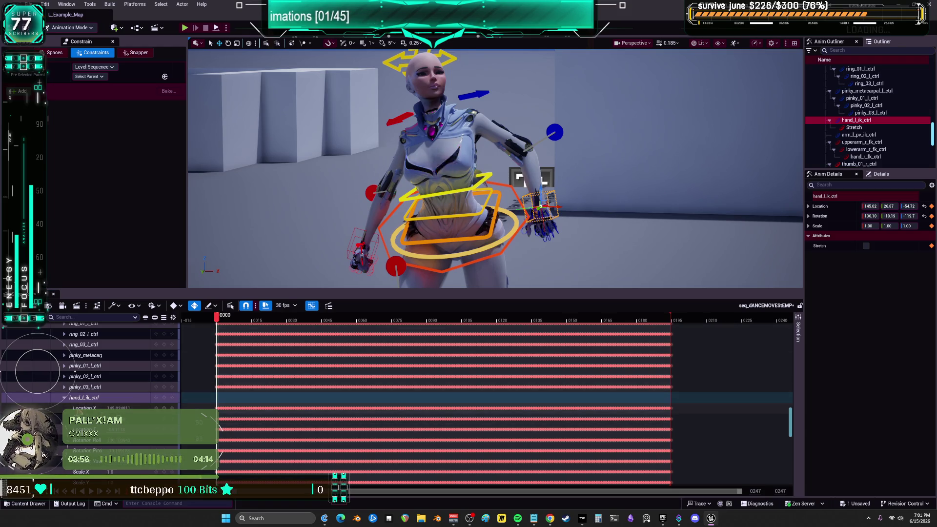
Select hand_l_ik_ctrl's keys, compare poses across frames 0000–0003, and undo the deleted keys.
double_click(203, 395)
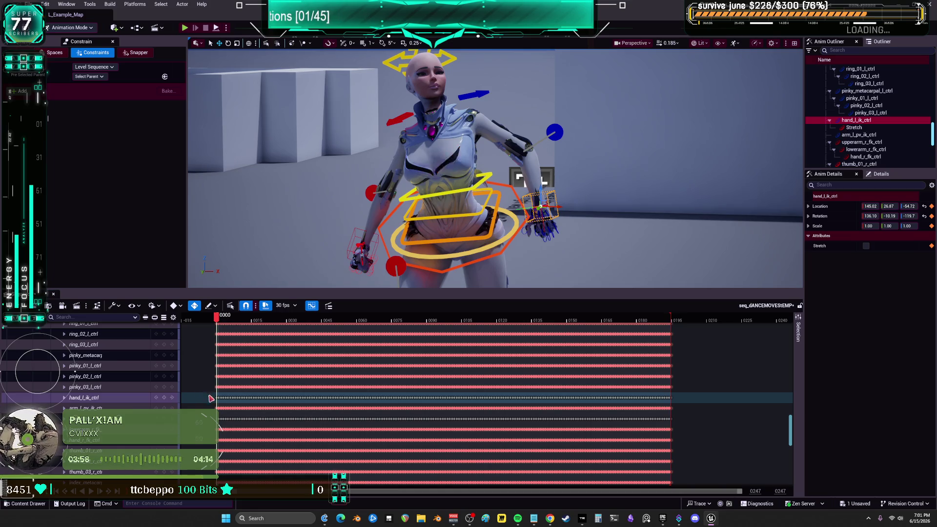
drag(209, 396, 217, 420)
scroll(405, 409, up, 5)
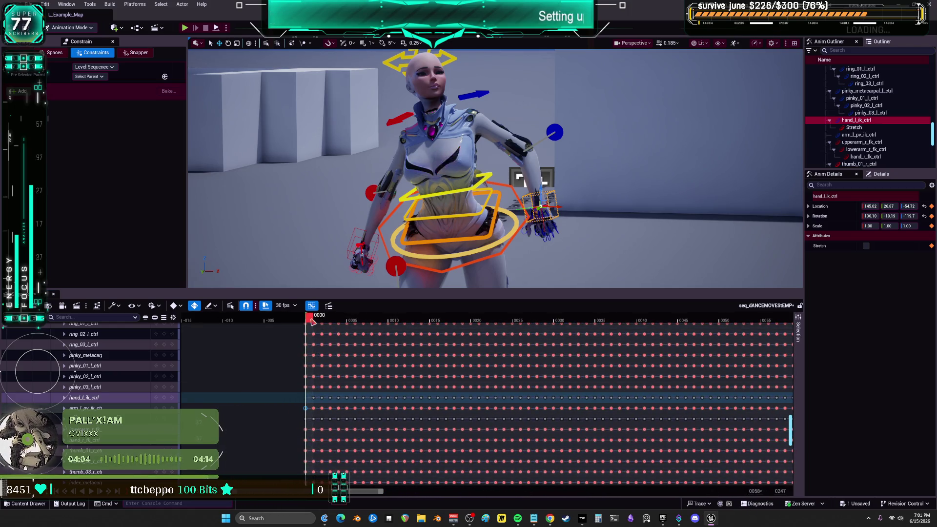
drag(313, 321, 336, 332)
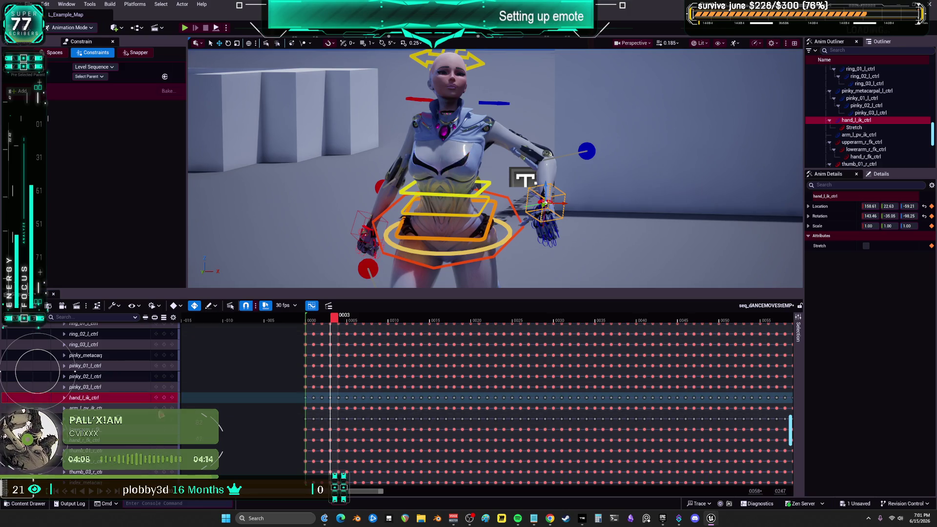
key(Left)
key(Left)
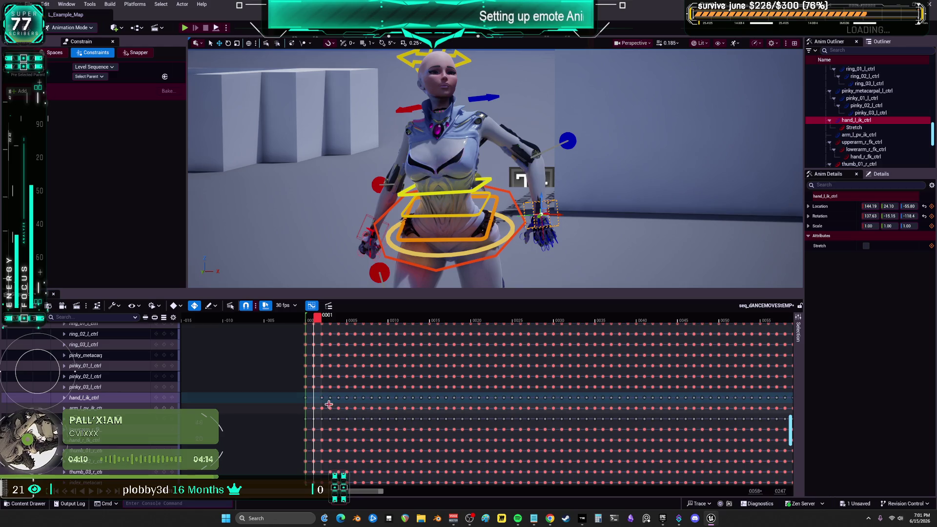
key(Right)
key(Left)
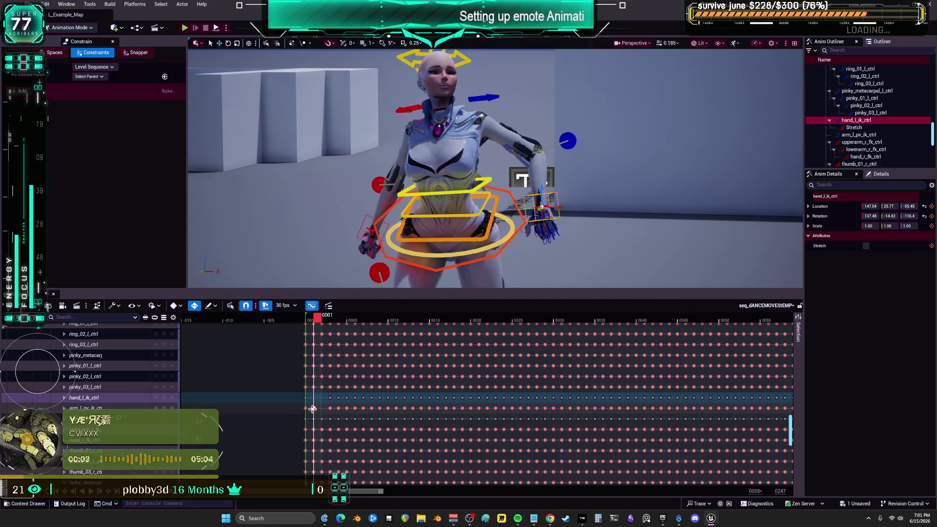
key(Left)
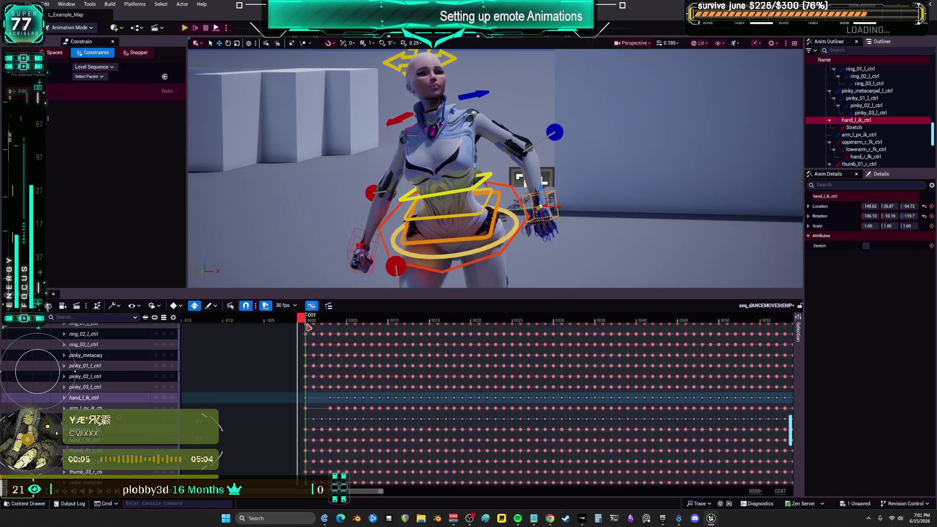
drag(307, 324, 346, 338)
key(Left)
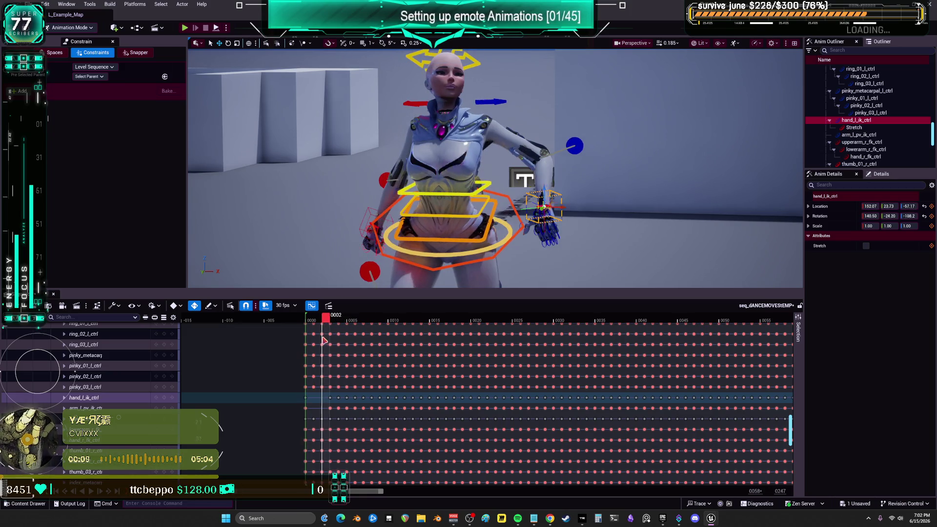
key(ctrl+z)
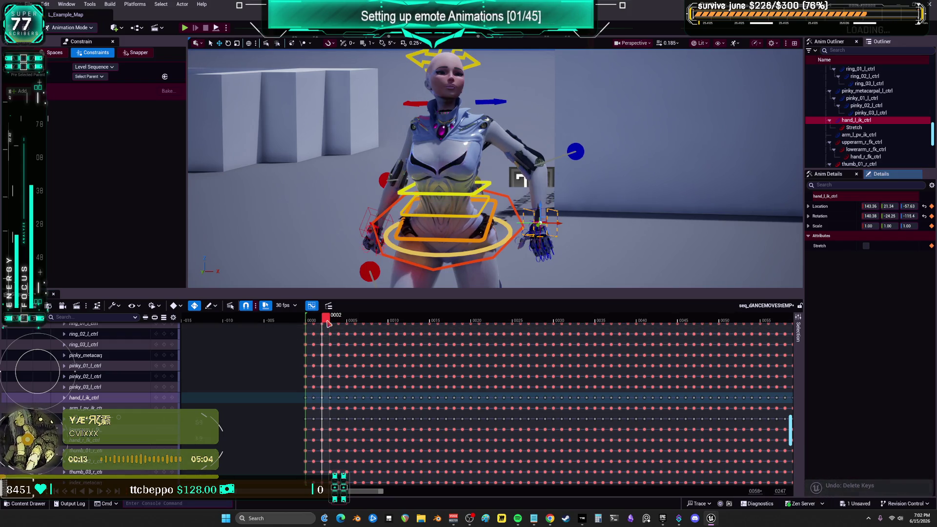
Recheck frame 0000, undo the key deletion again, and scrub through the final frames.
mouse_move(327, 321)
mouse_down()
mouse_move(309, 319)
mouse_move(326, 324)
mouse_up()
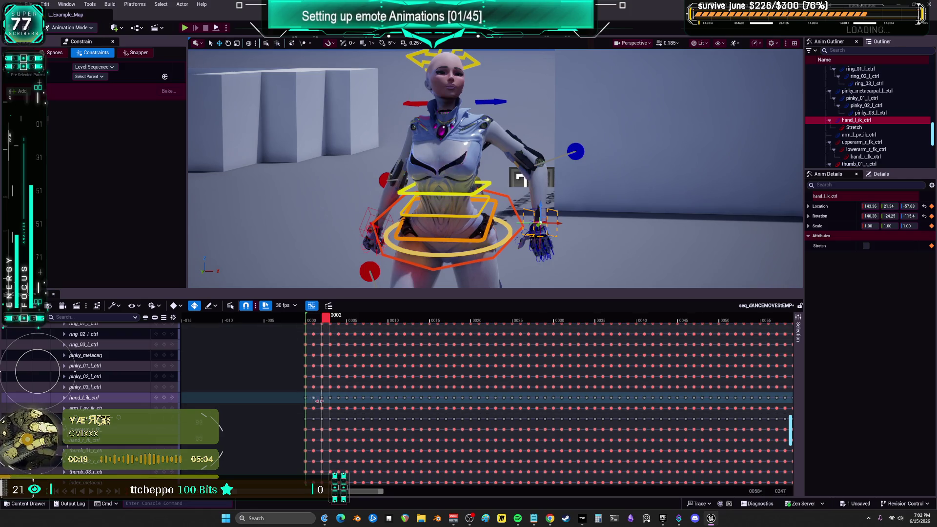
key(Left)
key(Left)
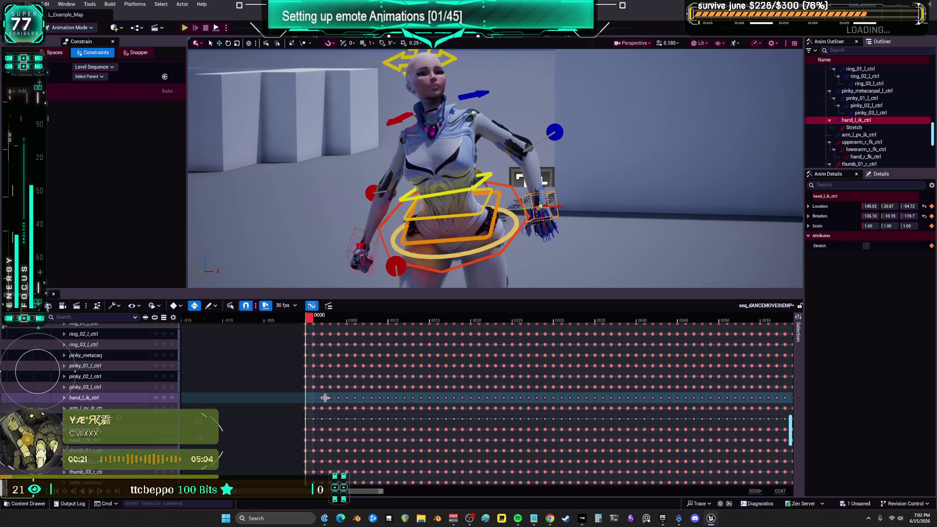
click(309, 322)
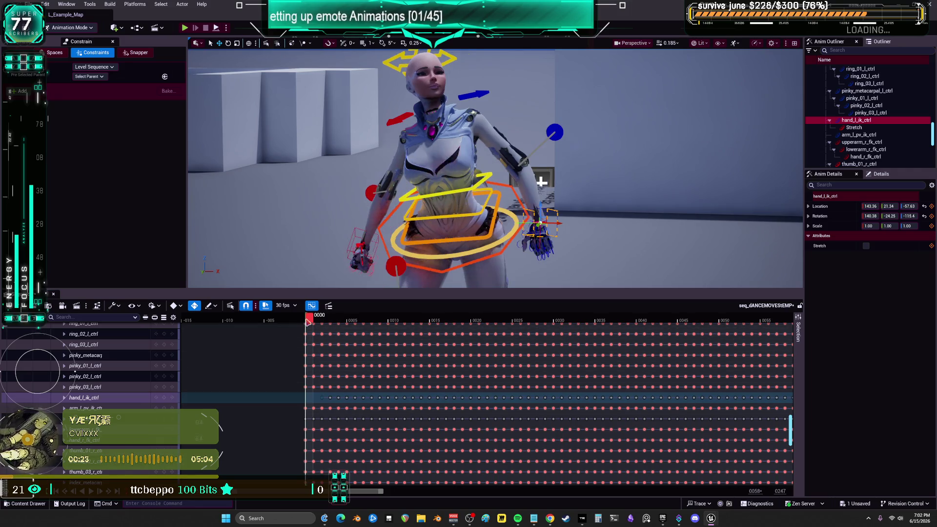
mouse_move(309, 319)
mouse_down()
mouse_move(331, 318)
mouse_move(308, 328)
mouse_up()
key(ctrl+z)
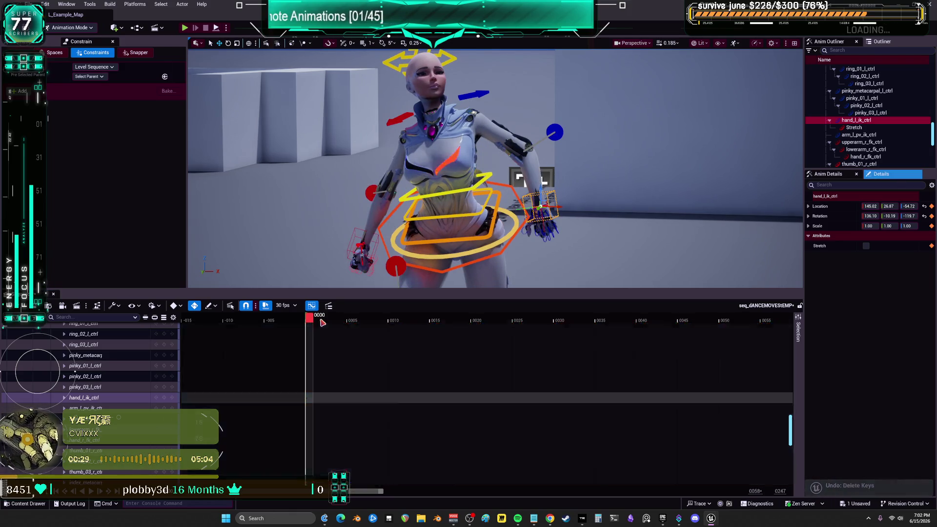
click(319, 318)
mouse_move(322, 326)
mouse_down()
mouse_move(335, 320)
mouse_move(291, 329)
mouse_move(732, 349)
mouse_up()
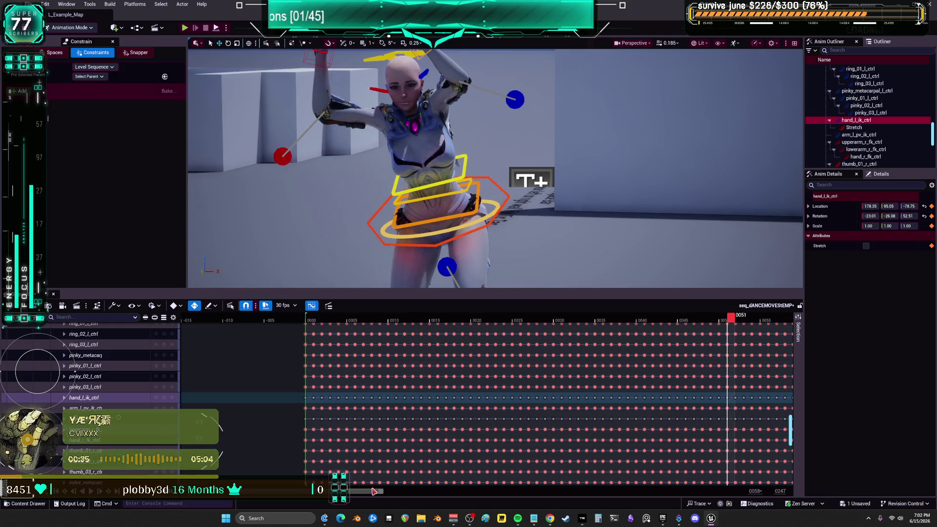
mouse_move(374, 491)
mouse_down()
mouse_move(644, 490)
mouse_move(634, 491)
mouse_up()
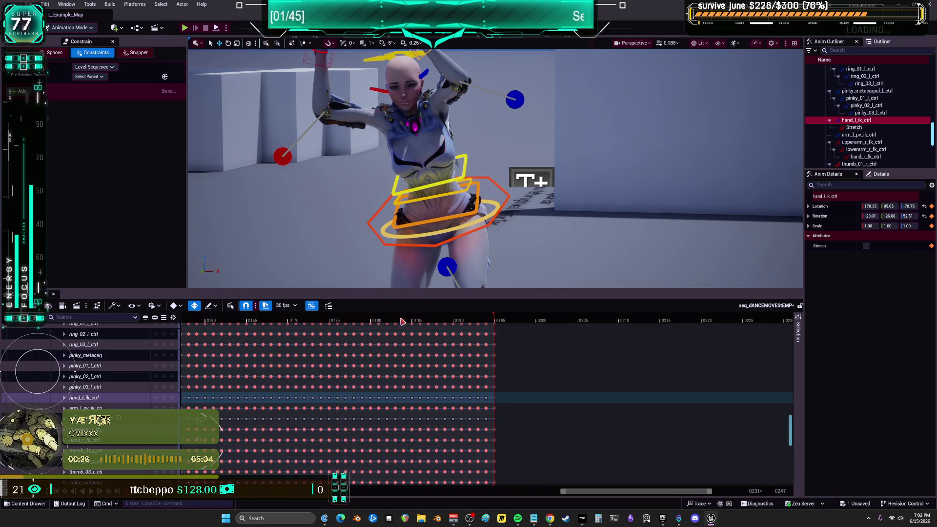
drag(402, 322, 498, 342)
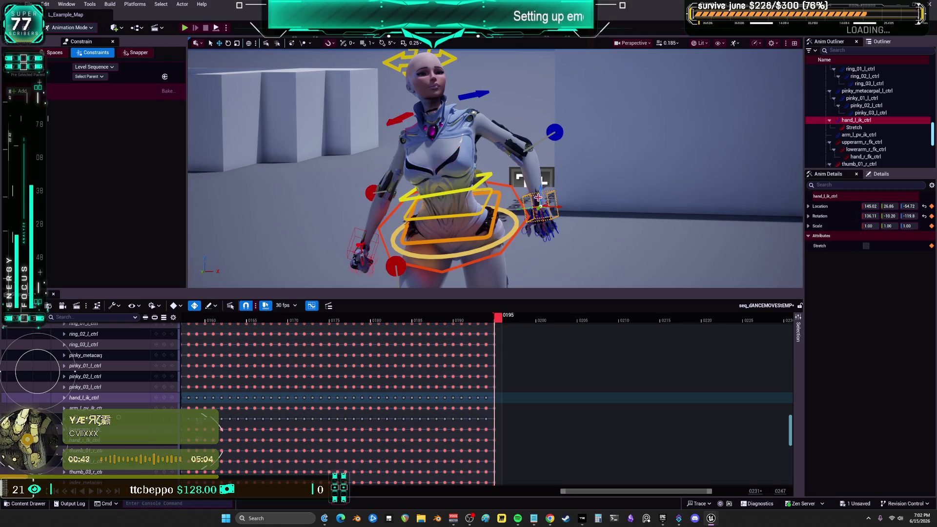
drag(561, 491, 344, 491)
Play the dance from frames 0177, 0169 and 0109, stopping near frame 0040.
click(659, 317)
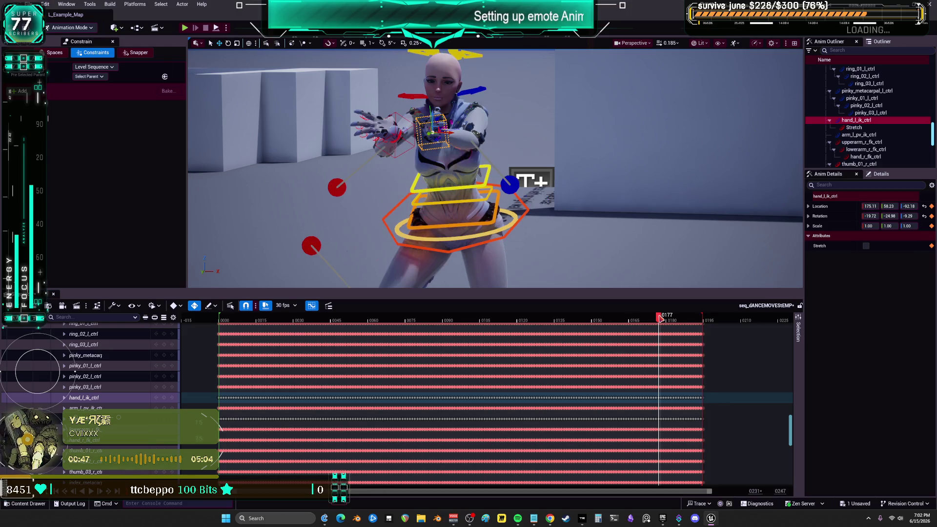
click(91, 491)
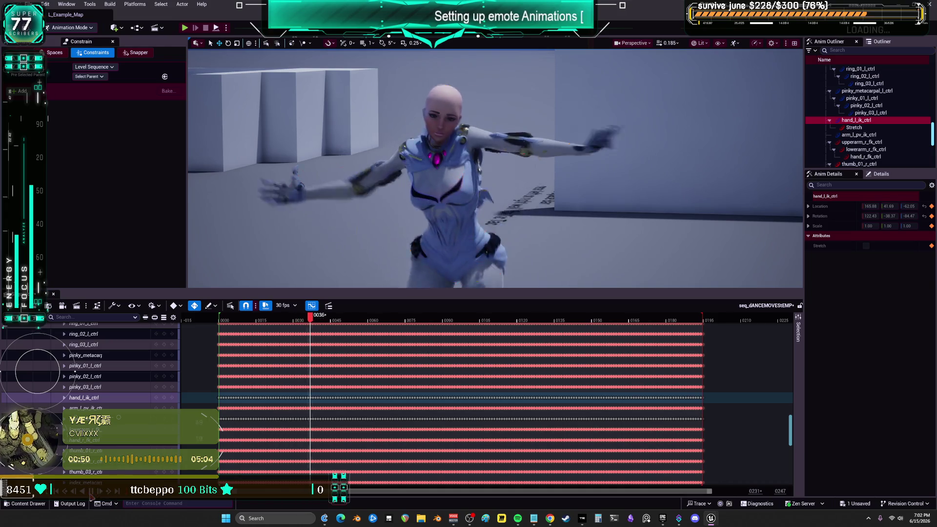
click(90, 491)
click(639, 317)
click(91, 491)
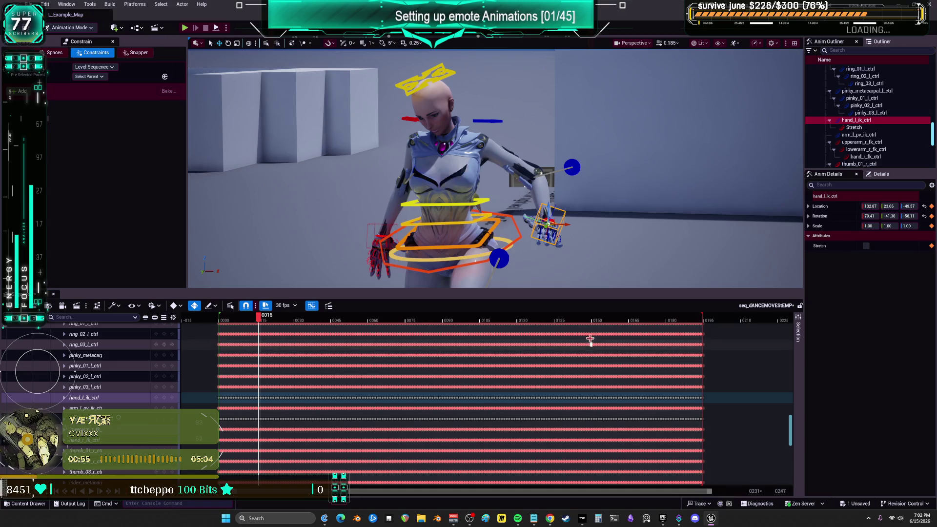
click(489, 316)
click(93, 493)
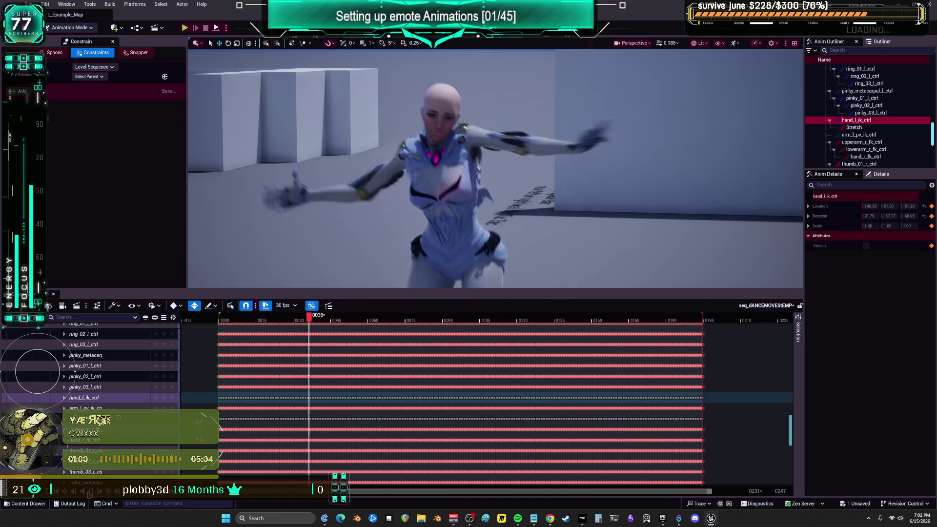
click(93, 494)
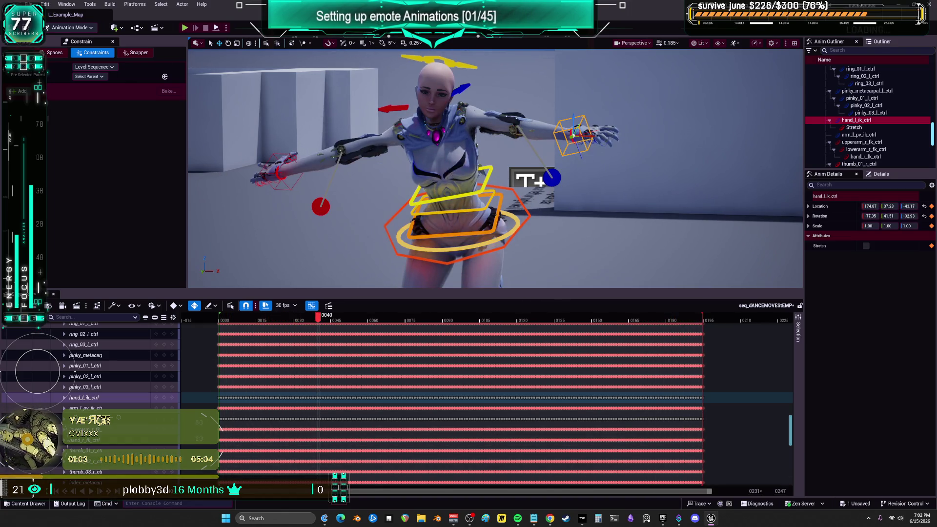
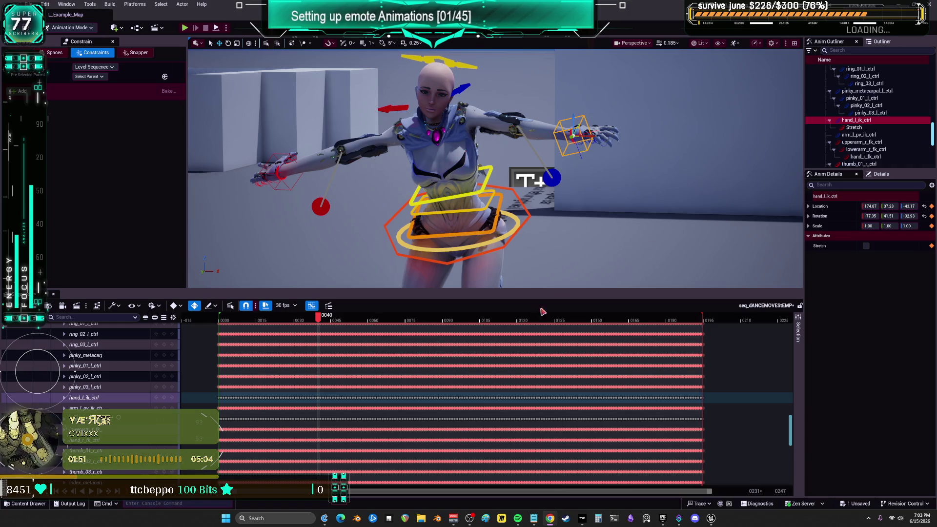
Expand hand_l_ik_ctrl's channels and check the dance pose near the final frame 0194.
mouse_move(320, 316)
mouse_down()
mouse_move(655, 318)
mouse_move(697, 330)
mouse_move(710, 337)
mouse_move(690, 346)
mouse_move(706, 348)
mouse_up()
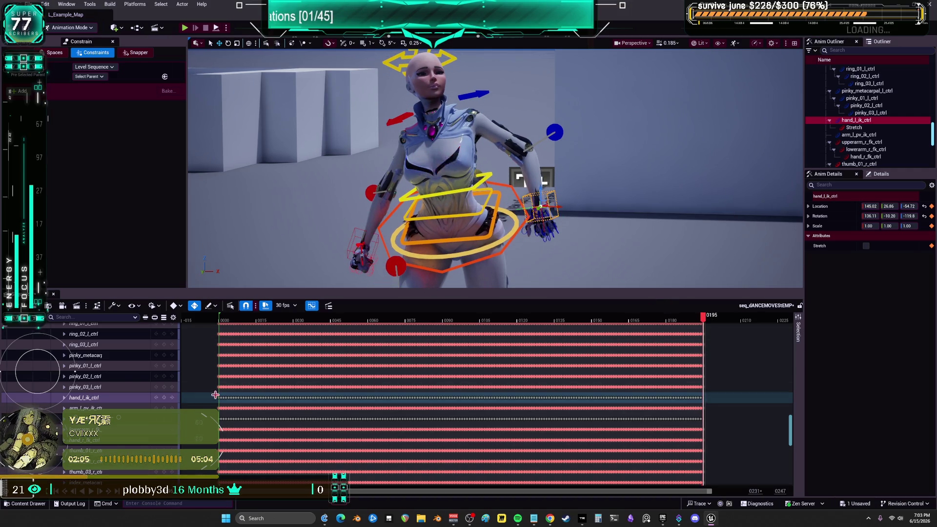
click(64, 398)
scroll(64, 398, down, 2)
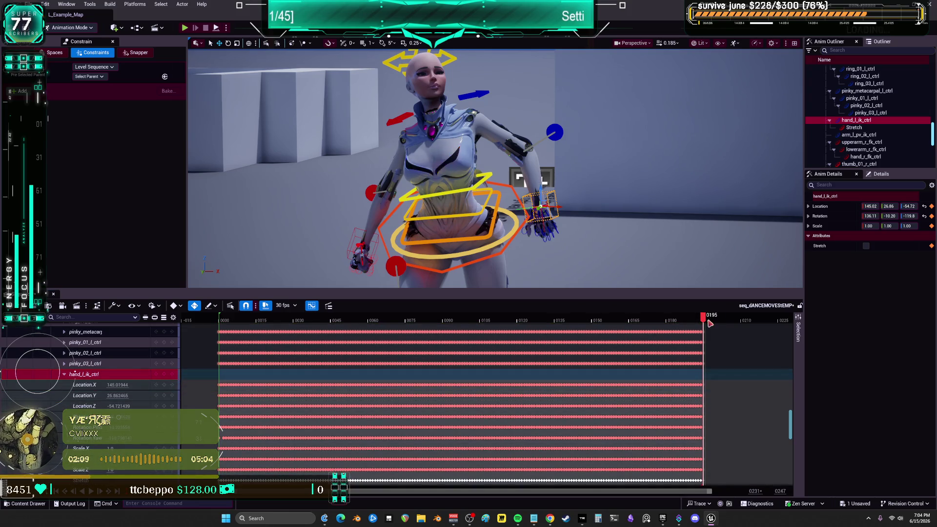
mouse_move(710, 323)
mouse_down()
mouse_move(690, 322)
mouse_move(706, 321)
mouse_up()
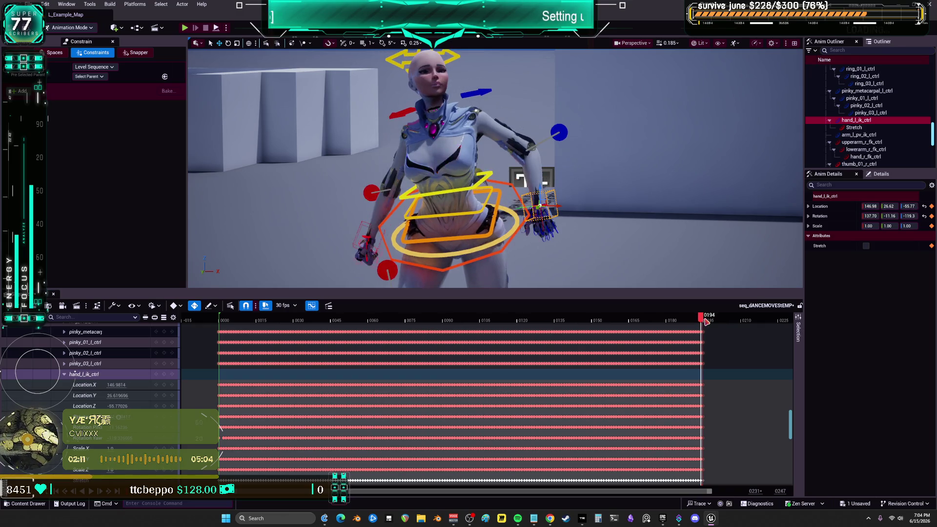
Compare against the start pose at frame 0001, collapse hand_l_ik_ctrl, and zoom onto the first frames.
click(224, 320)
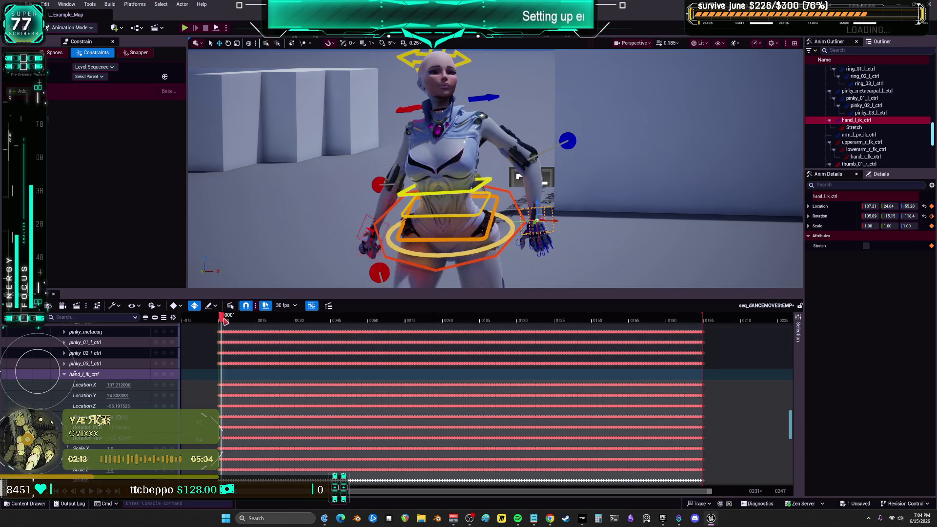
drag(224, 319, 224, 326)
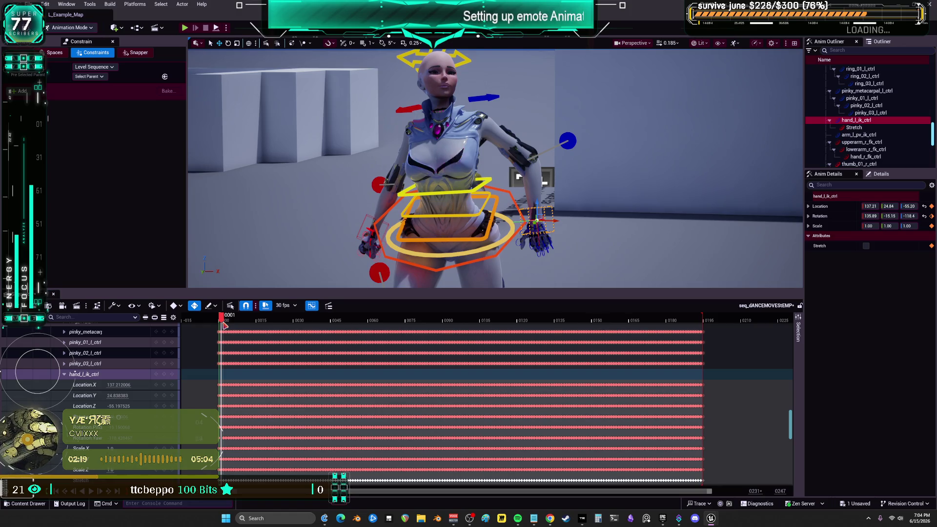
click(65, 374)
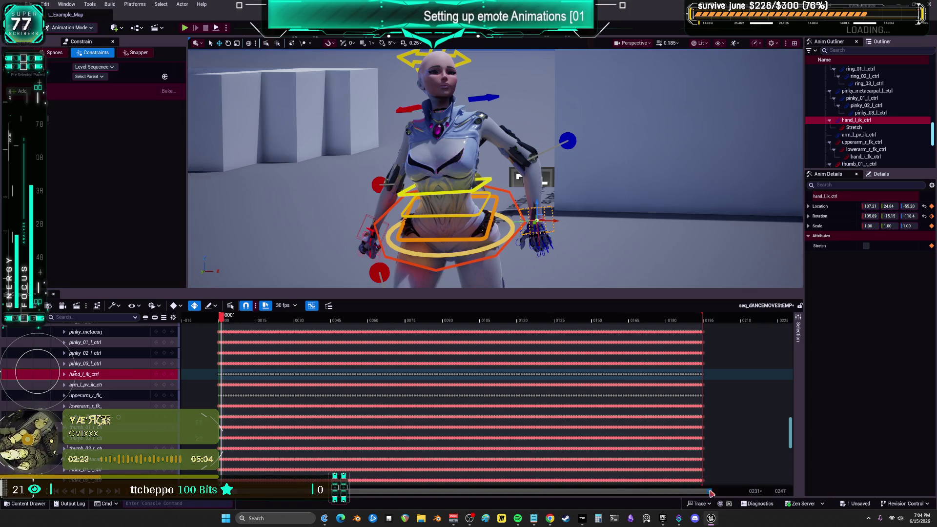
drag(710, 493, 437, 493)
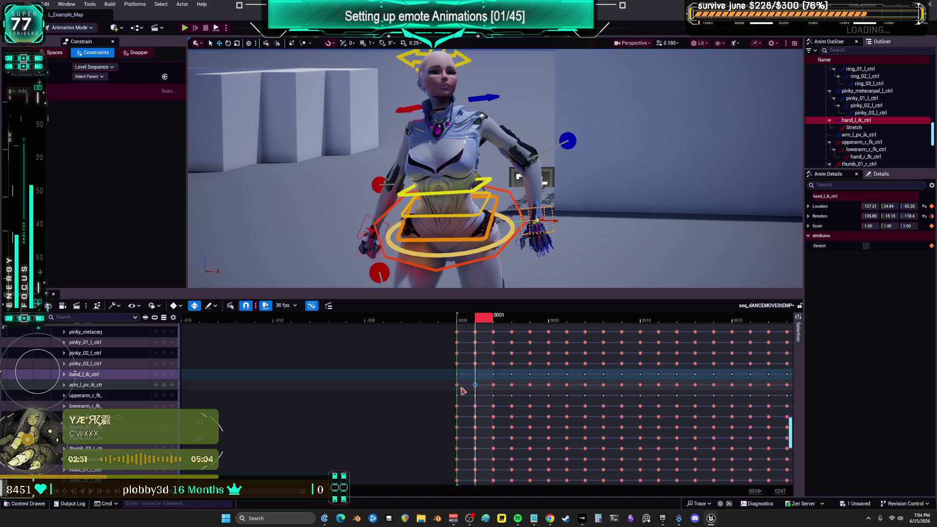
Select the opening key and move it from frame 0001 to frame 0000.
mouse_move(462, 388)
mouse_down()
mouse_move(453, 370)
mouse_move(480, 376)
mouse_up()
key(t)
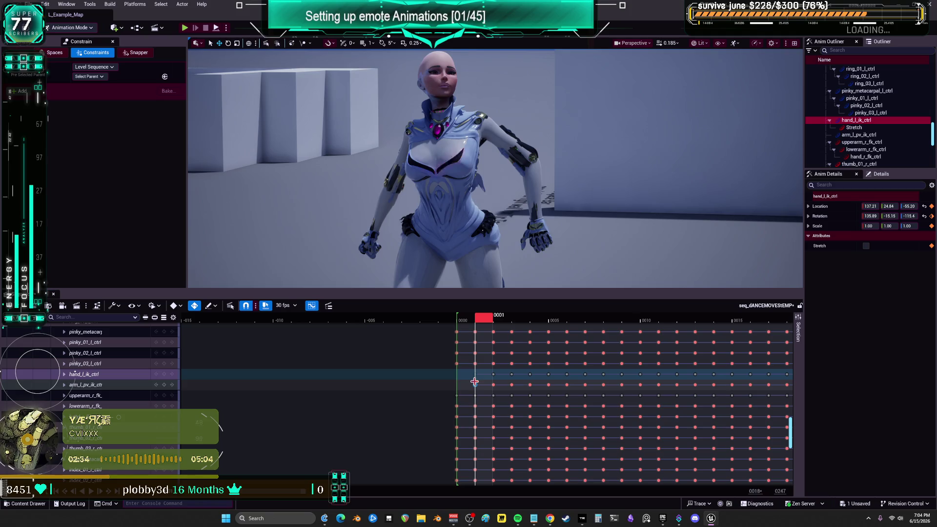
key(t)
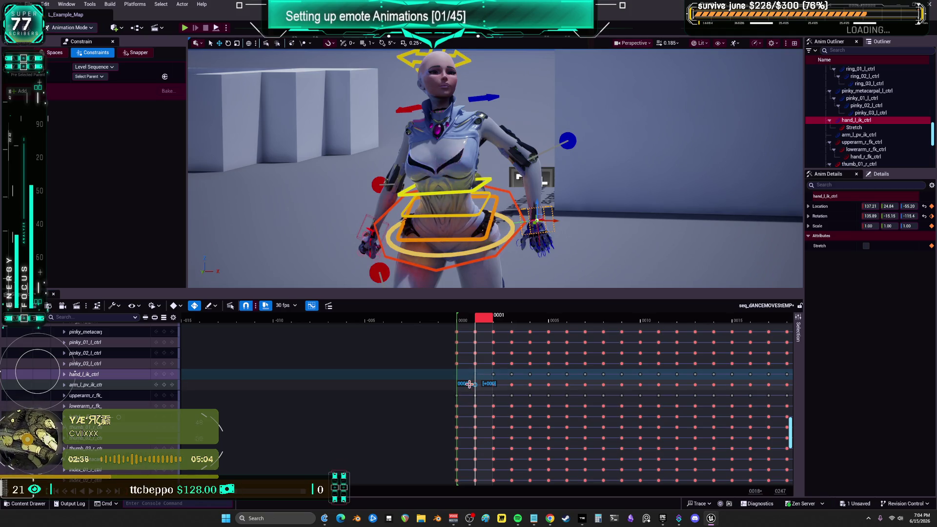
drag(470, 385, 461, 385)
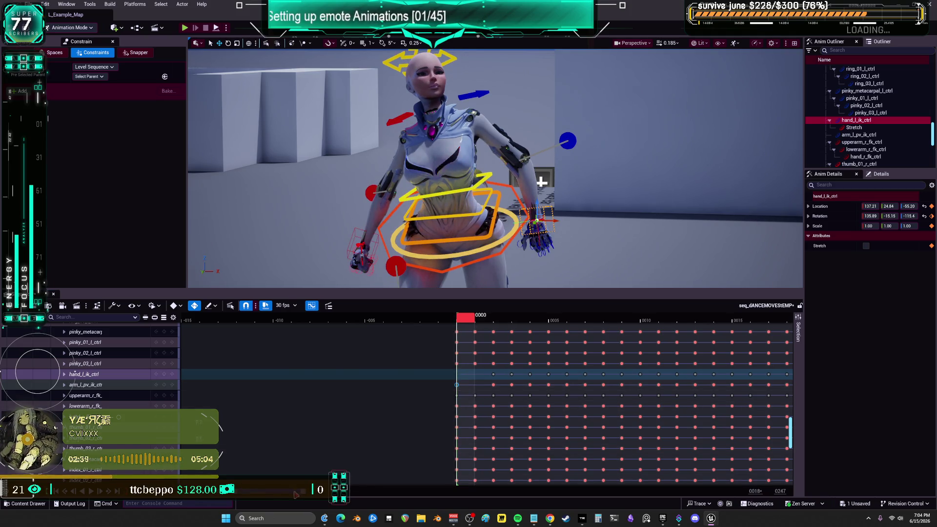
Review the dance's ending around frames 0188–0195, then bring up arm_l_pv_ik_ctrl in the Curve Editor.
mouse_move(361, 490)
mouse_down()
mouse_move(638, 490)
mouse_move(625, 490)
mouse_up()
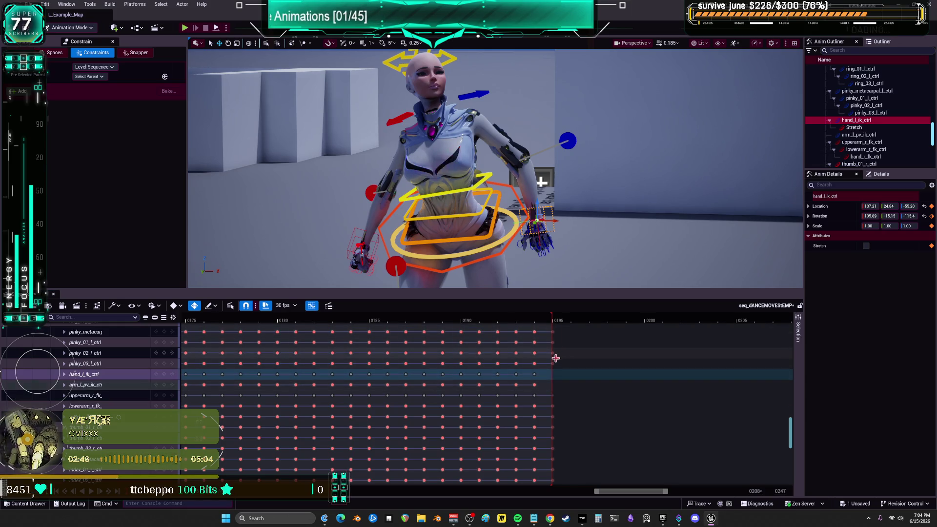
key(Up)
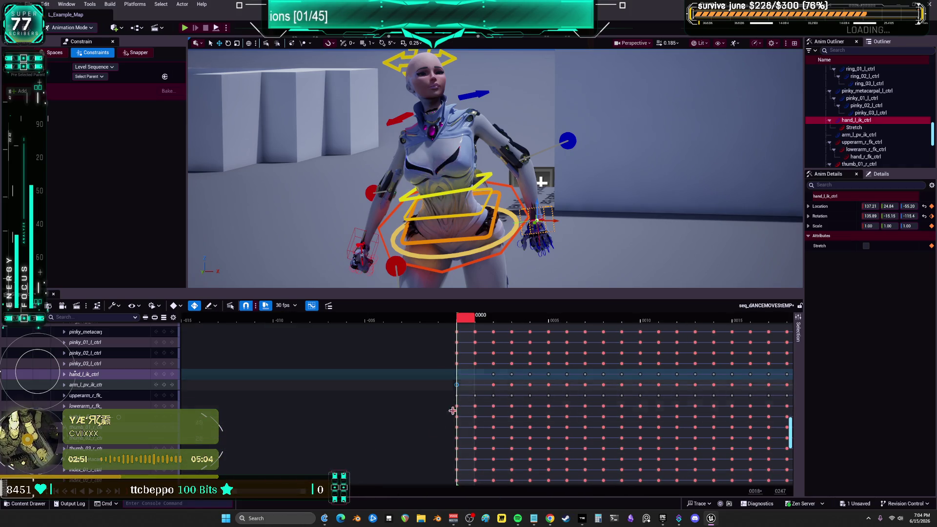
drag(244, 489, 656, 490)
drag(355, 321, 197, 341)
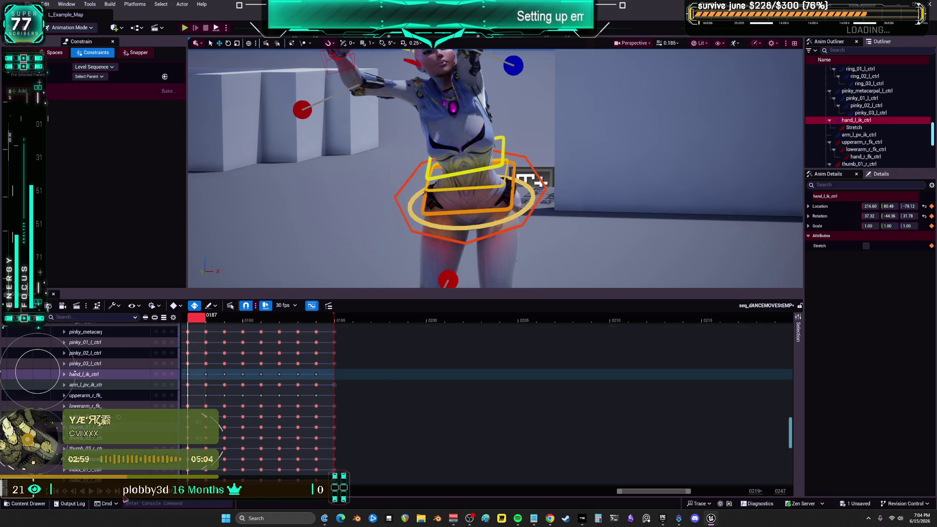
click(91, 491)
click(91, 490)
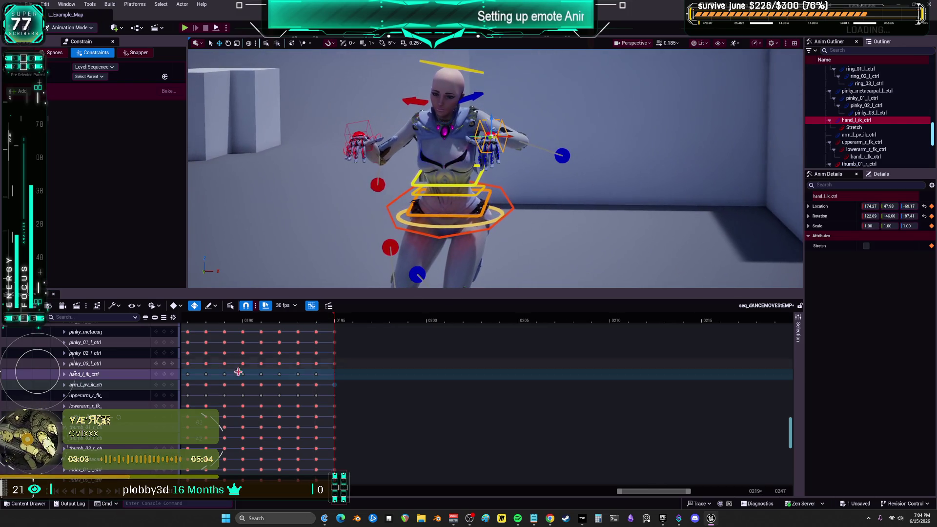
mouse_move(258, 322)
mouse_down()
mouse_move(225, 322)
mouse_move(287, 324)
mouse_move(355, 350)
mouse_move(289, 358)
mouse_move(325, 358)
mouse_up()
click(83, 385)
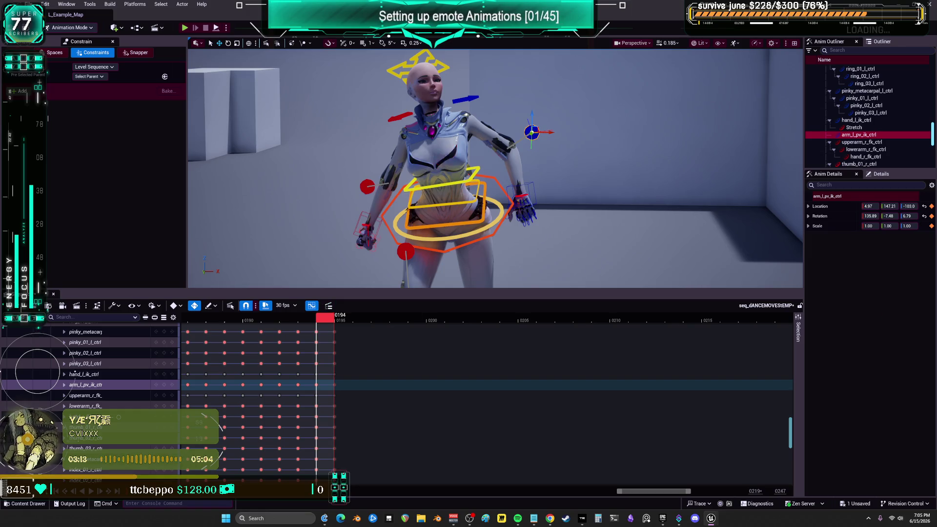
click(311, 305)
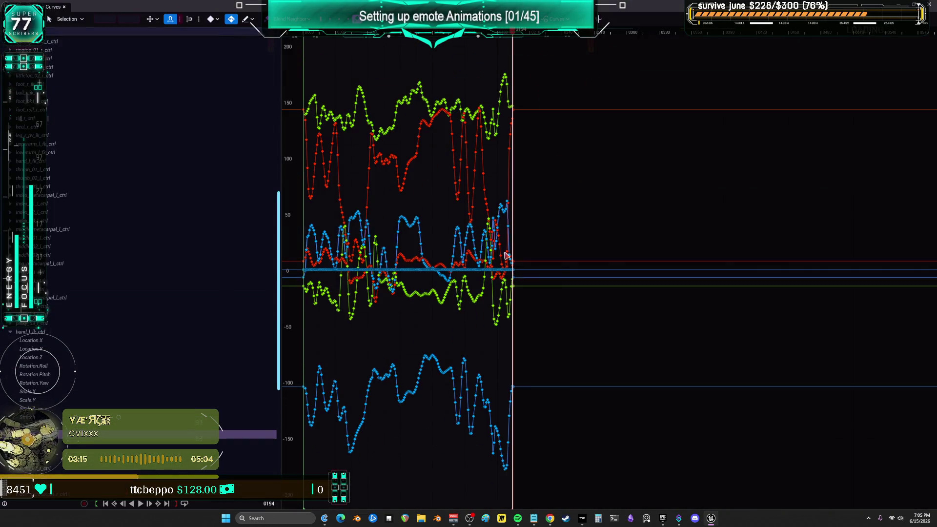
Isolate arm_l_pv_ik_ctrl's Location.X curve, fit it, and delete its last key at frame 0194.
scroll(41, 387, down, 3)
click(41, 385)
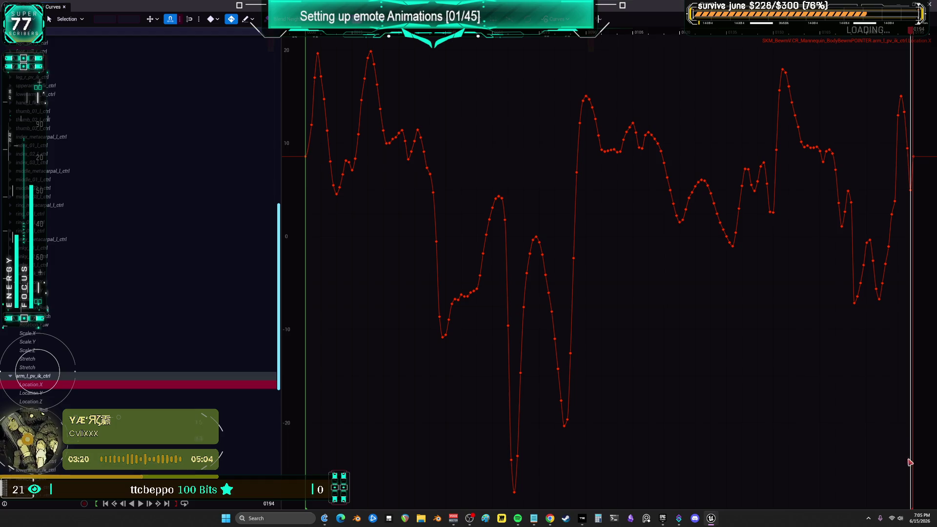
scroll(910, 463, down, 3)
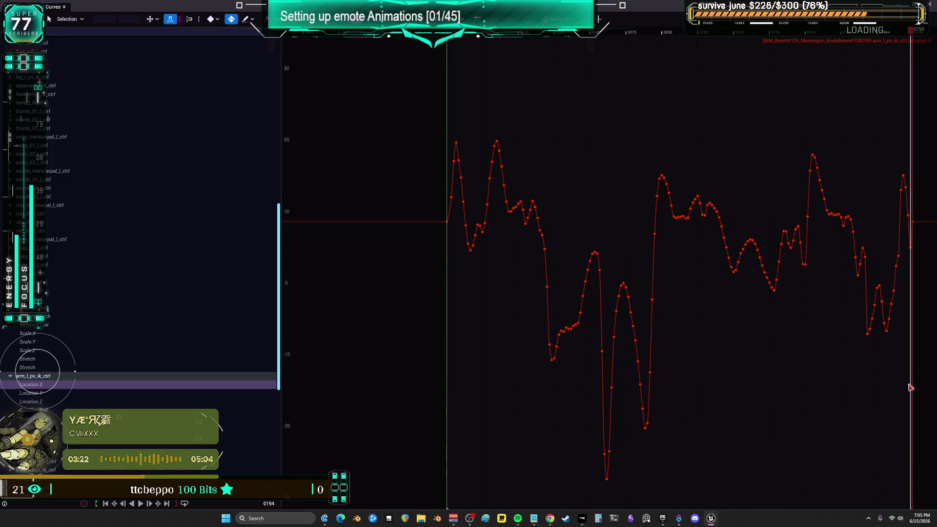
mouse_move(870, 419)
mouse_down()
mouse_move(809, 339)
mouse_move(688, 229)
mouse_move(662, 325)
mouse_up()
key(f)
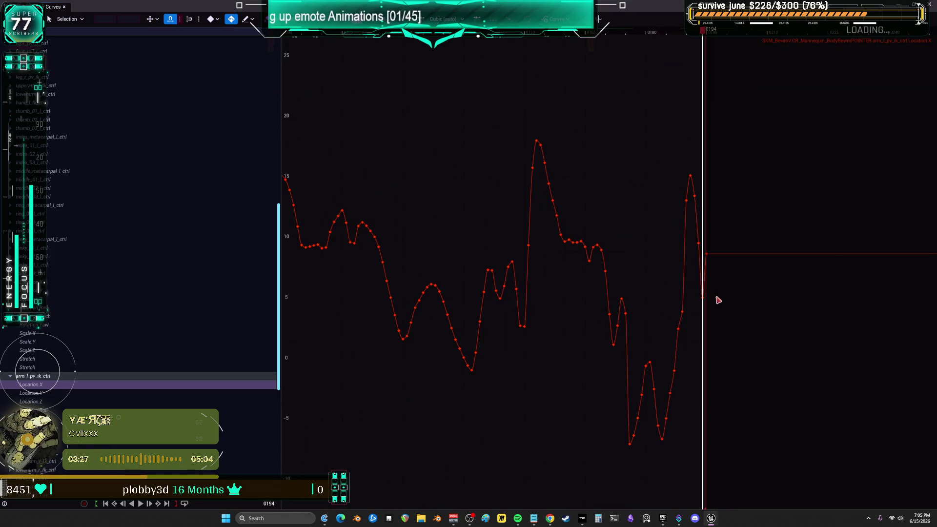
click(703, 298)
key(Delete)
Inspect the ends of the Location.Y and Location.Z curves, then close the Curve Editor.
scroll(565, 245, down, 3)
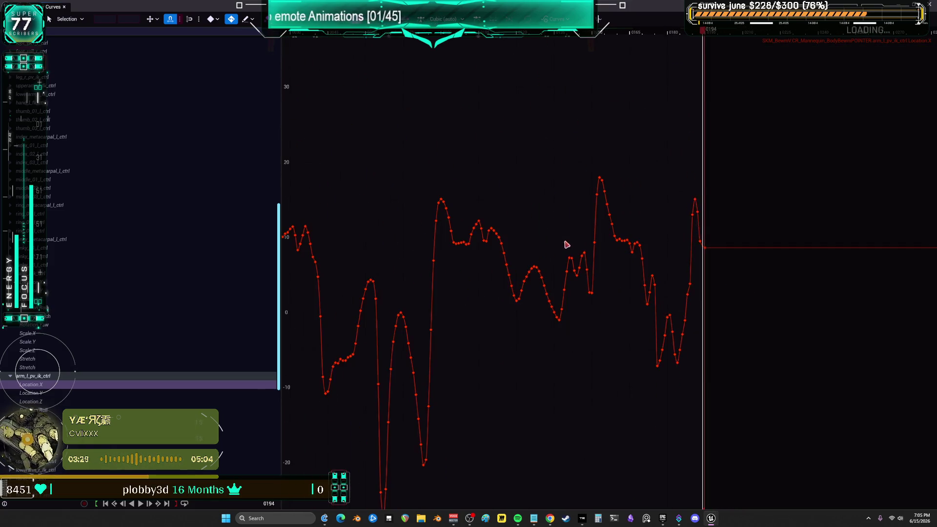
scroll(734, 255, up, 3)
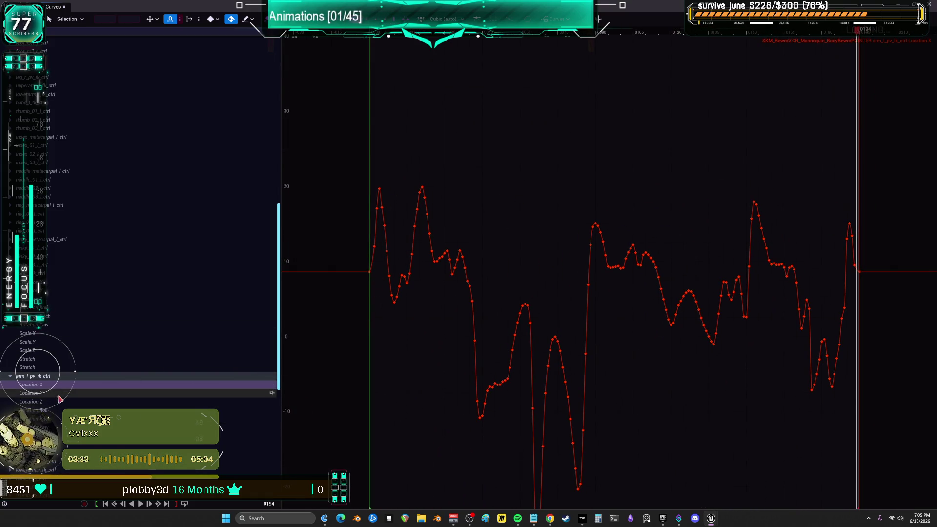
click(92, 391)
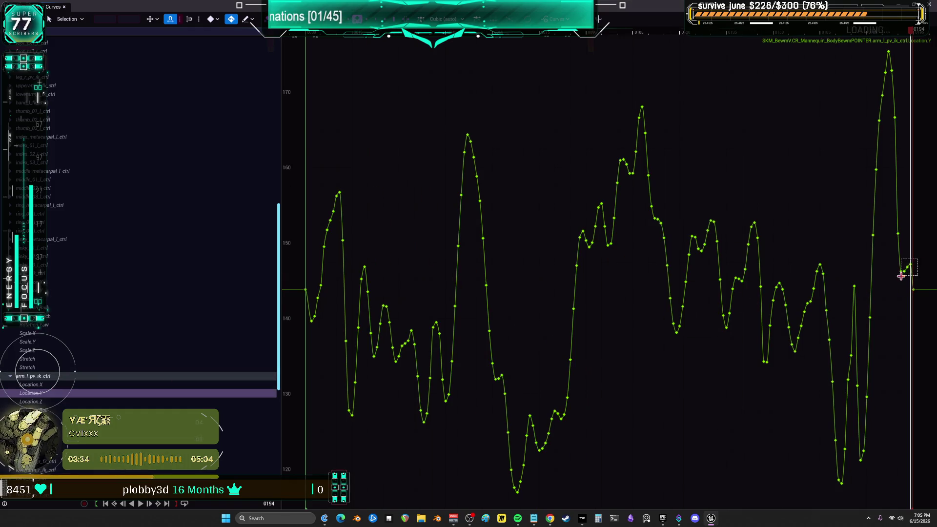
drag(396, 319, 418, 321)
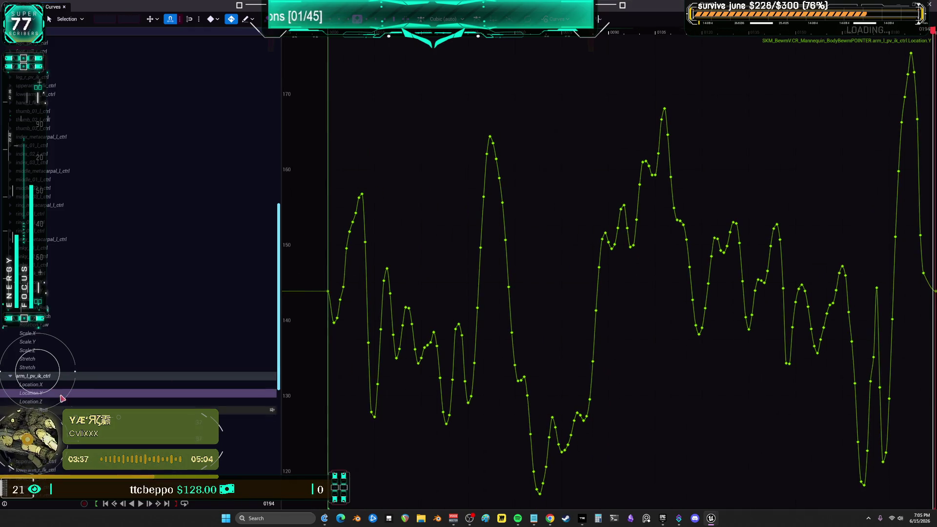
key(Down)
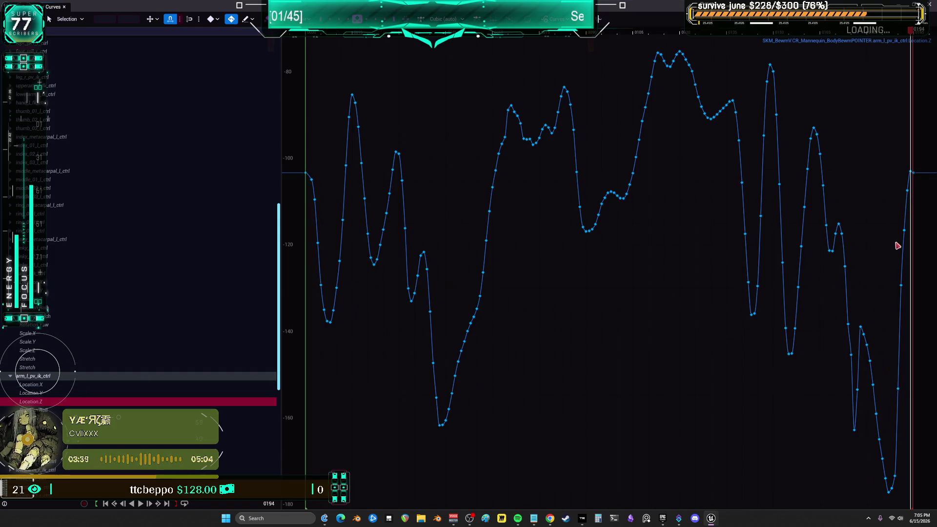
scroll(878, 168, up, 2)
drag(878, 167, 690, 194)
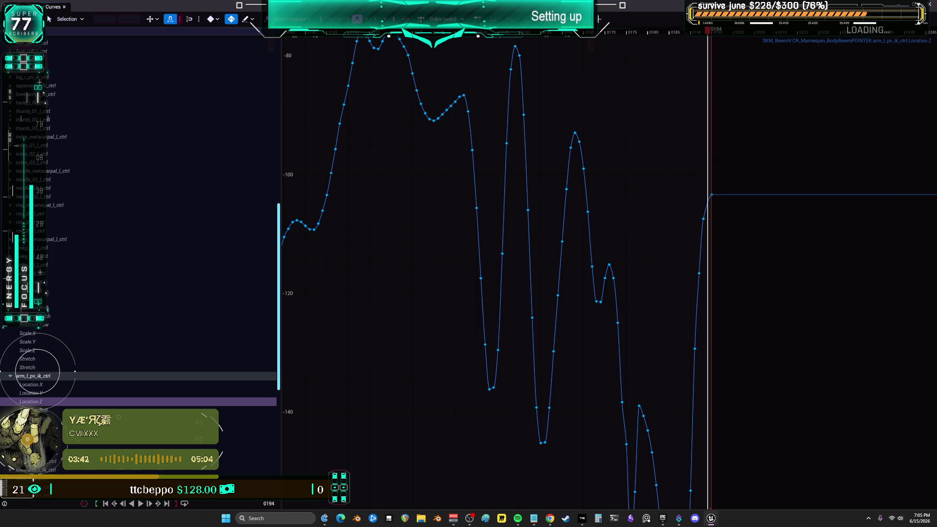
click(740, 273)
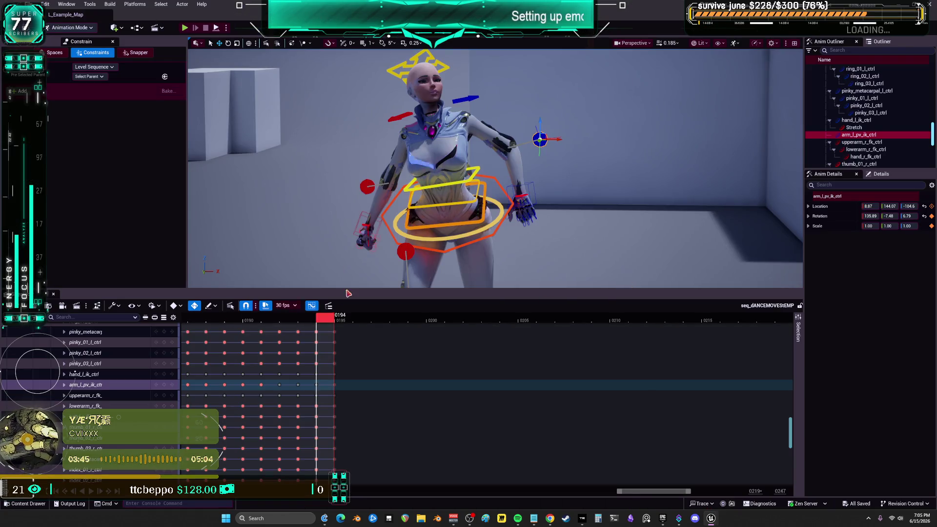
scroll(268, 360, down, 1)
scroll(268, 360, down, 3)
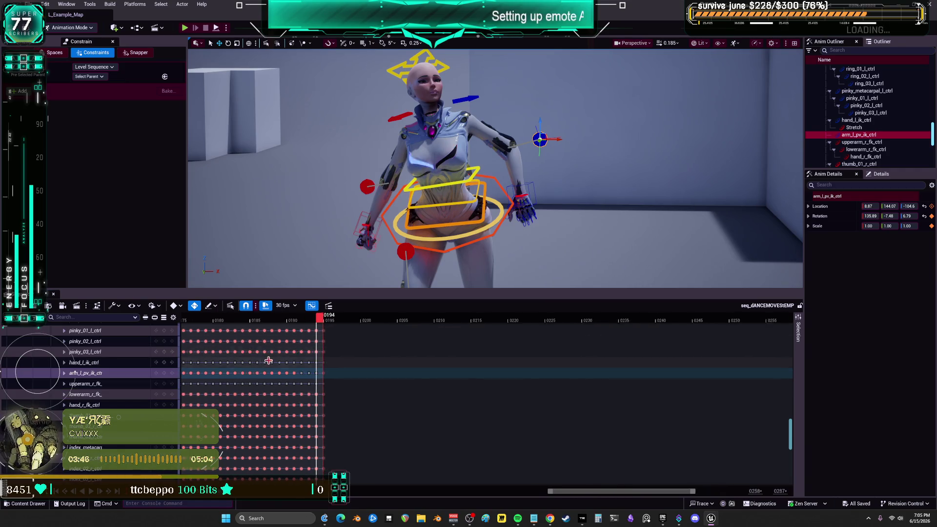
scroll(268, 360, up, 3)
click(334, 317)
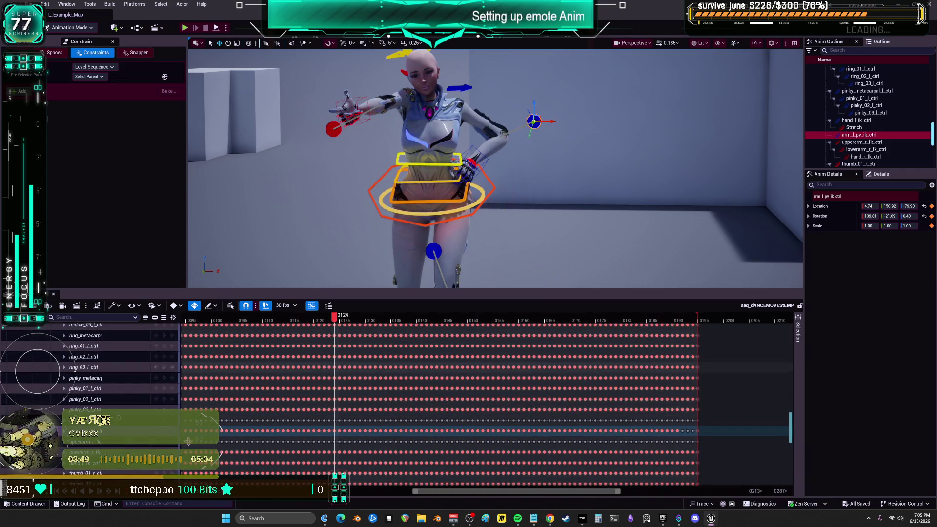
key(space)
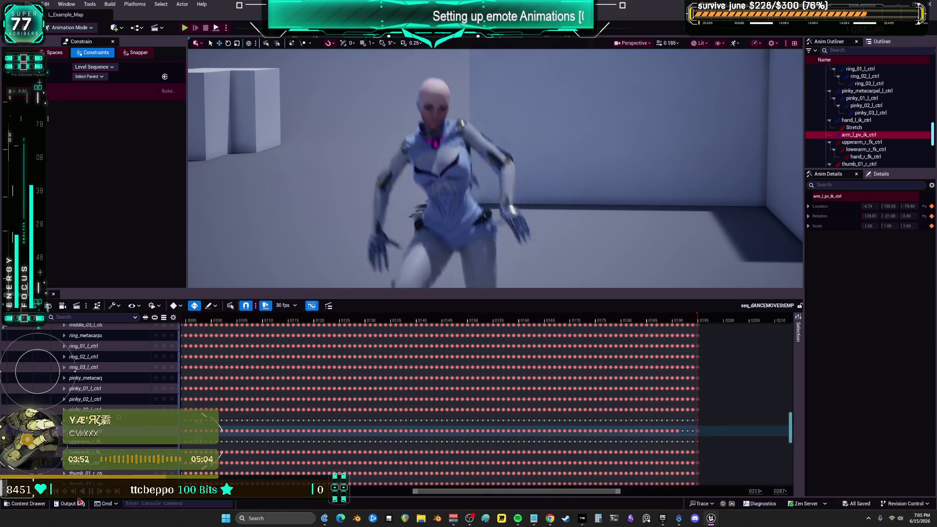
key(space)
drag(539, 318, 701, 336)
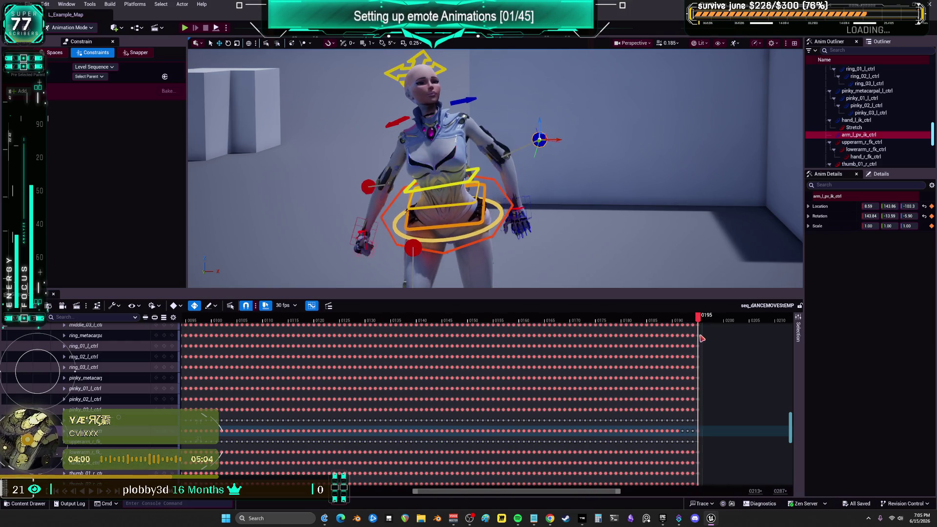
drag(790, 438, 790, 336)
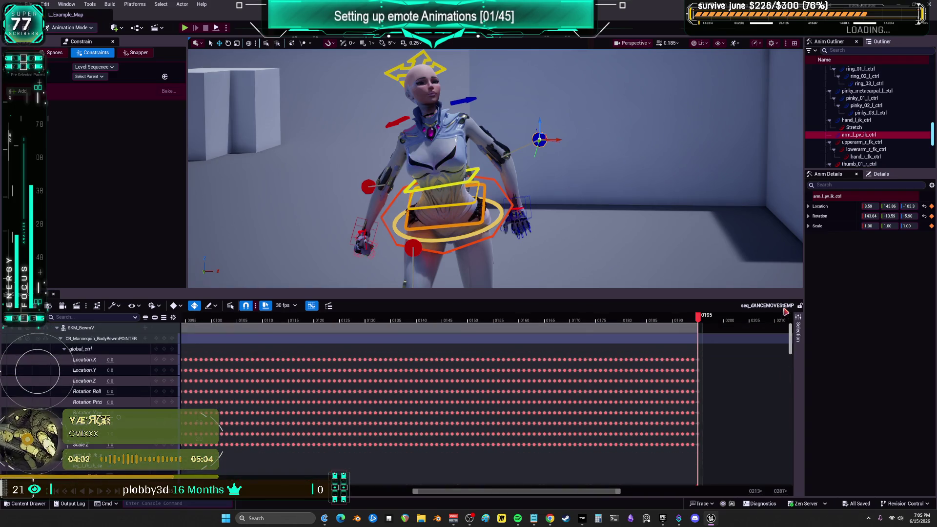
Collapse the CR_Mannequin control rig track.
double_click(80, 339)
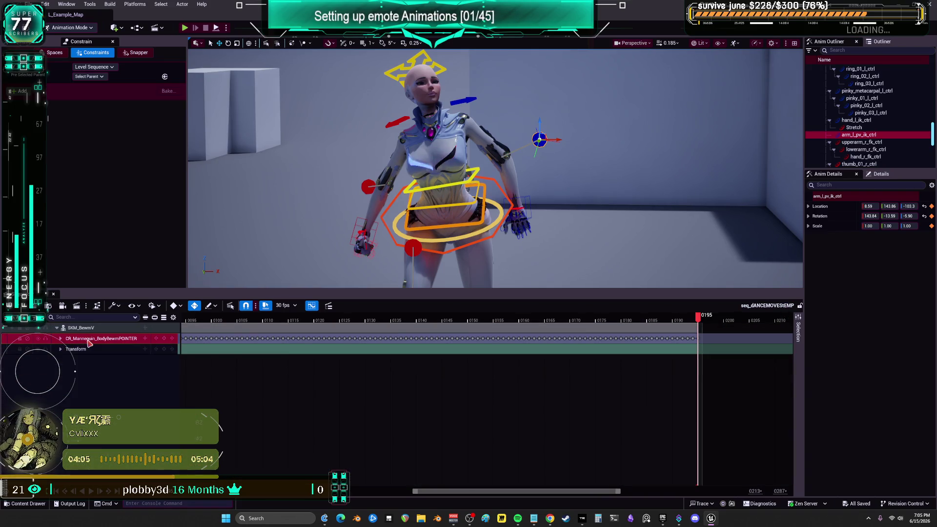
right_click(90, 341)
key(Escape)
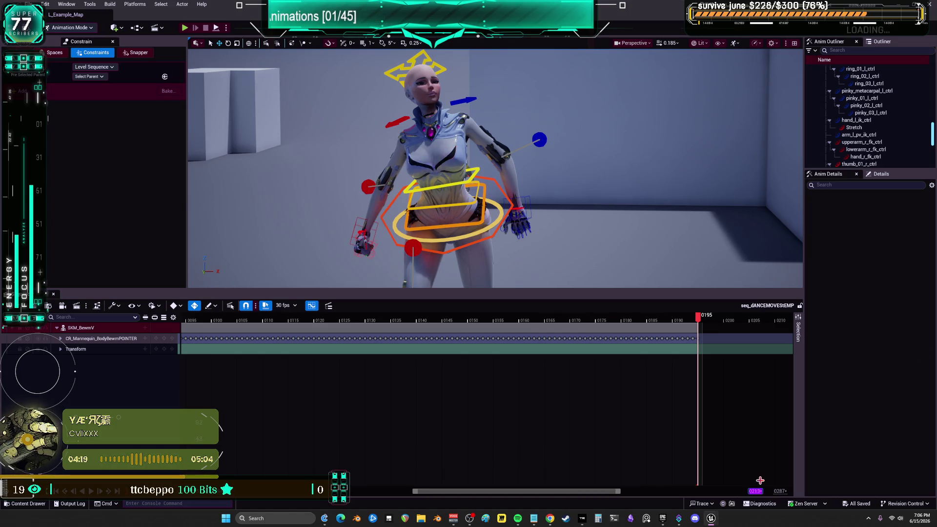
Set the sequence range end to frame 195 and place the playhead near the end.
key(Return)
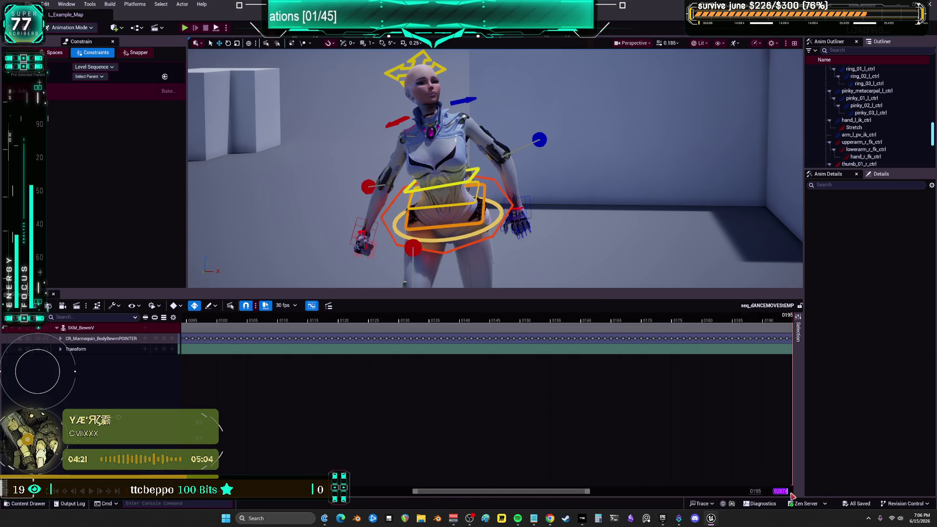
text(195)
key(Return)
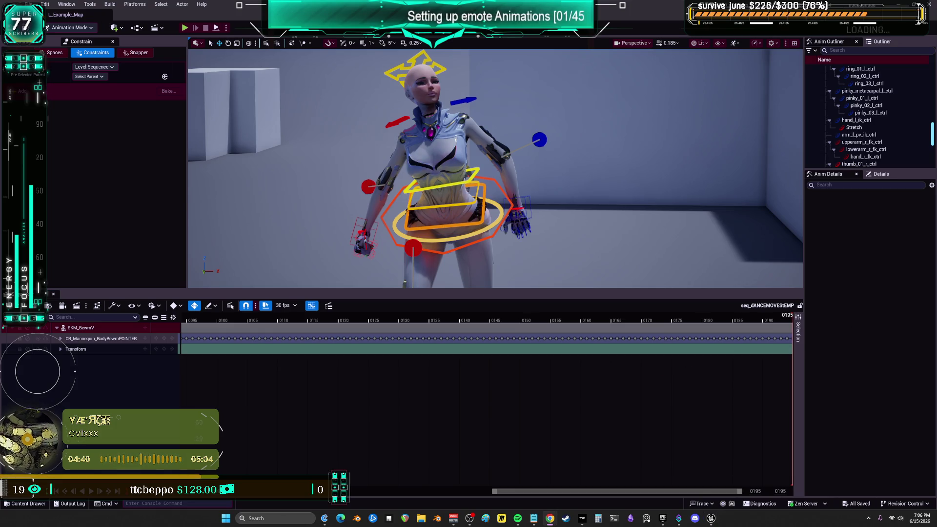
click(662, 401)
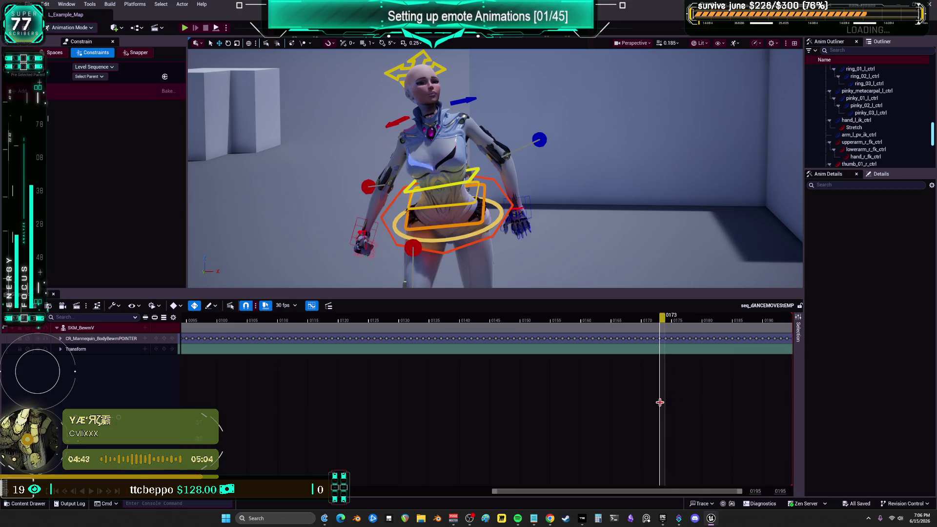
Play to frame 0195, select the left hand IK control, and step through frames 0189–0194.
key(space)
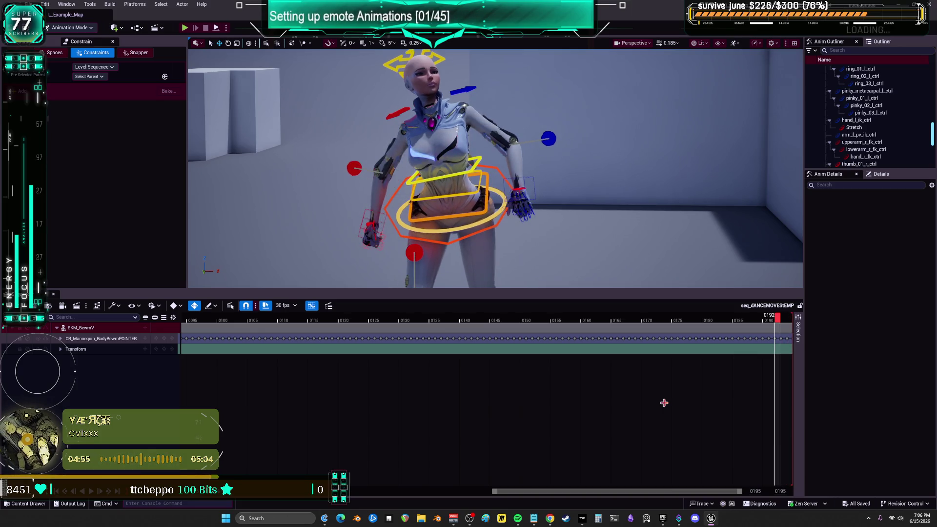
click(523, 170)
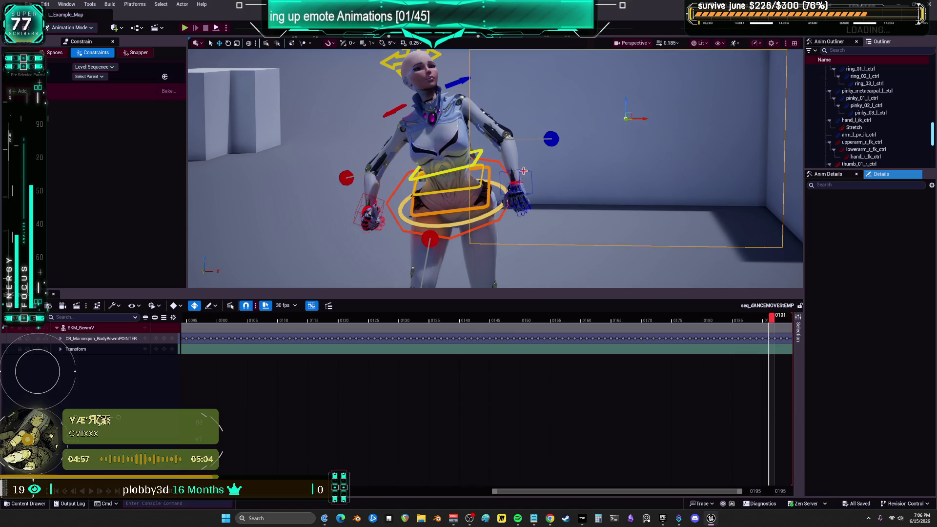
click(526, 171)
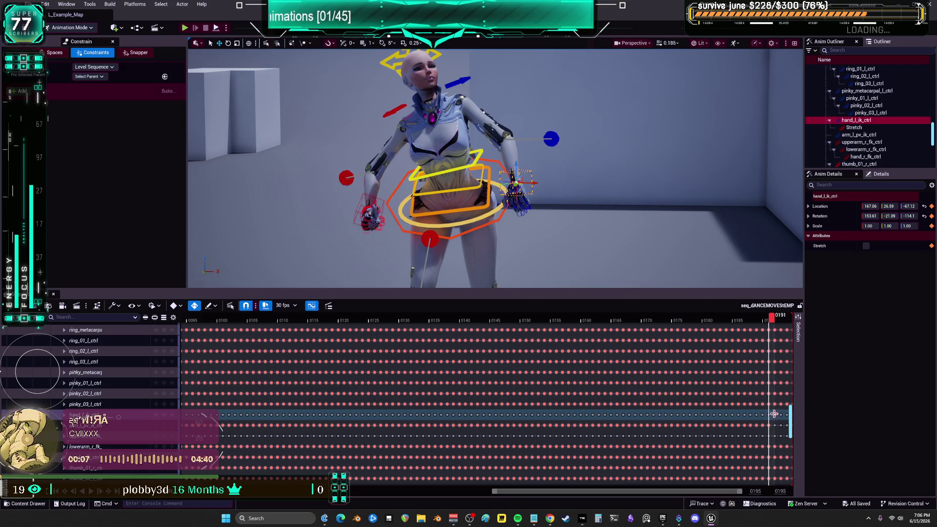
key(Right)
key(Right)
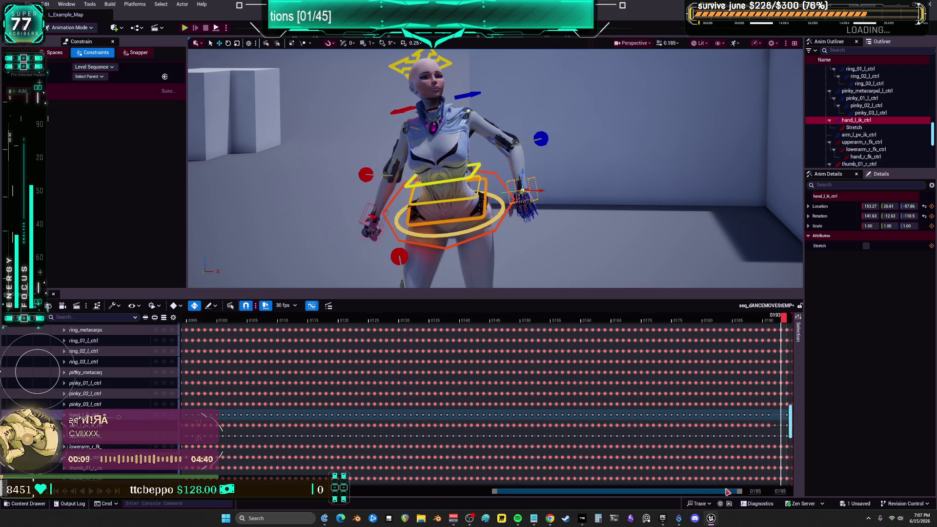
mouse_move(780, 320)
mouse_down()
mouse_move(661, 318)
mouse_move(720, 327)
mouse_move(647, 328)
mouse_move(726, 337)
mouse_move(516, 345)
mouse_up()
key(Right)
key(Right)
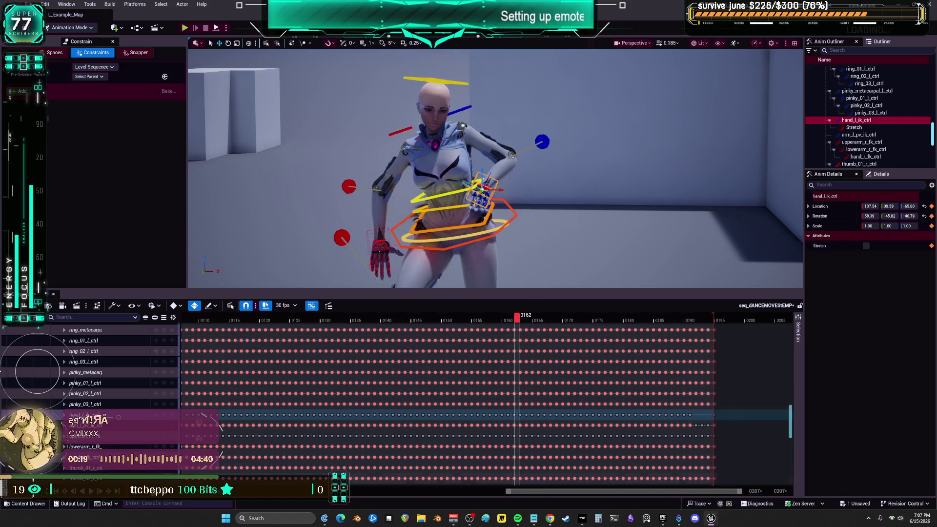
Play across the loop point and scrub opening frames 0002–0021 to compare the start pose.
click(93, 492)
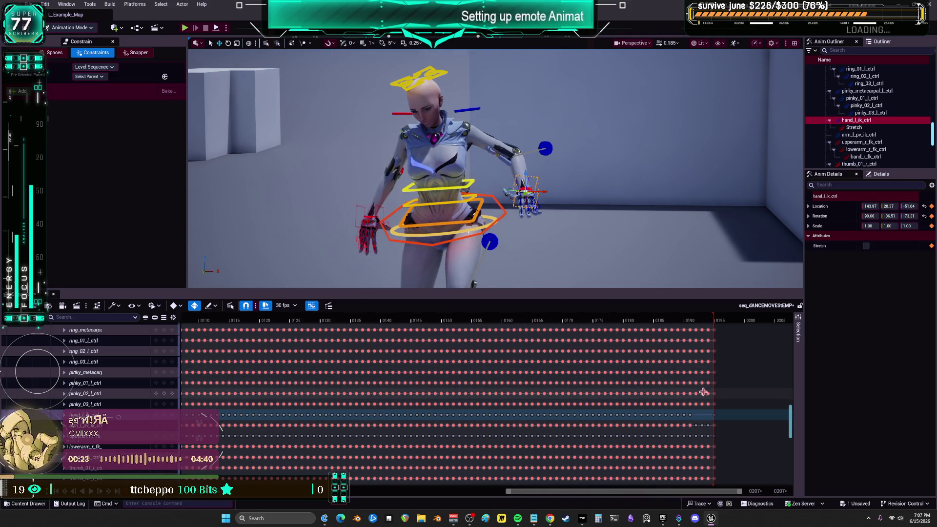
key(space)
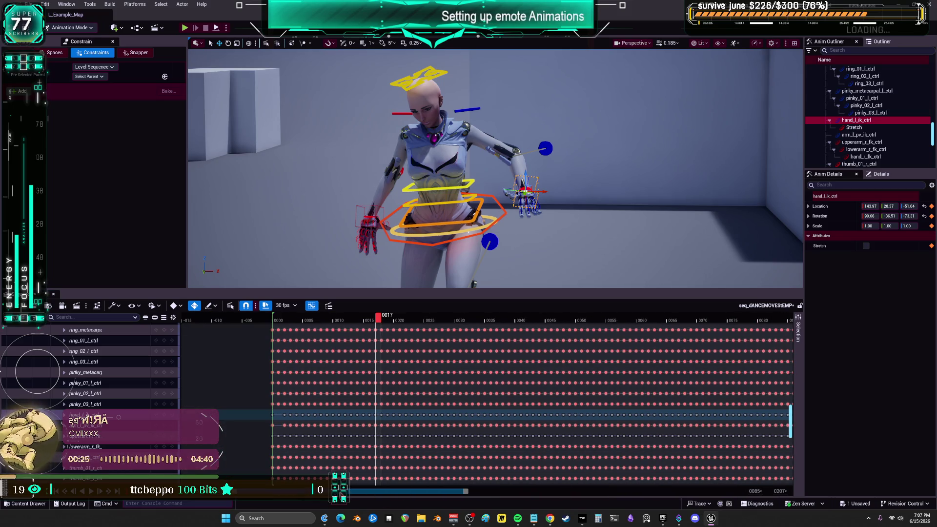
click(287, 424)
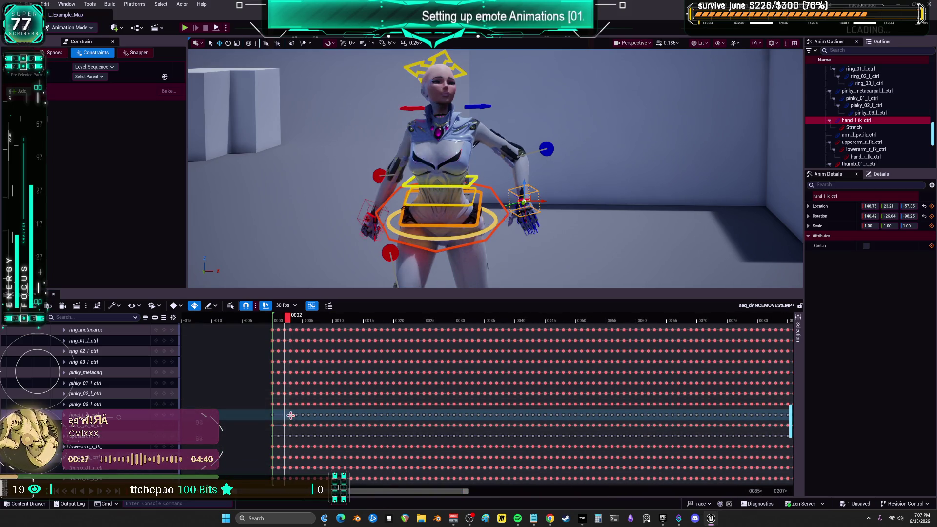
mouse_move(288, 319)
mouse_down()
mouse_move(271, 318)
mouse_move(401, 318)
mouse_up()
click(91, 492)
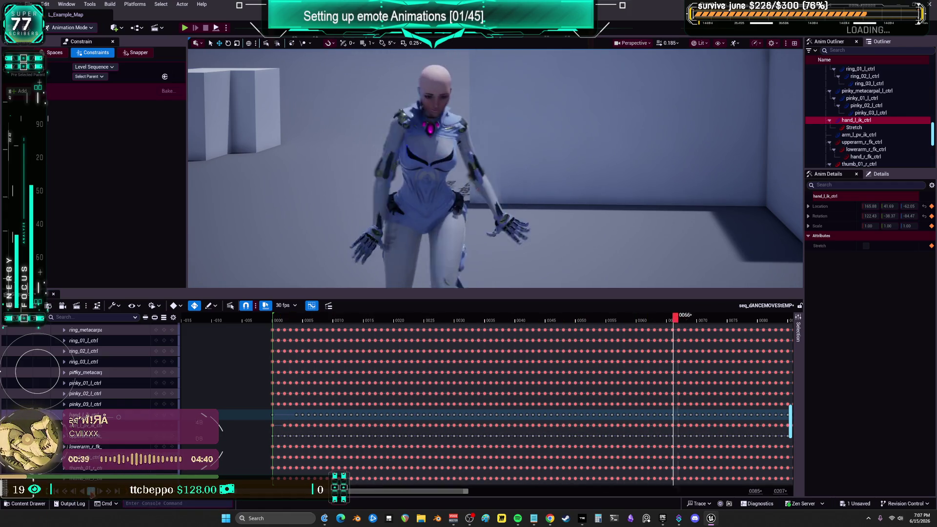
click(361, 171)
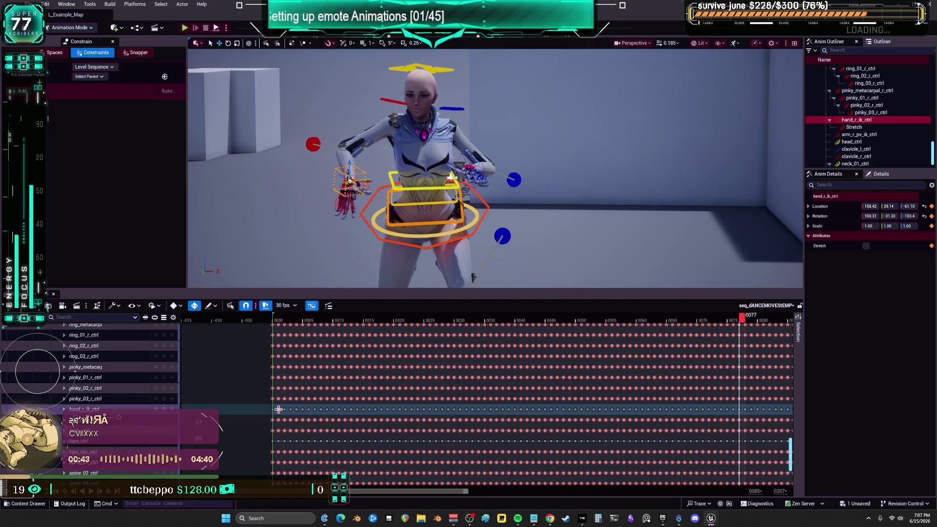
Scrub hand_r_ik_ctrl's pose through the first frames, 0000 to 0004.
click(287, 410)
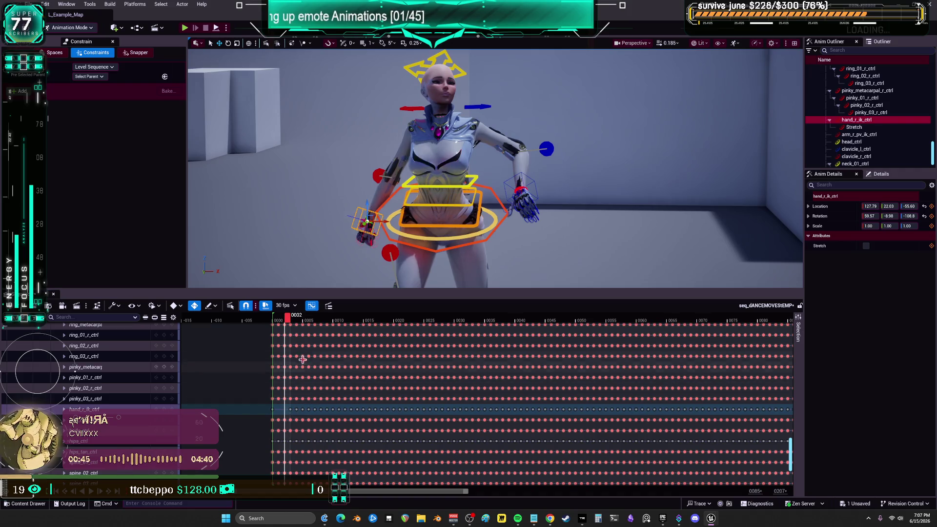
click(273, 318)
drag(274, 318, 301, 324)
key(Left)
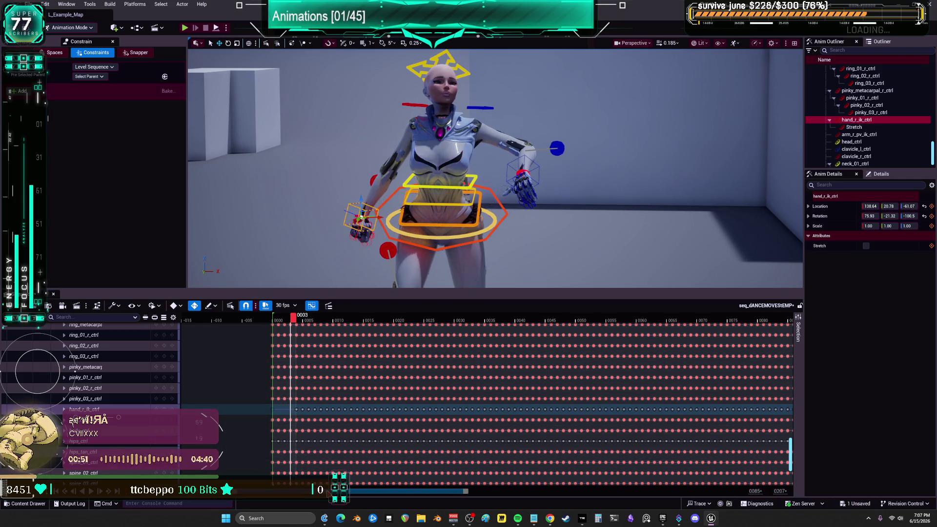
scroll(603, 427, right, 10)
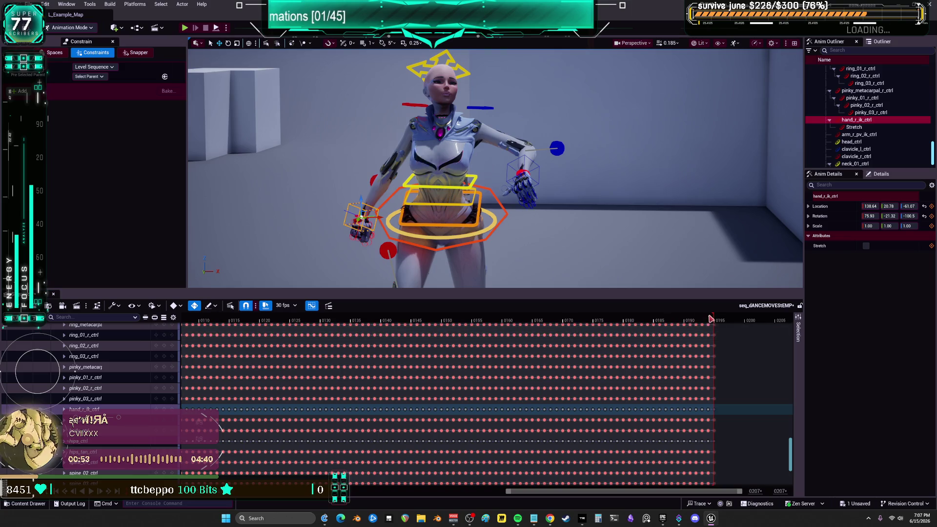
Jump to frame 0195 and undo the stray Paste Keys on hand_r_ik_ctrl.
click(717, 318)
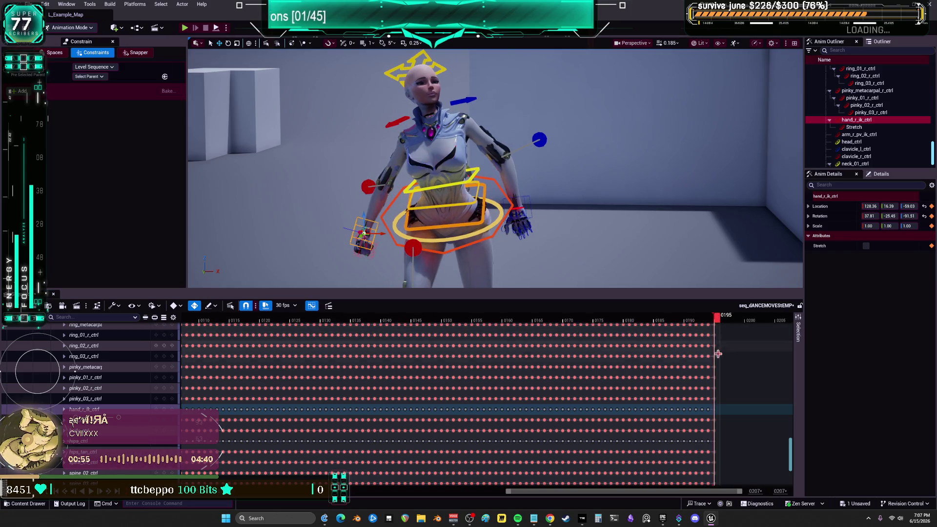
scroll(718, 408, up, 5)
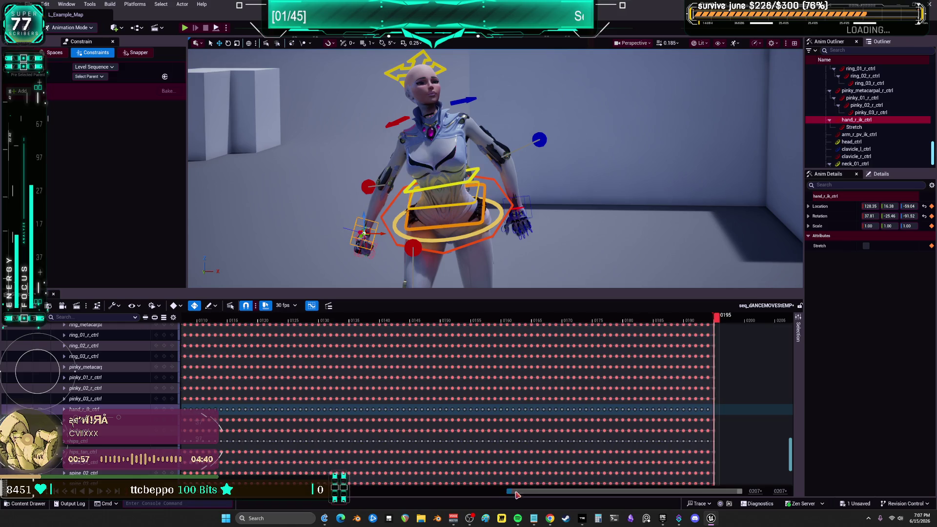
key(Right)
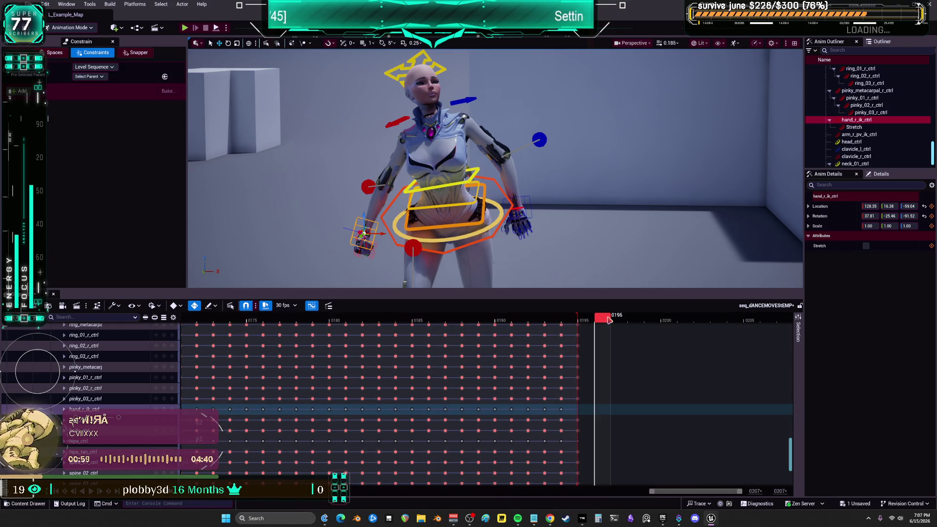
key(ctrl+z)
key(Left)
key(Left)
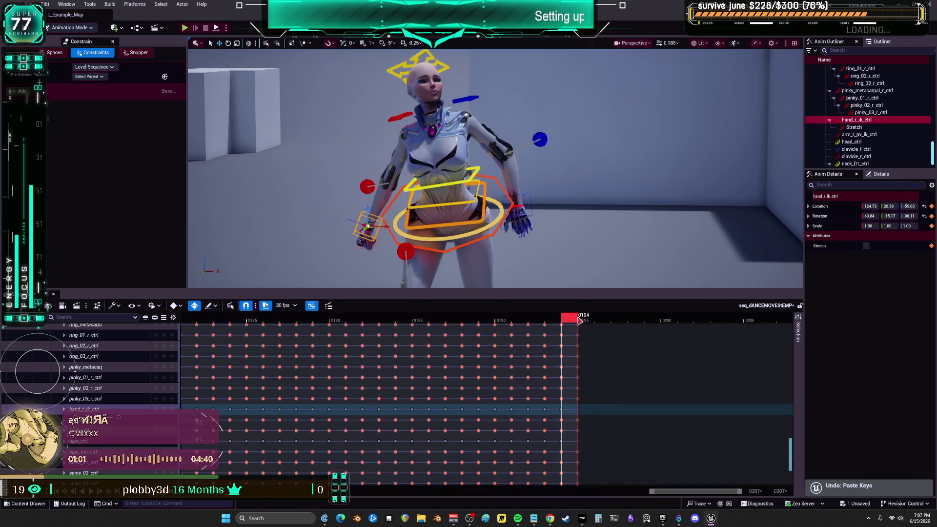
Compare neighbouring end frames and play back from about frame 0190.
key(Right)
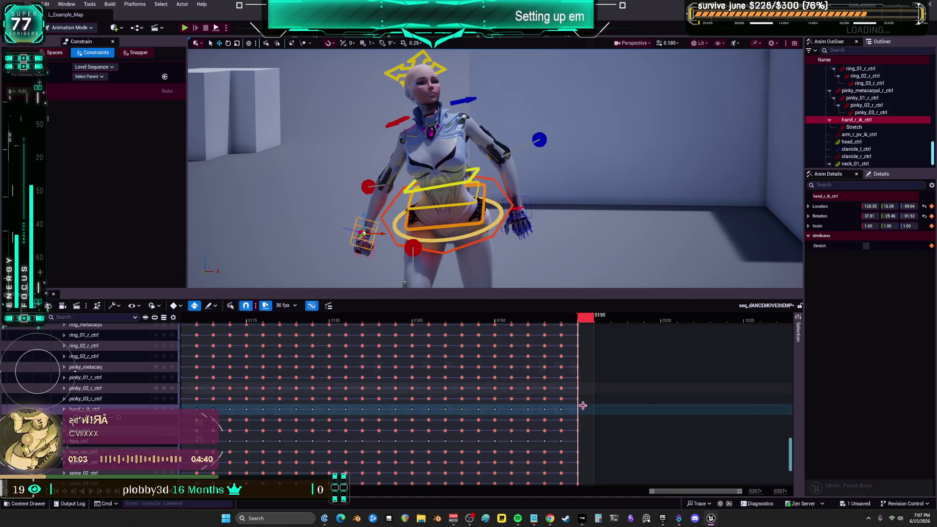
key(Left)
key(Left)
key(Left)
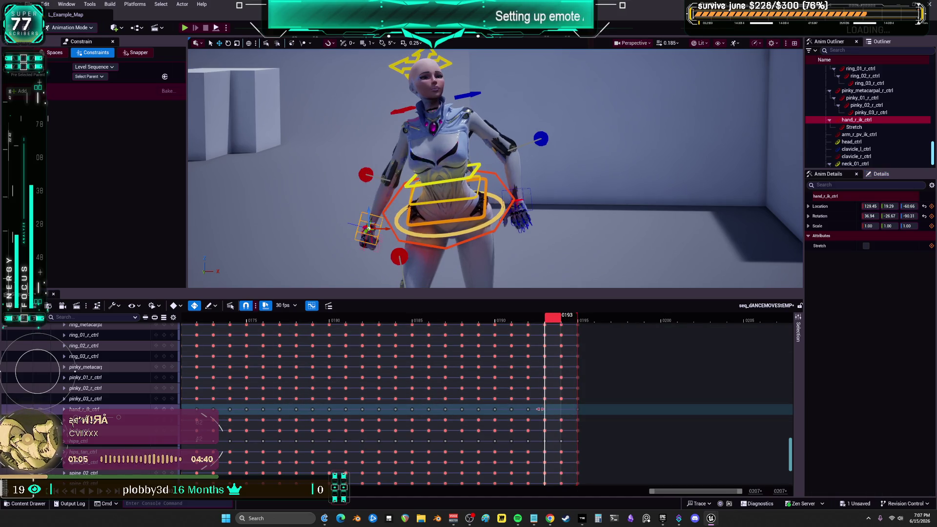
mouse_move(539, 318)
mouse_down()
mouse_move(503, 324)
mouse_move(566, 337)
mouse_move(254, 337)
mouse_up()
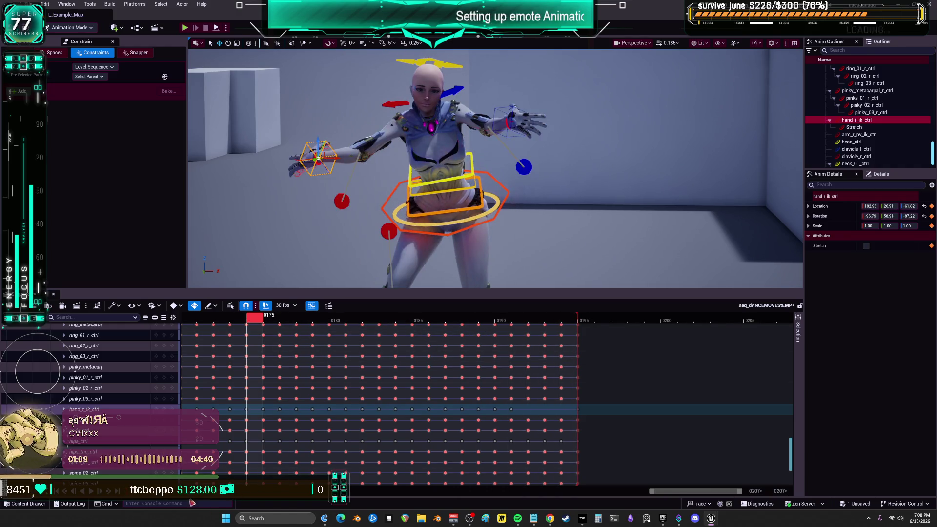
key(space)
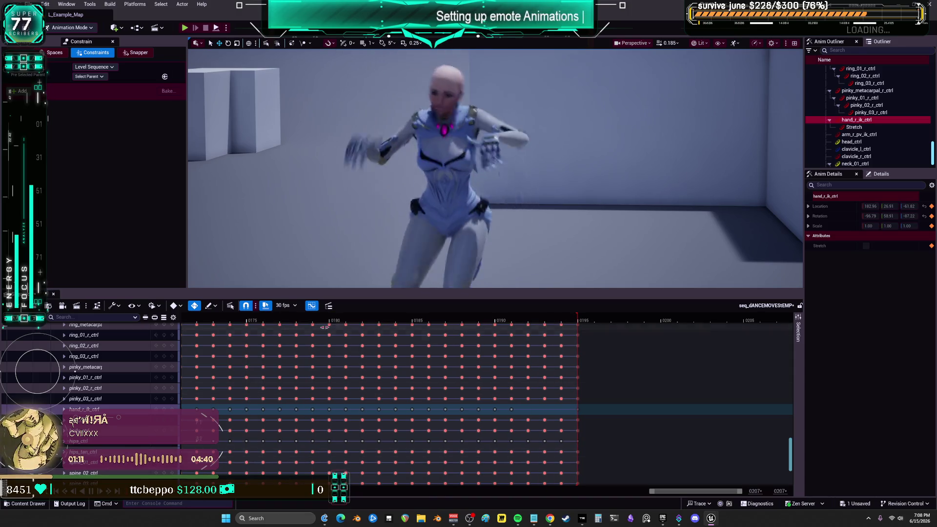
key(space)
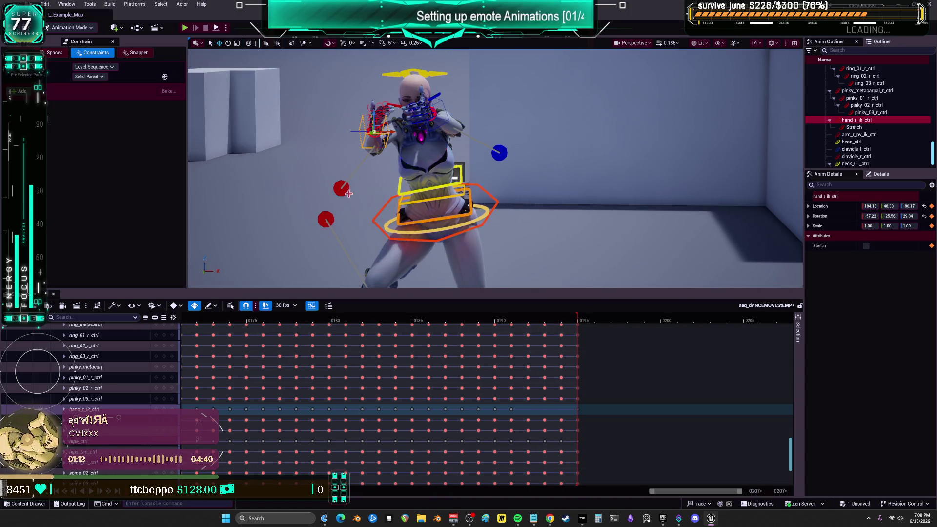
click(348, 194)
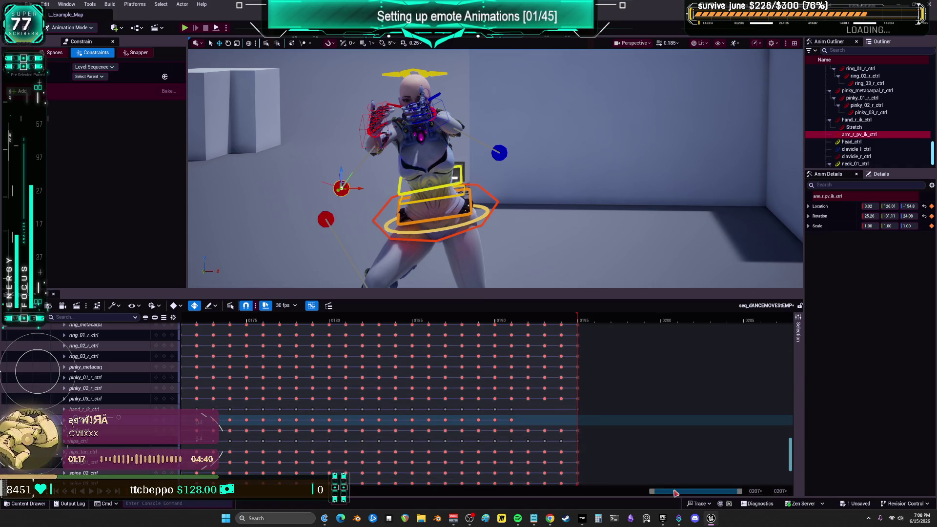
Undo the last deletion and the last key paste on the right arm pole control.
drag(683, 491, 388, 495)
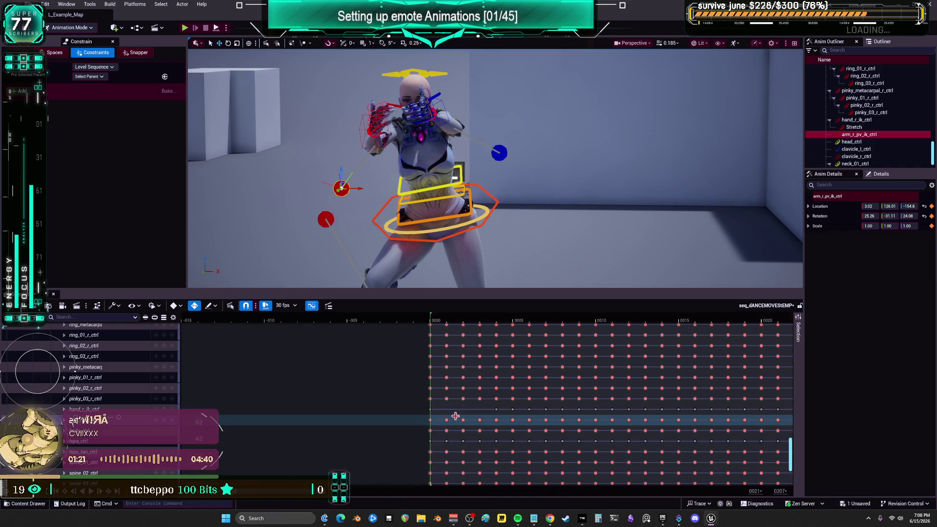
click(456, 416)
click(463, 420)
key(ctrl+z)
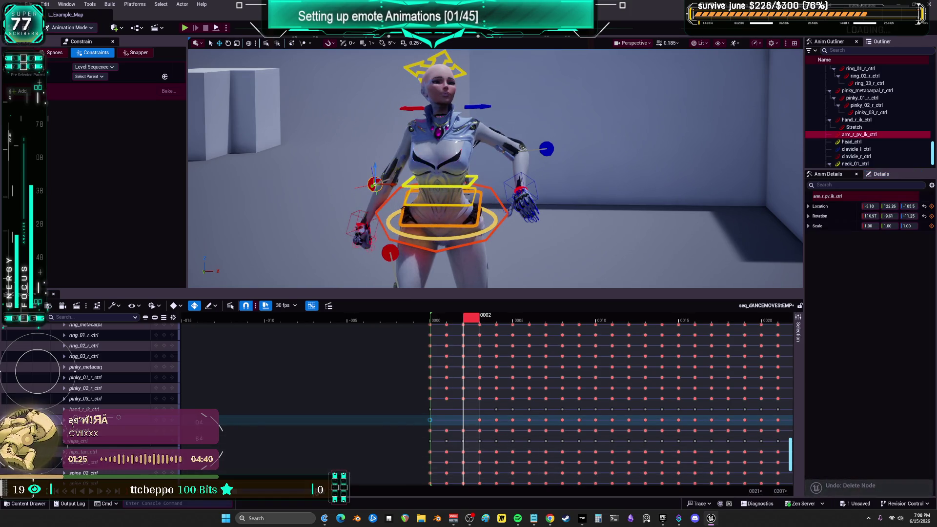
key(End)
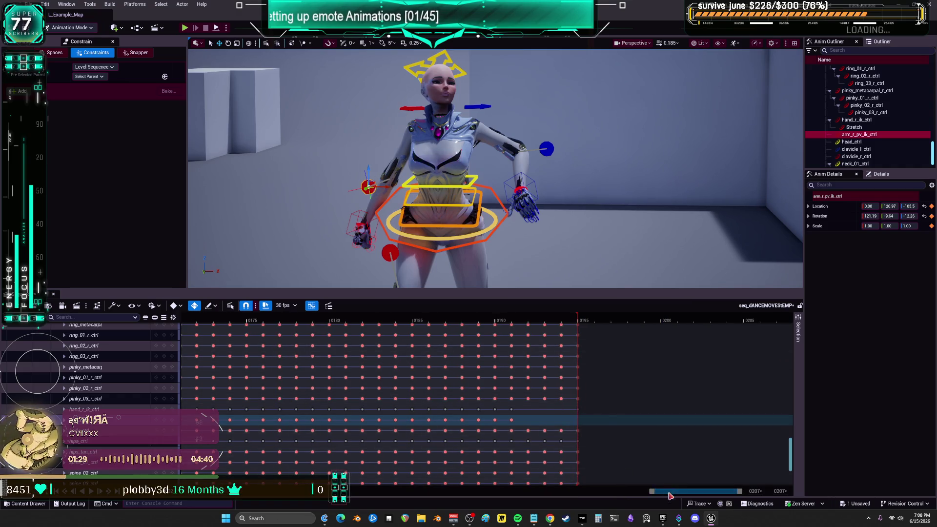
key(Home)
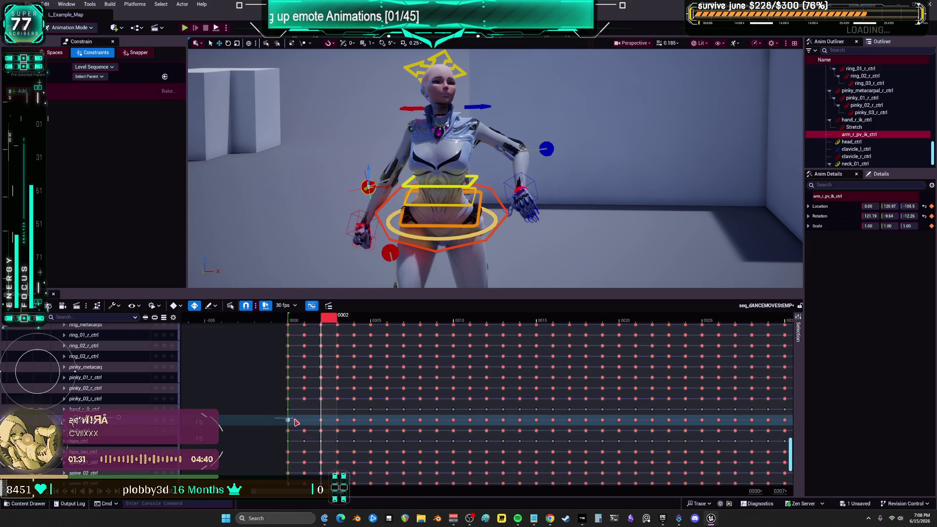
key(ctrl+z)
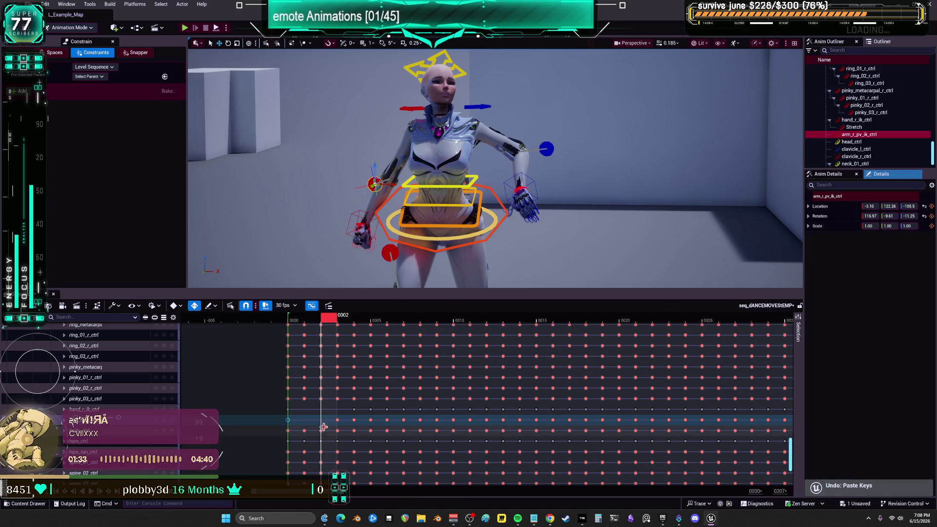
key(End)
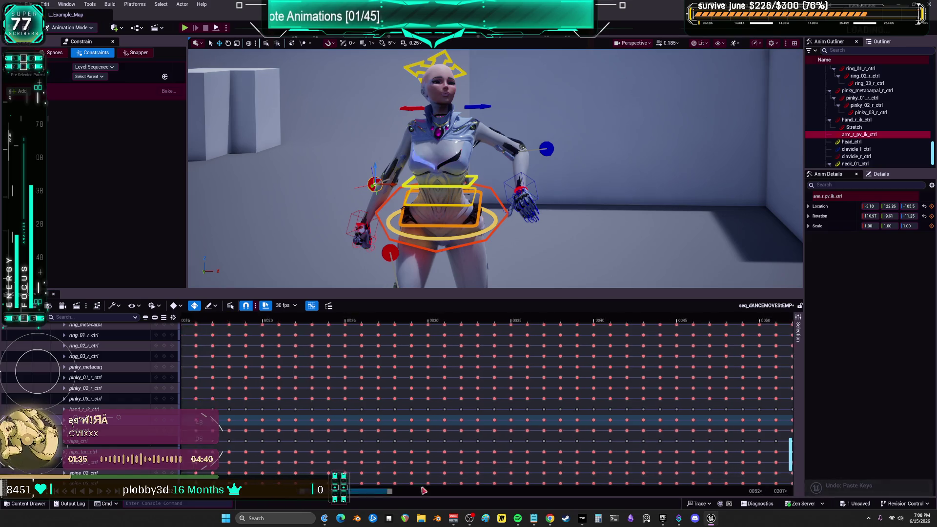
Check frames 0194, 0195 and 0180, then play through the dance's ending.
click(570, 318)
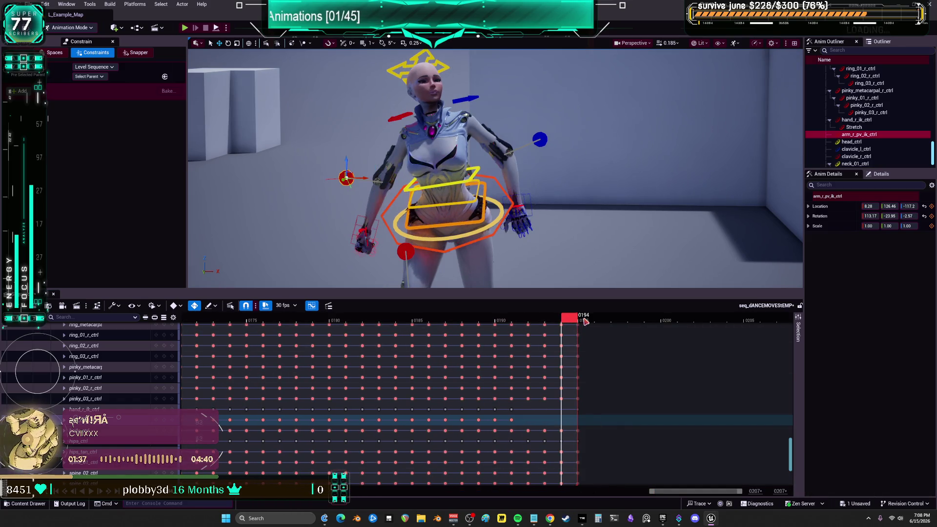
click(584, 320)
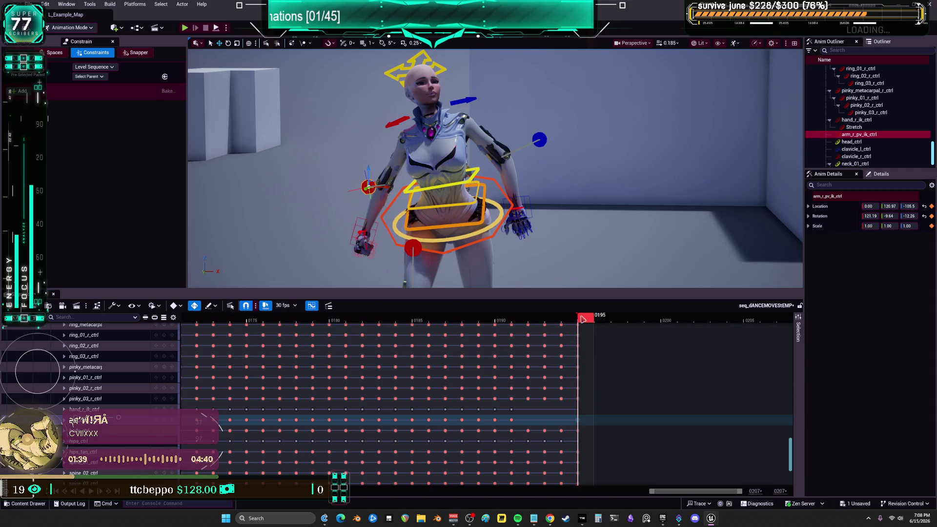
click(336, 318)
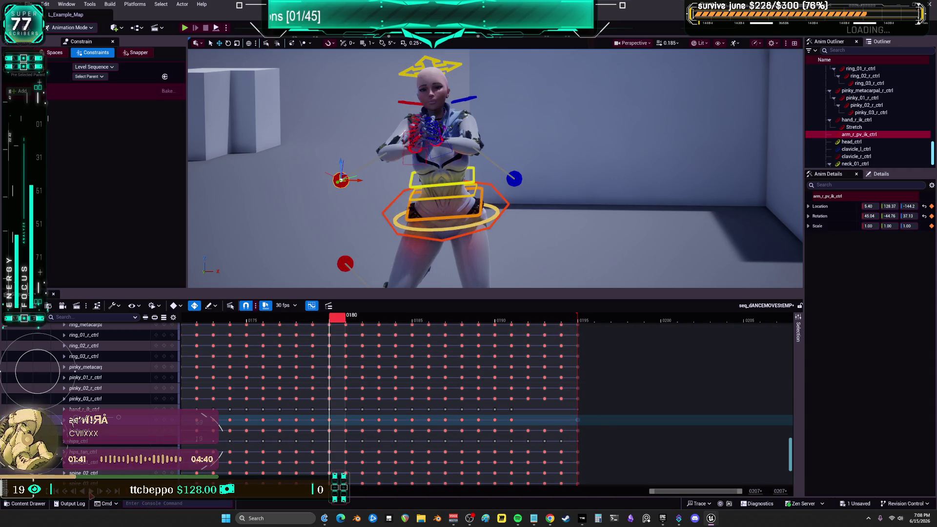
key(space)
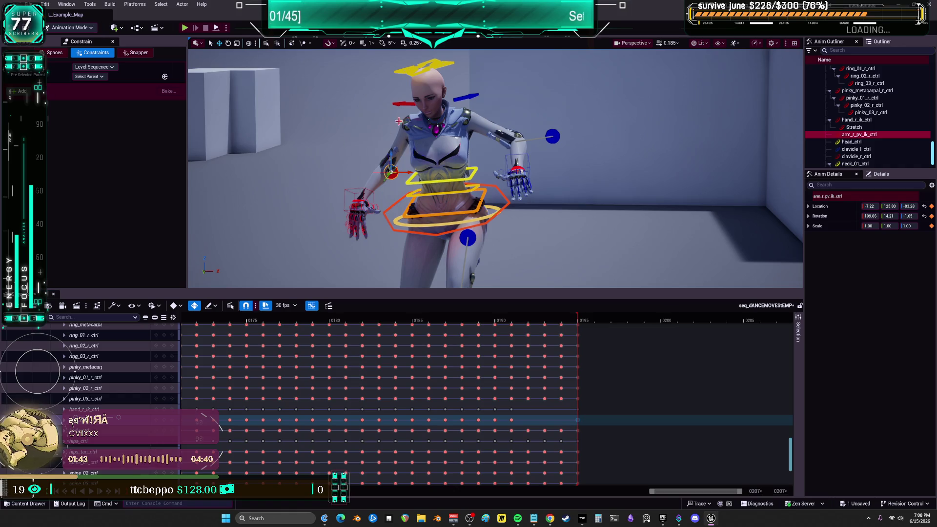
click(856, 156)
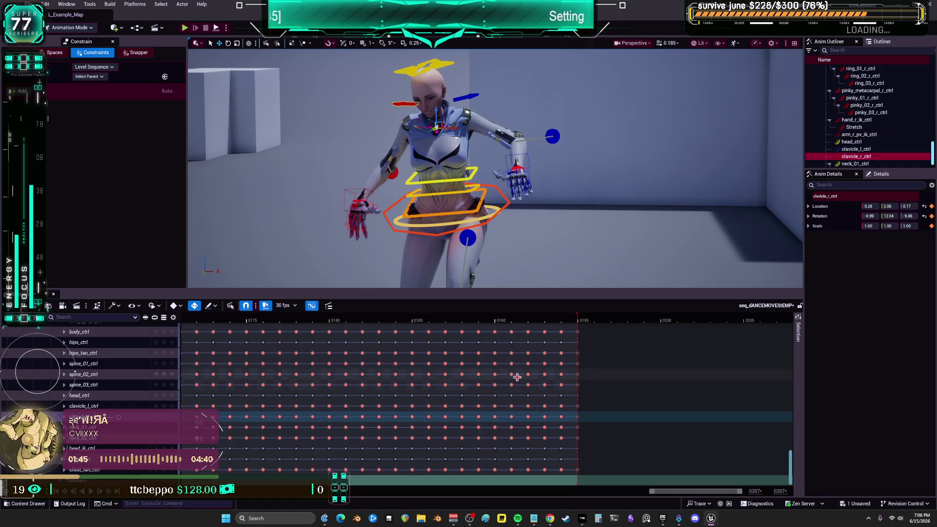
Expand clavicle_r_ctrl's location and rotation channels, then switch to Obsidian.
click(65, 417)
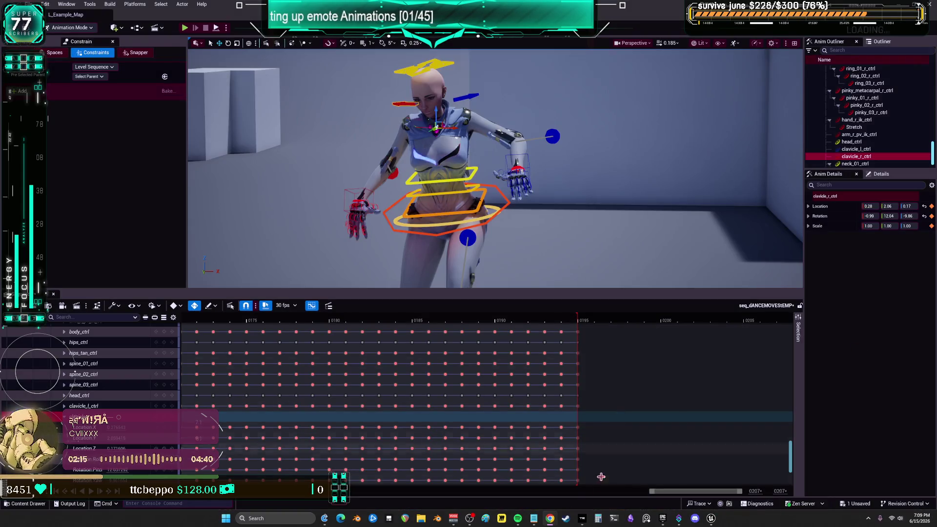
click(632, 519)
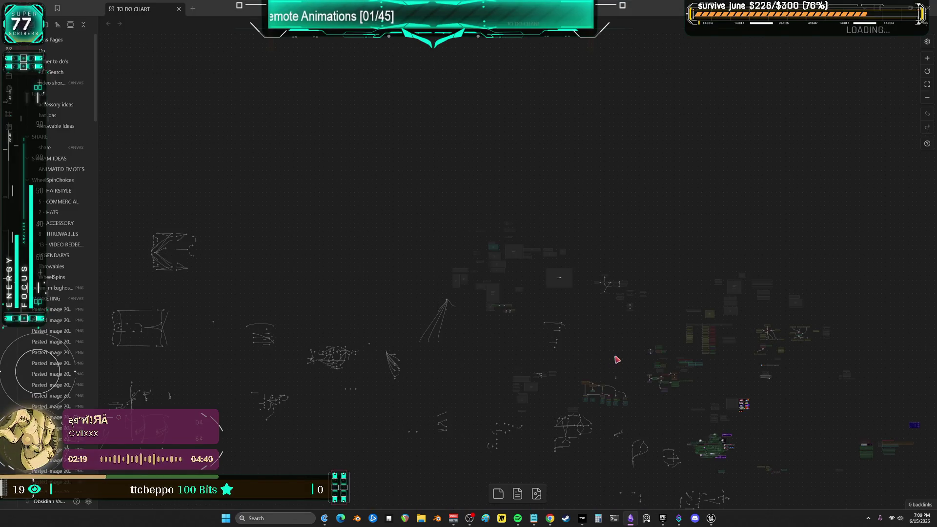
Drag the chat-screenshot card beside the other chat cards on TO DO CHART, then switch back to Unreal.
scroll(637, 303, down, 5)
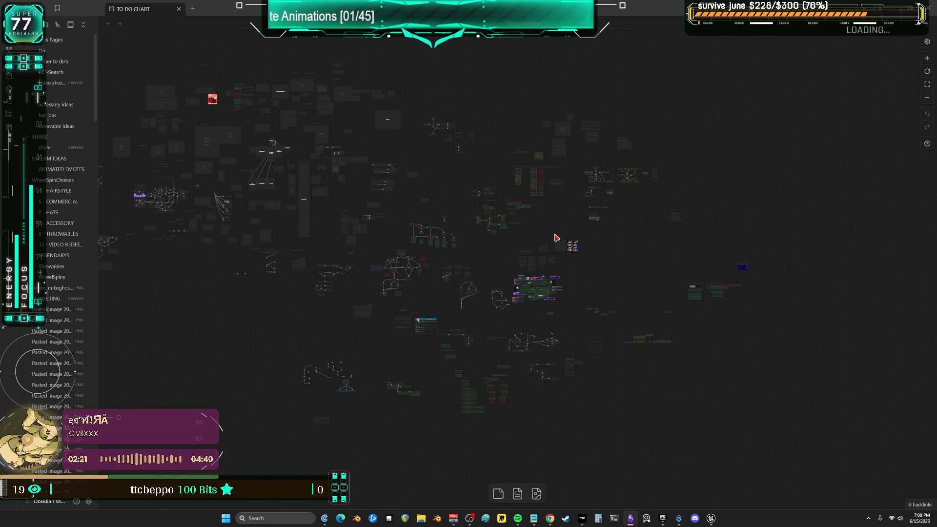
scroll(523, 292, up, 6)
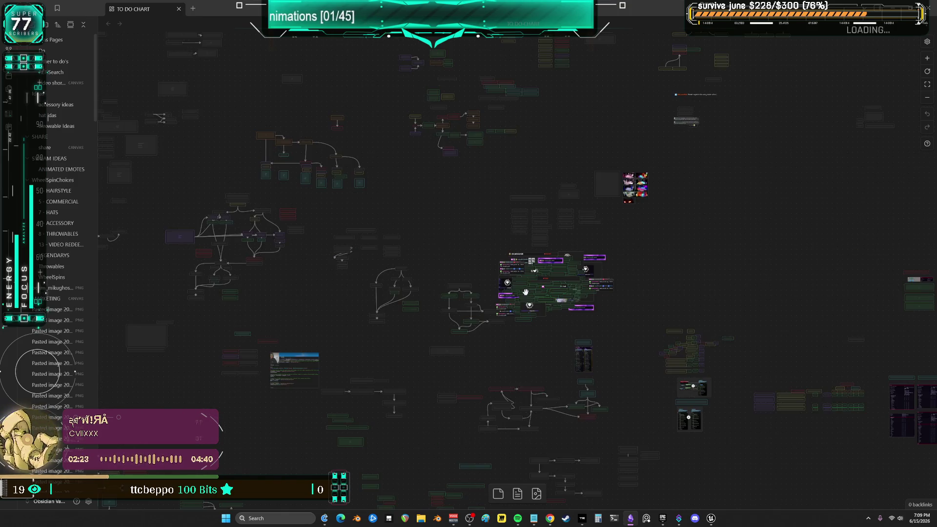
scroll(524, 292, up, 4)
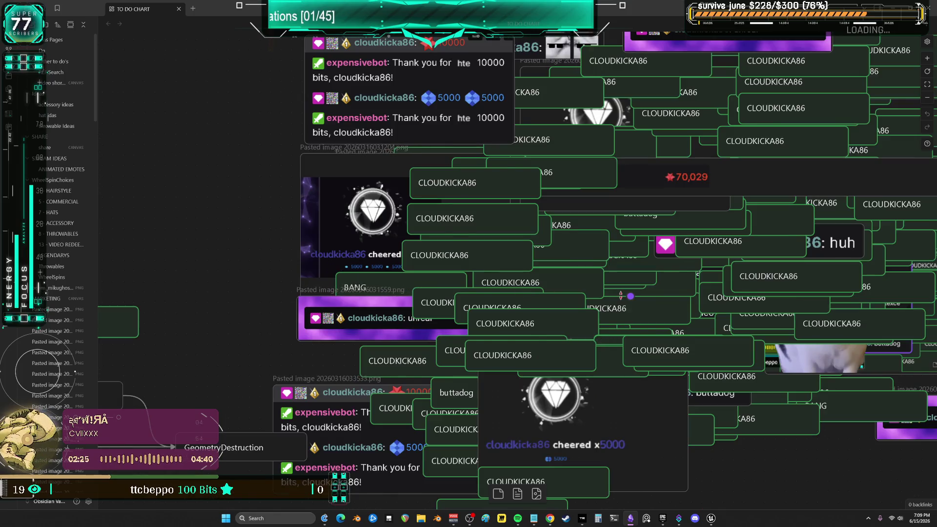
scroll(524, 292, down, 2)
scroll(541, 202, down, 5)
scroll(541, 202, right, 10)
scroll(541, 201, down, 5)
scroll(159, 241, up, 3)
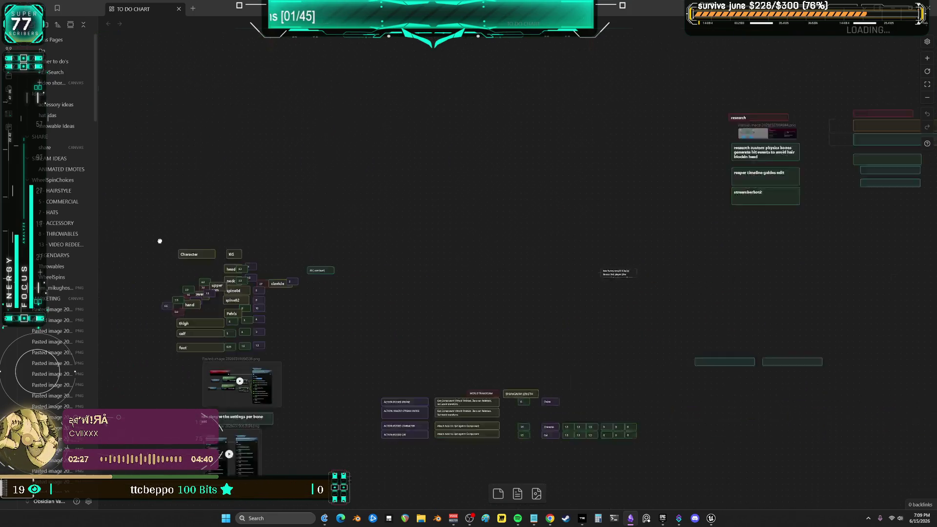
scroll(410, 249, down, 2)
scroll(409, 249, down, 3)
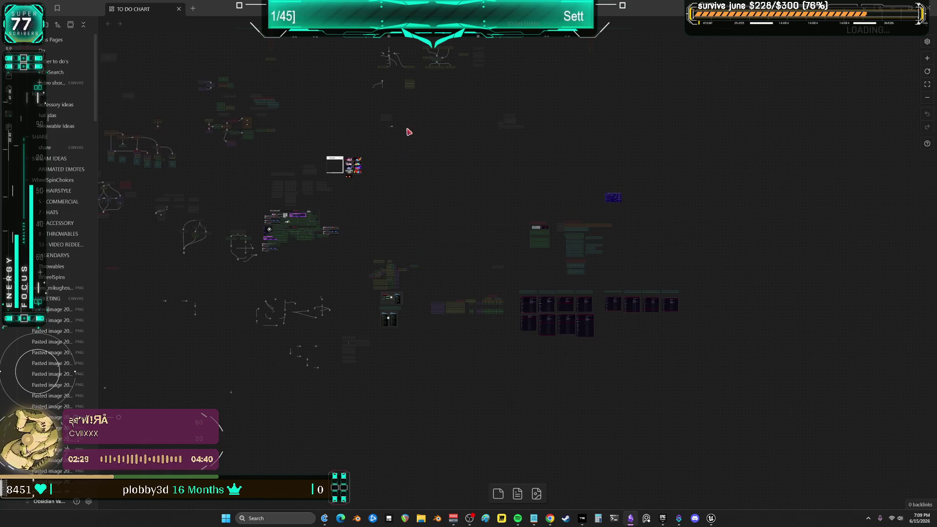
scroll(283, 180, down, 2)
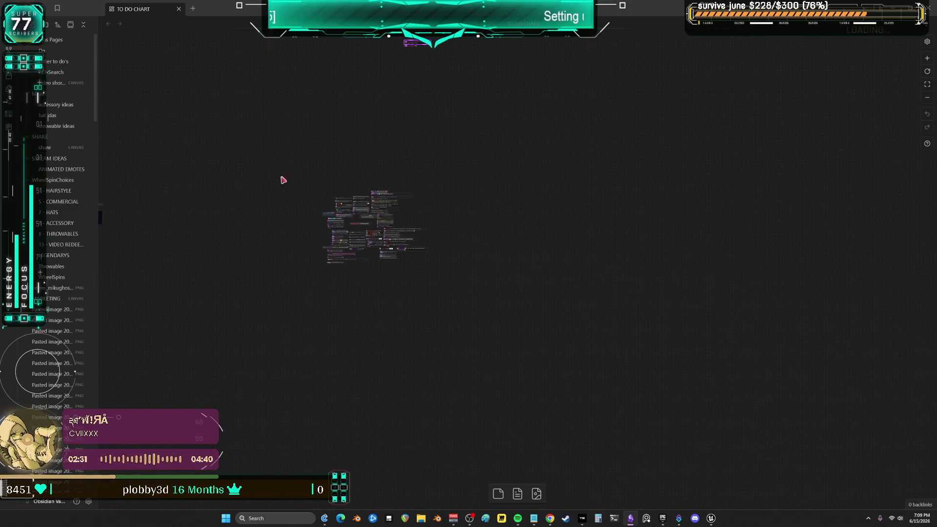
scroll(406, 137, up, 6)
scroll(406, 137, up, 3)
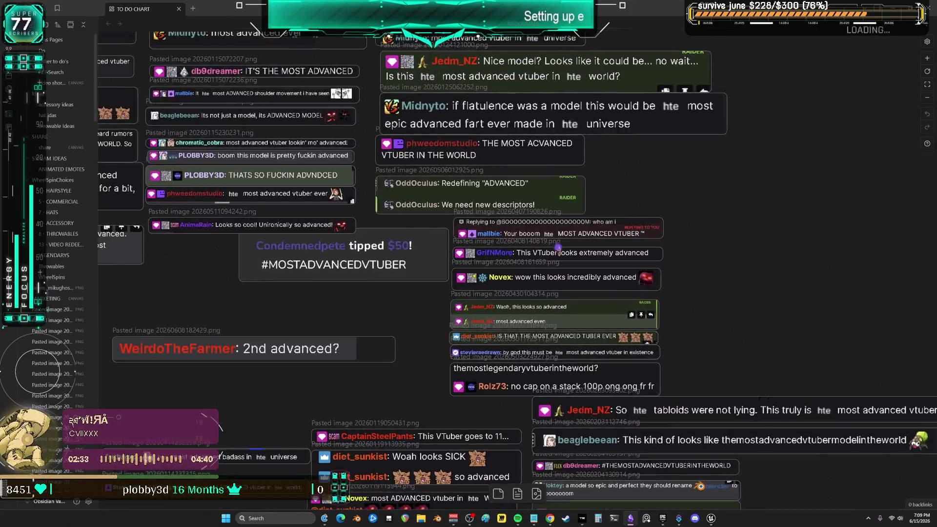
scroll(537, 318, up, 3)
scroll(593, 380, down, 5)
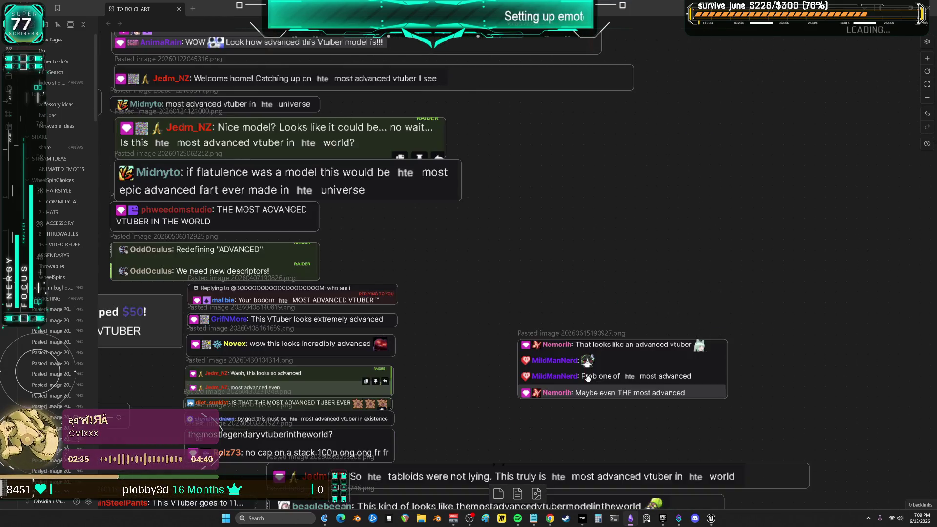
scroll(590, 361, up, 2)
mouse_move(587, 354)
mouse_down()
mouse_move(467, 254)
mouse_move(405, 174)
mouse_up()
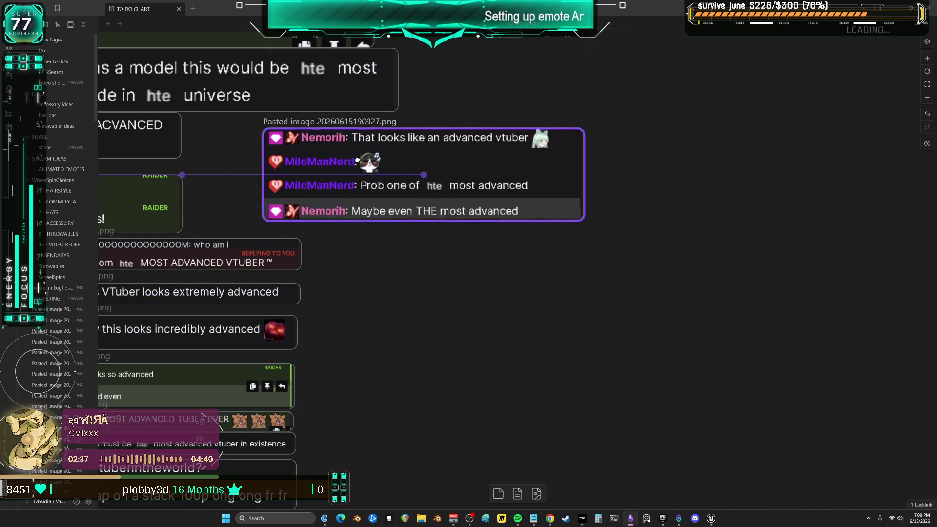
scroll(620, 333, up, 2)
scroll(620, 333, left, 3)
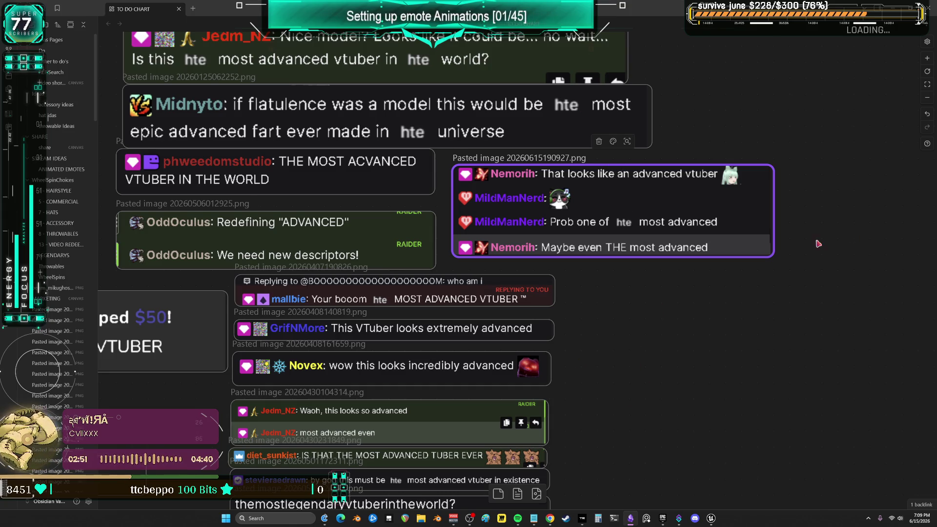
mouse_move(711, 518)
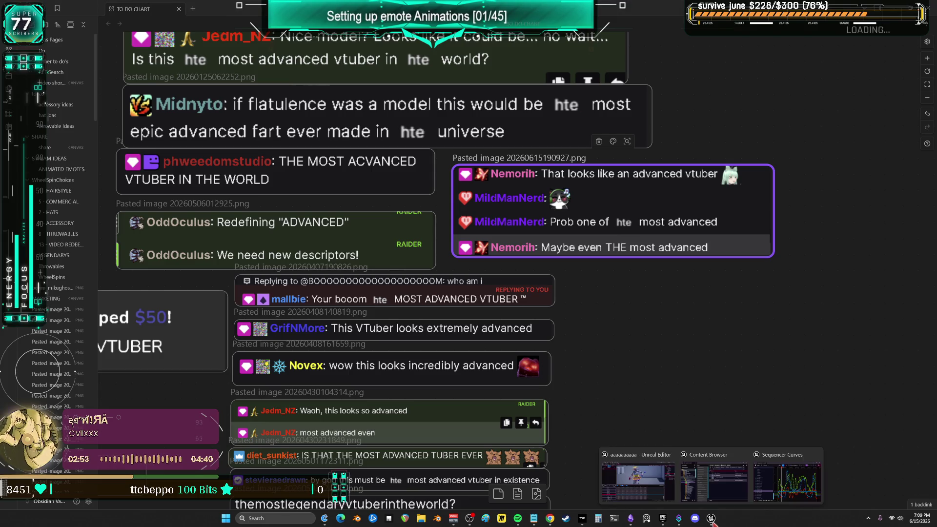
click(639, 475)
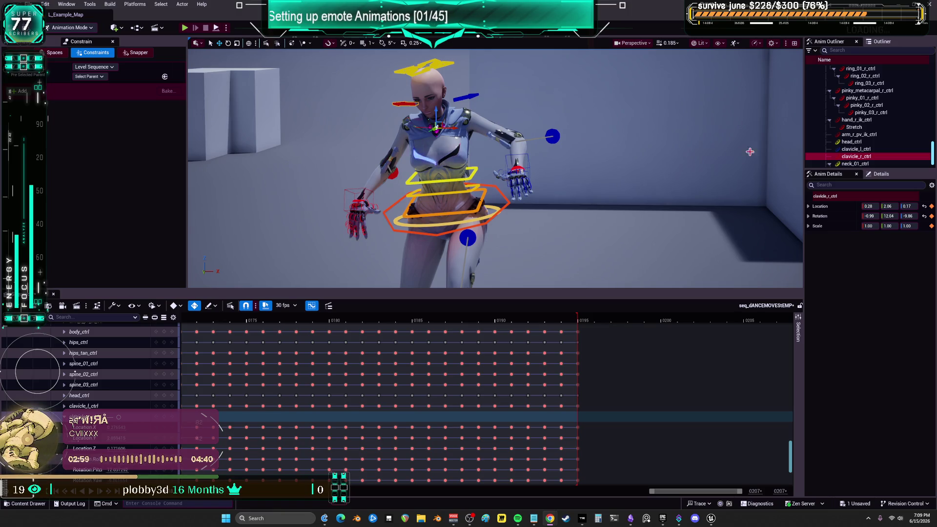
Scrub frames 189–195 with the right arm pole and clavicle controls, undoing an accidental deletion.
mouse_move(492, 317)
mouse_down()
mouse_move(454, 318)
mouse_move(519, 320)
mouse_move(580, 336)
mouse_up()
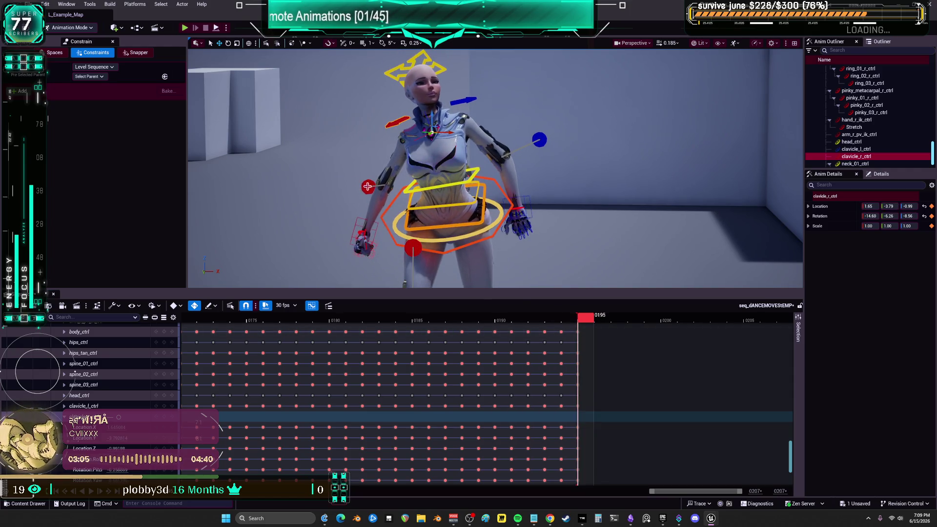
click(367, 186)
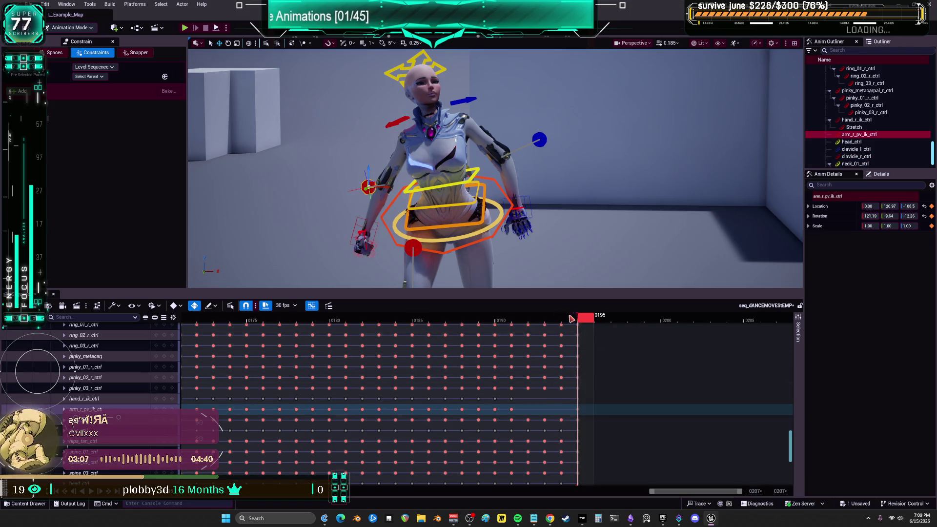
mouse_move(571, 318)
mouse_down()
mouse_move(386, 324)
mouse_move(484, 327)
mouse_move(566, 349)
mouse_up()
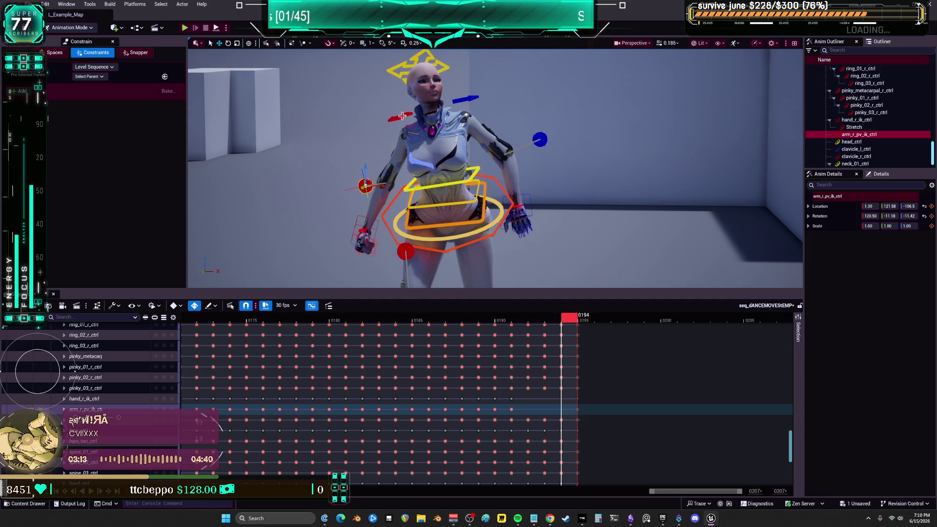
click(433, 130)
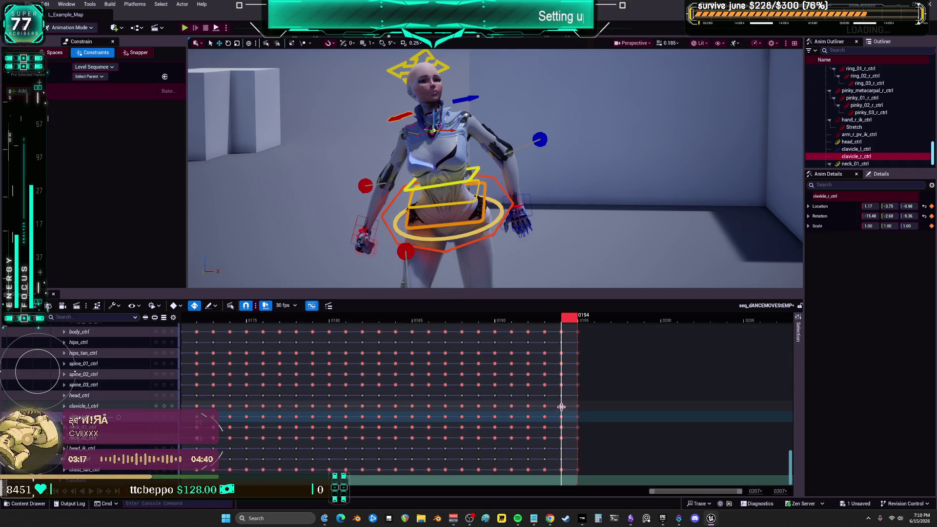
click(545, 406)
key(Left)
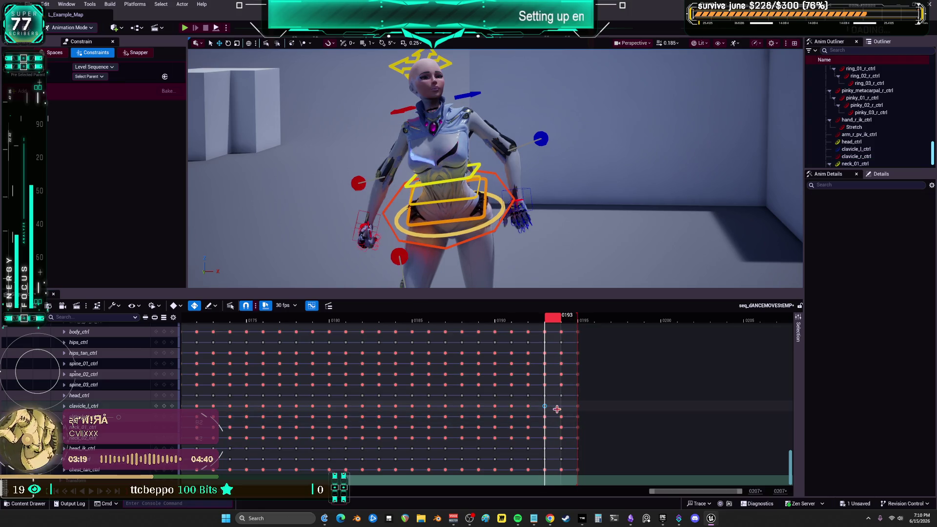
key(ctrl+z)
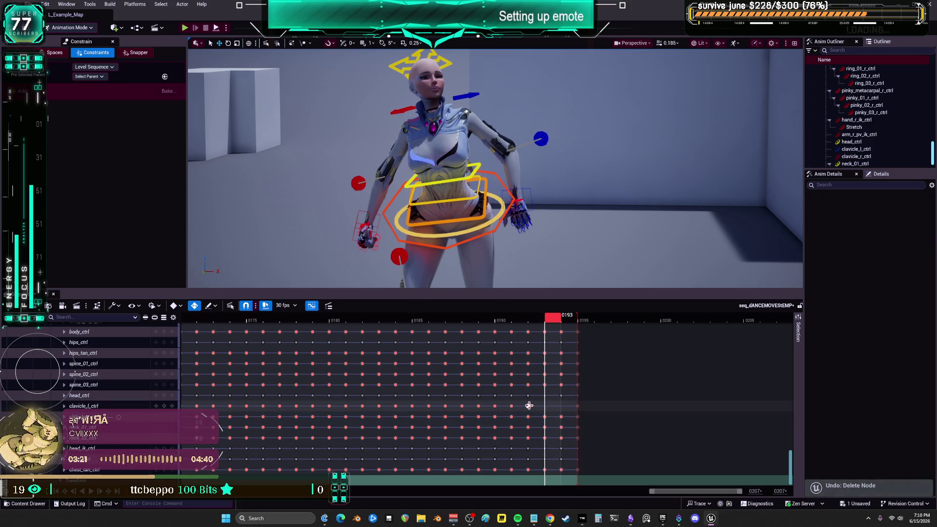
key(Right)
key(Right)
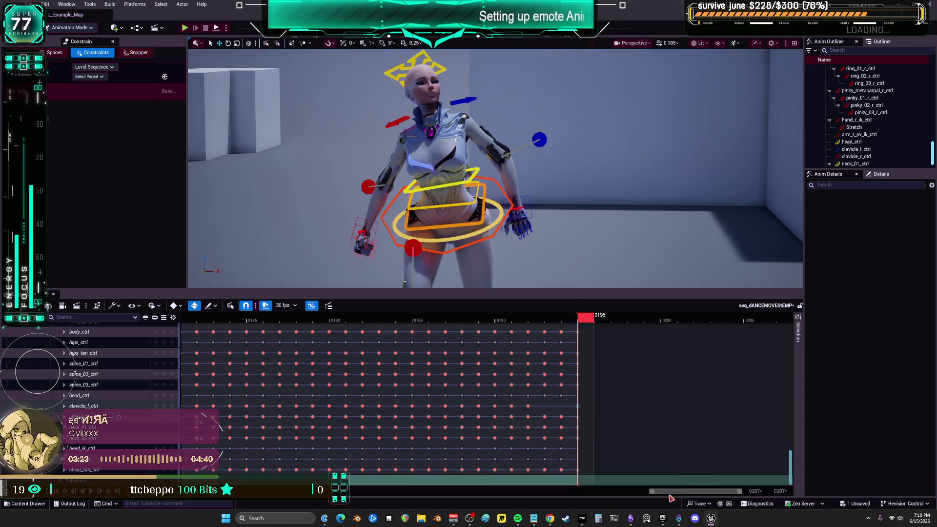
Return to frame 0000 and scrub through the dance's opening frames.
drag(671, 497, 371, 490)
key(Up)
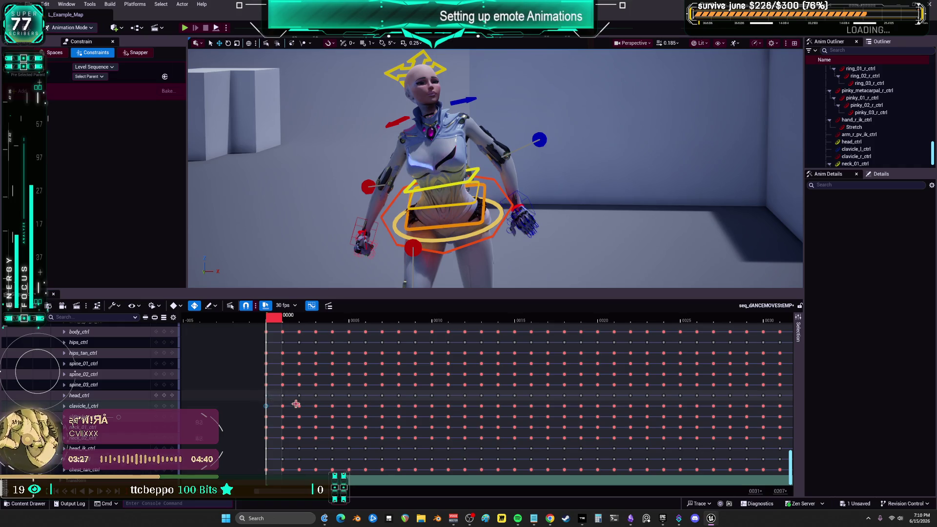
key(Right)
key(Right)
key(Right)
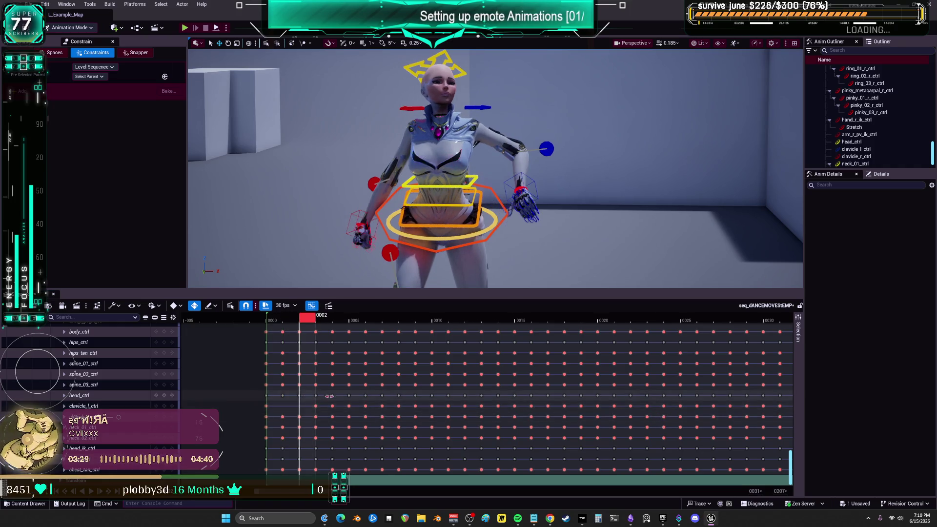
click(259, 323)
mouse_move(260, 326)
mouse_down()
mouse_move(591, 348)
mouse_move(339, 349)
mouse_move(652, 348)
mouse_up()
Zoom the timeline out and play the dance from frame 169 to review it.
scroll(582, 491, down, 5)
scroll(582, 492, down, 2)
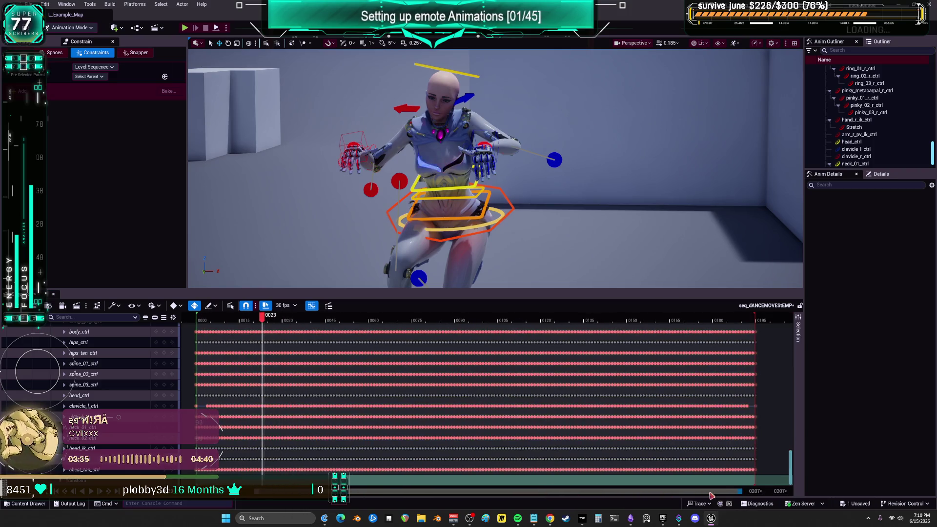
click(680, 320)
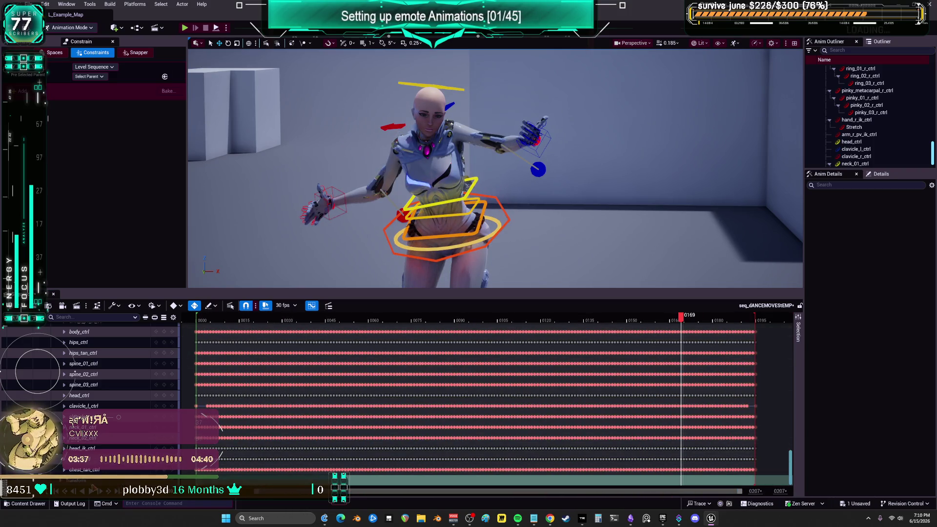
key(space)
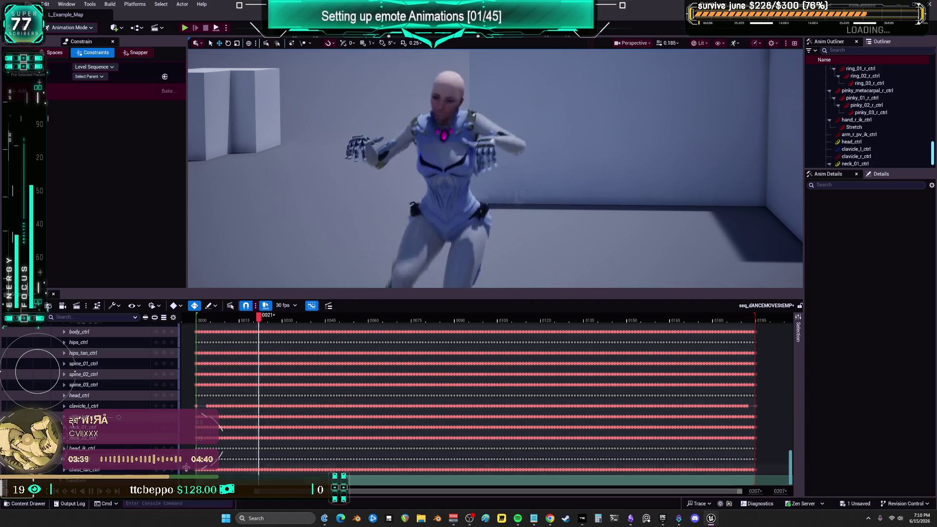
key(space)
Scrub to the final frame 191, pick clavicle_r_ctrl, and bring up its animation curves.
mouse_move(369, 323)
mouse_down()
mouse_move(759, 341)
mouse_move(745, 351)
mouse_move(756, 357)
mouse_move(742, 363)
mouse_move(759, 370)
mouse_move(750, 371)
mouse_up()
click(398, 115)
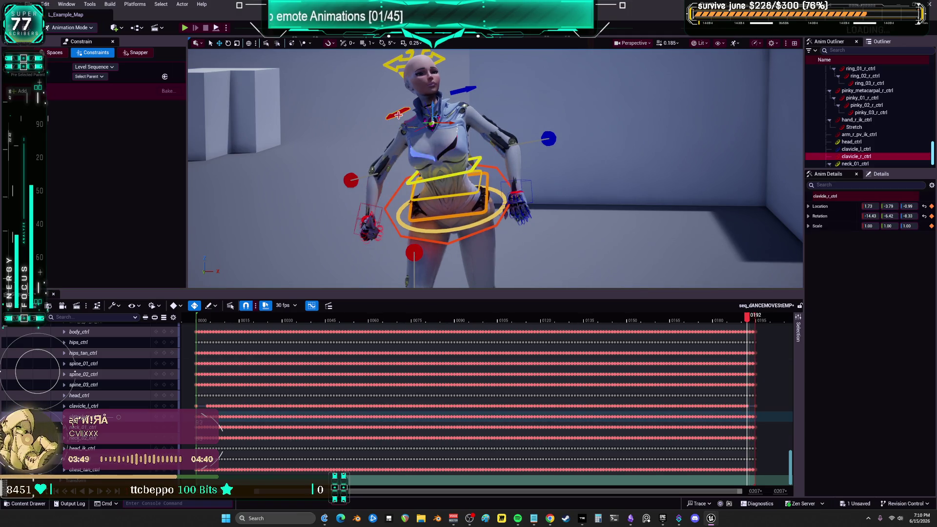
click(311, 305)
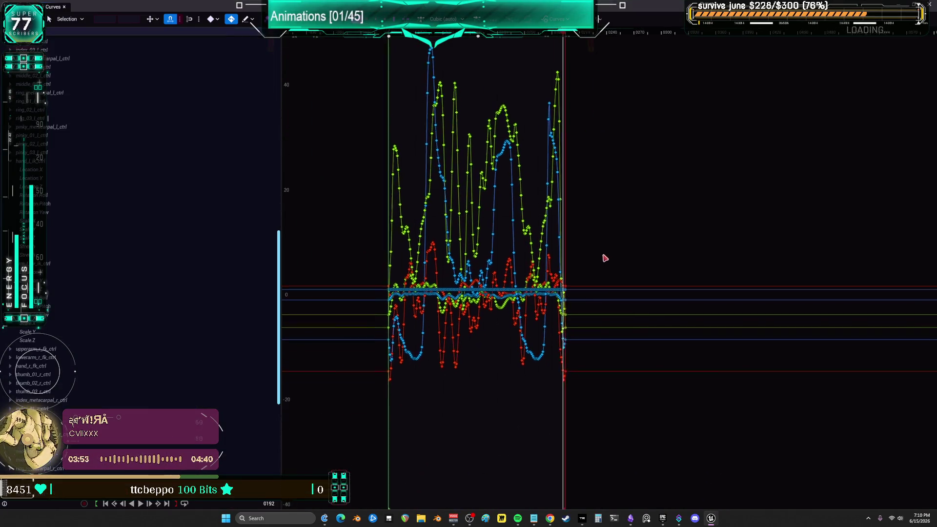
Scroll the curve editor's channel list to clavicle_r_ctrl and expand its channels.
scroll(168, 264, up, 10)
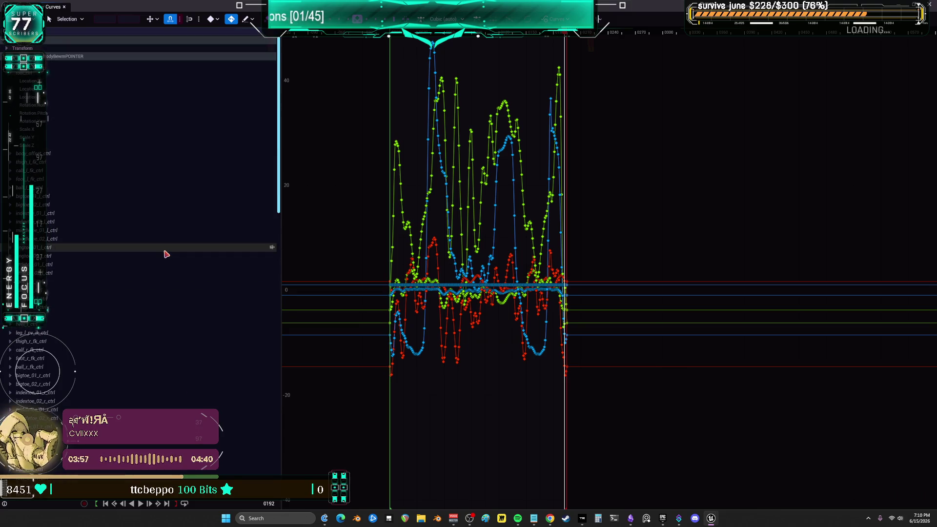
scroll(166, 254, down, 10)
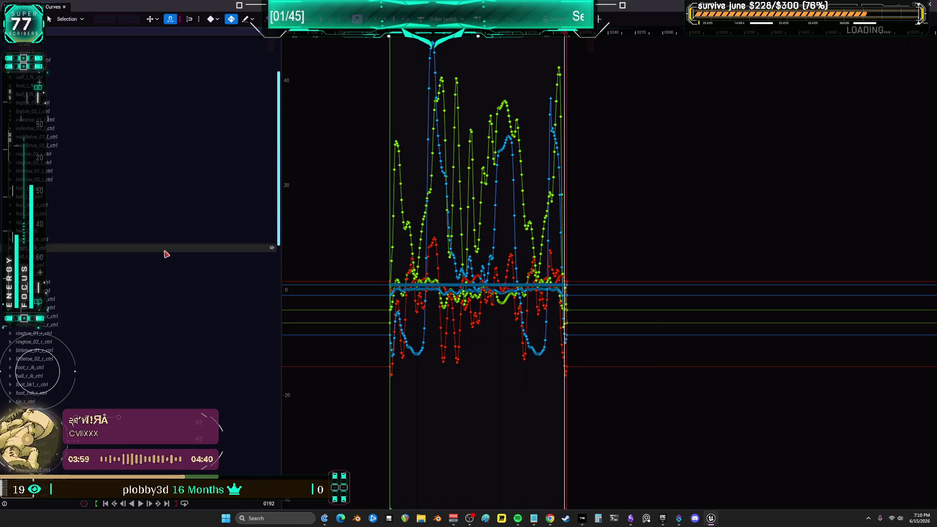
scroll(156, 272, down, 5)
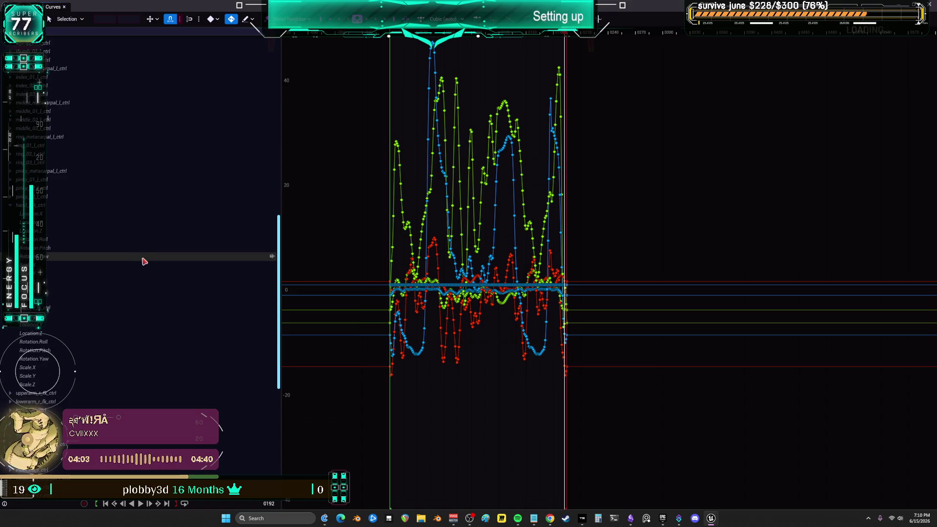
scroll(149, 248, up, 5)
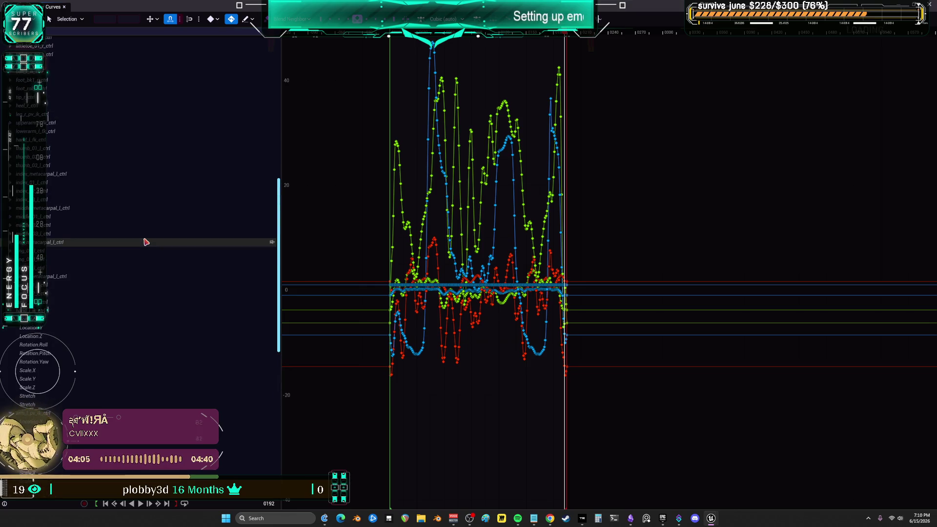
scroll(146, 241, up, 3)
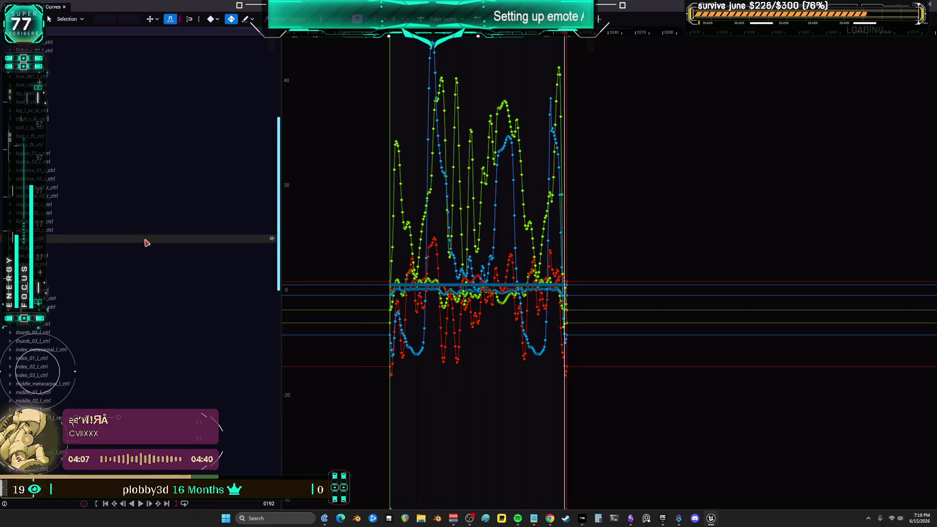
scroll(146, 242, up, 3)
scroll(149, 241, down, 6)
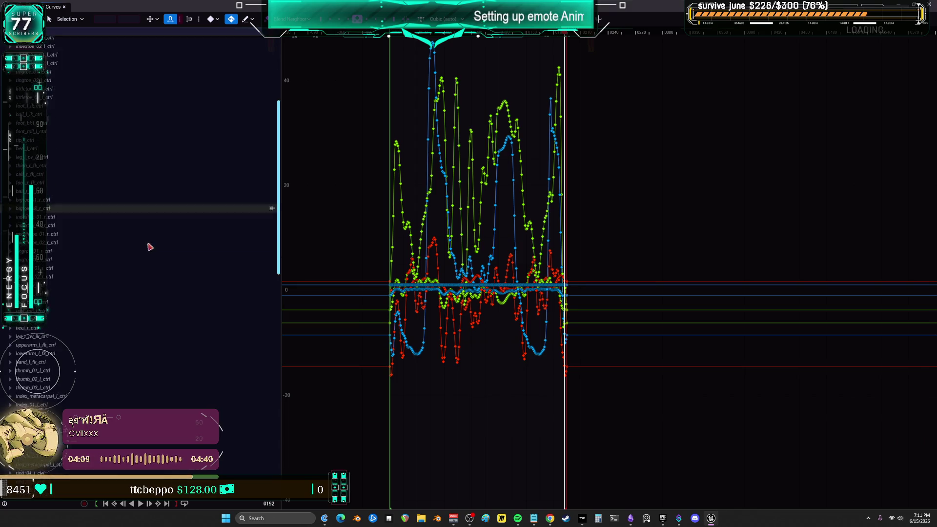
scroll(151, 241, down, 9)
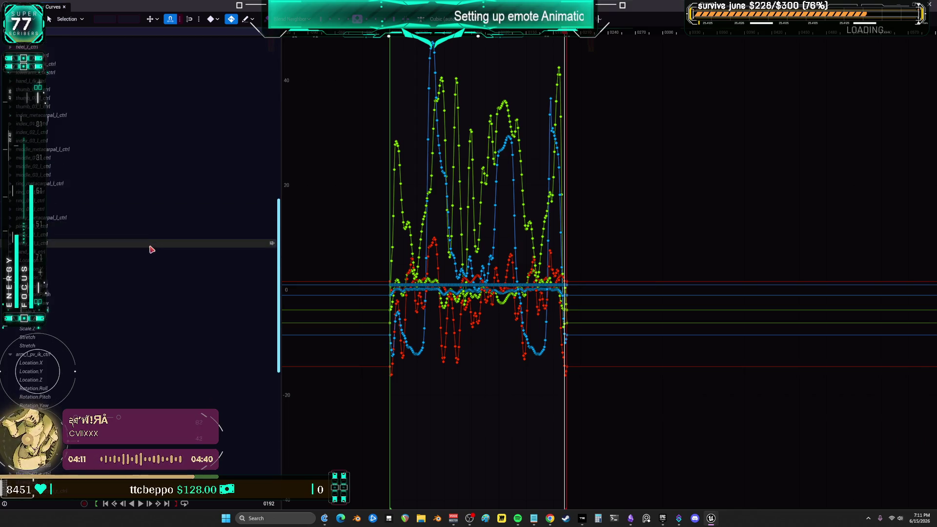
scroll(151, 251, down, 5)
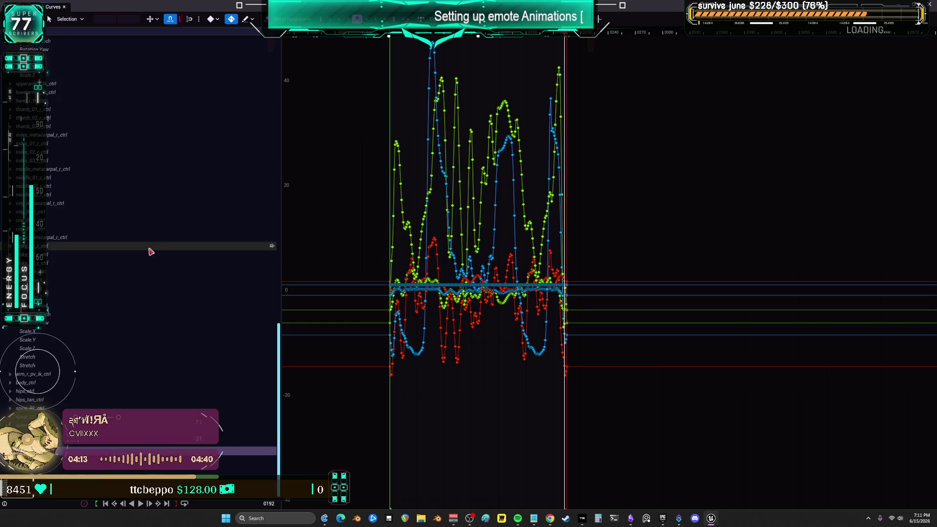
scroll(146, 296, down, 2)
click(49, 393)
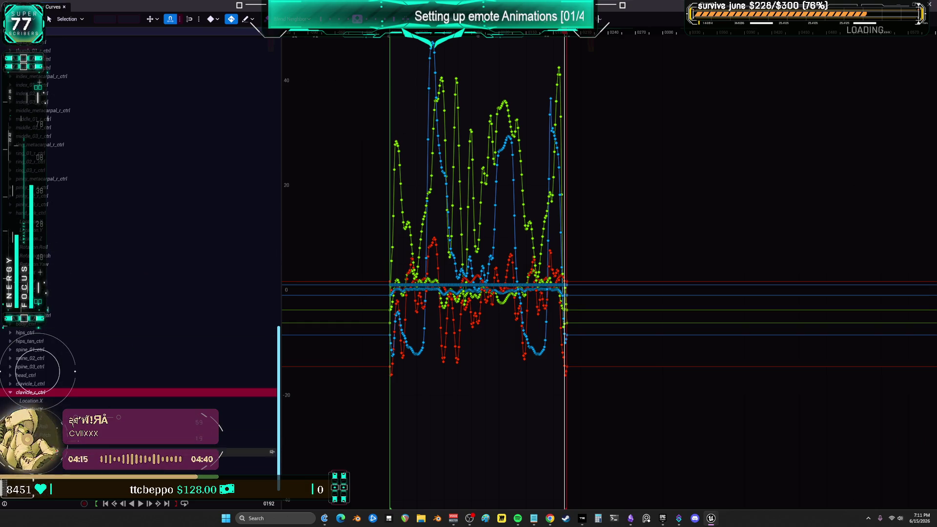
Delete the stray final keys at the end of the right clavicle's Rotation.Pitch curve.
click(122, 426)
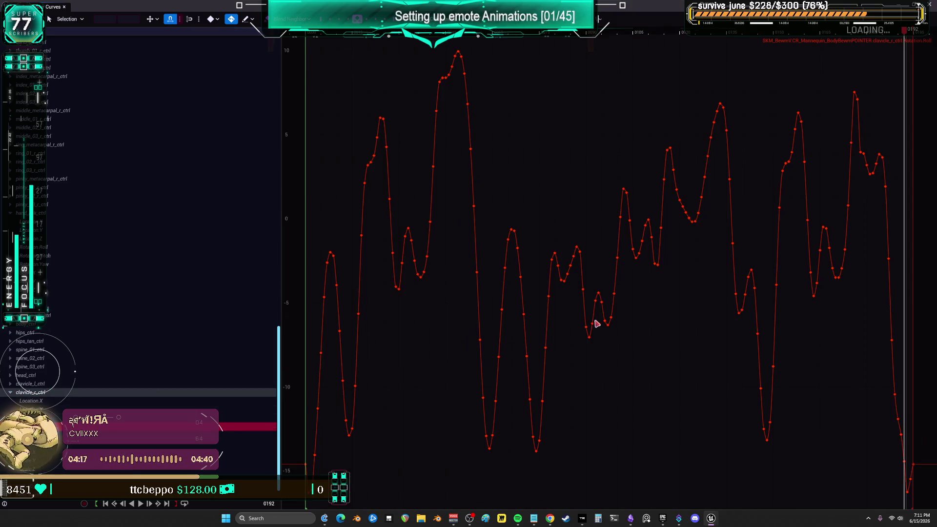
mouse_move(909, 496)
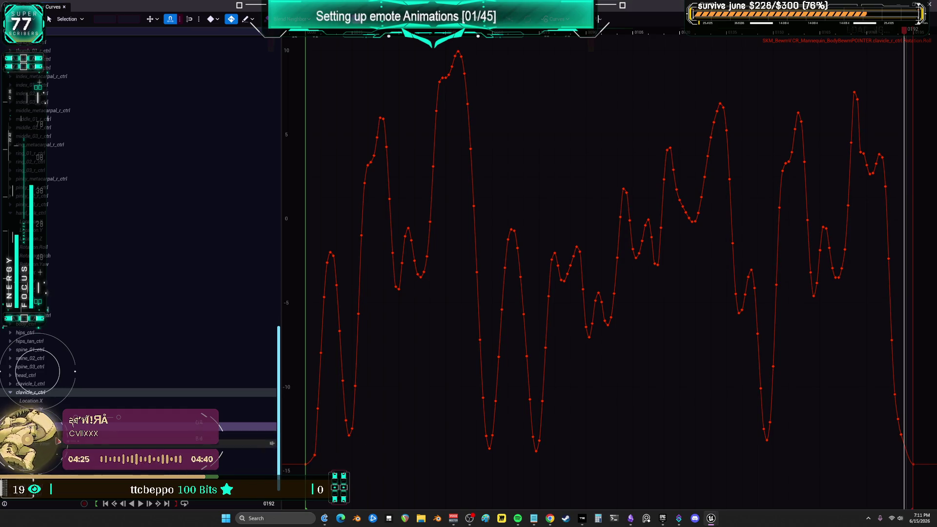
click(249, 434)
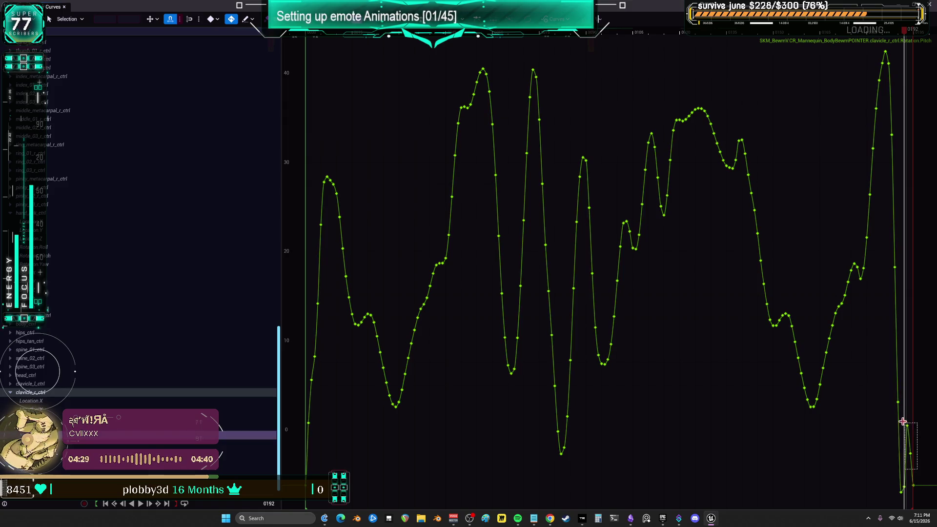
drag(903, 421, 903, 422)
key(Delete)
click(904, 491)
key(Delete)
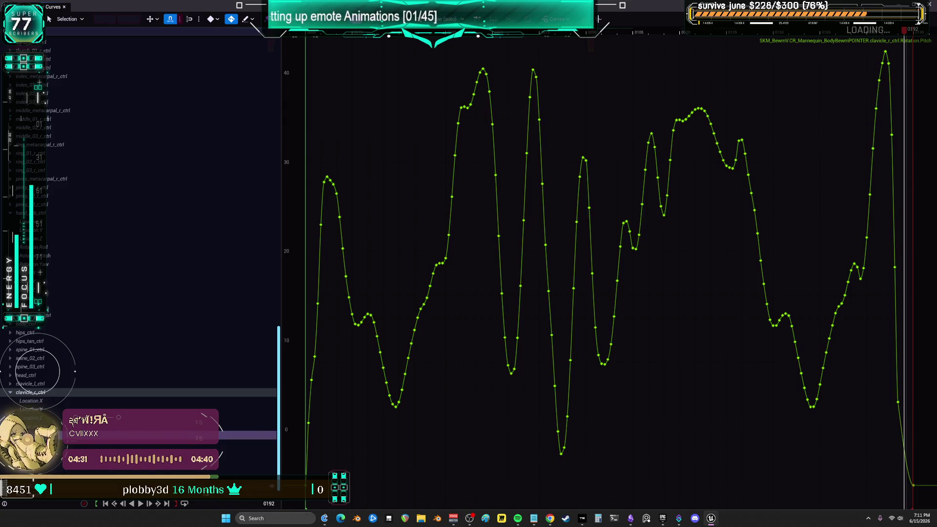
Select the end keys on the Rotation.Yaw curve, then close the curve editor.
key(Down)
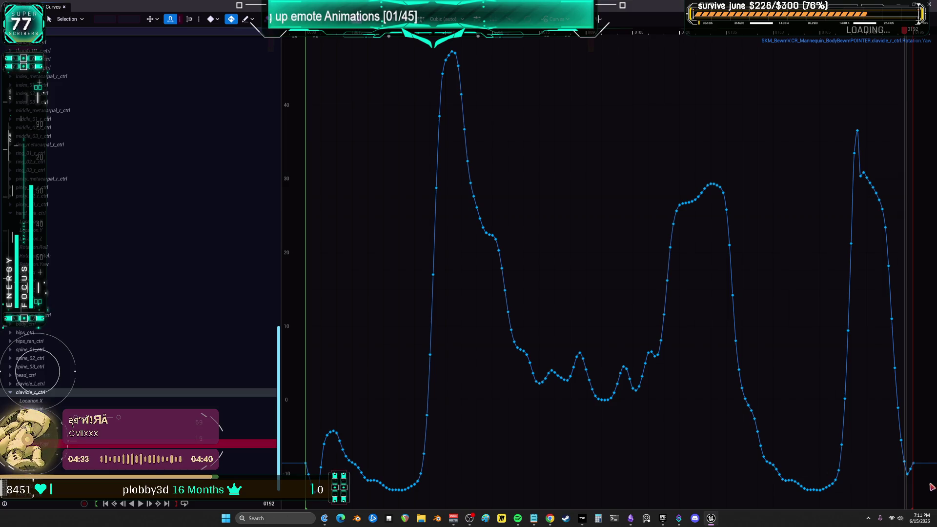
drag(922, 483, 899, 470)
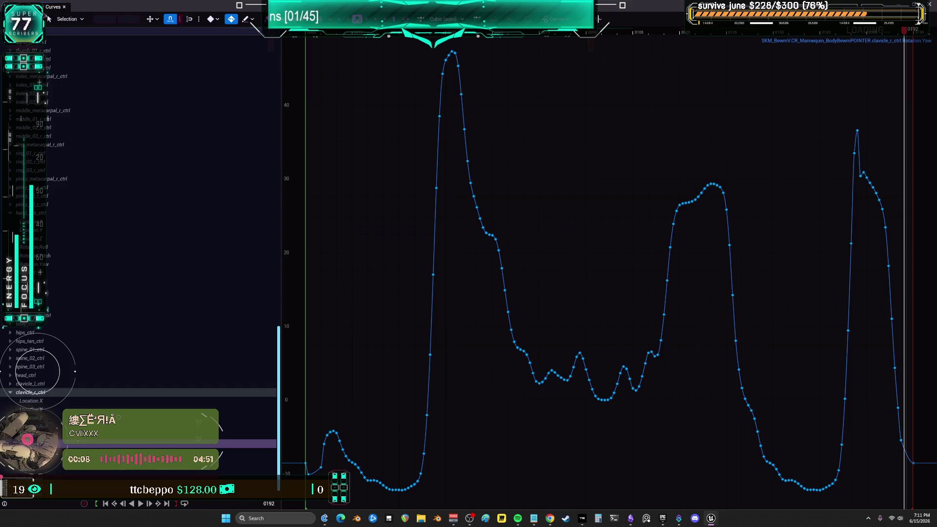
click(930, 7)
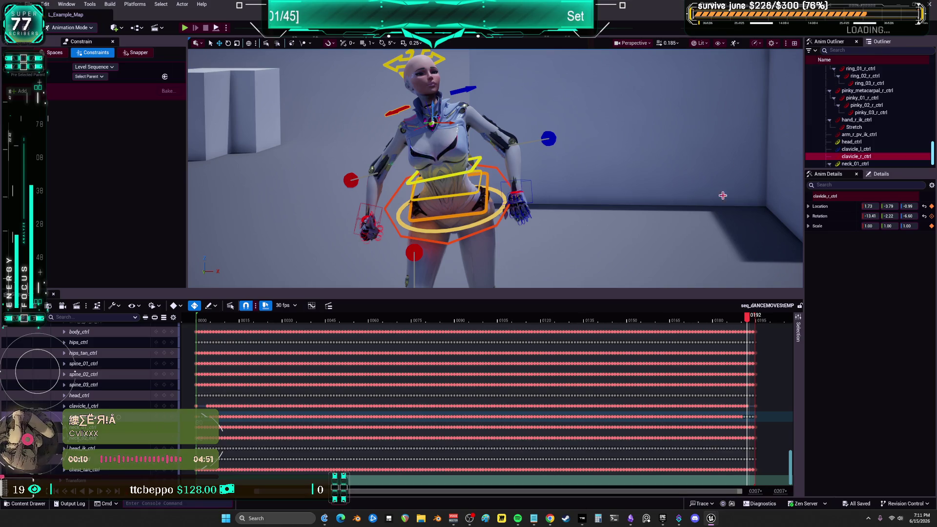
Play the dance from frame 153, stop at frame 163, and frame the character's upper body.
click(635, 317)
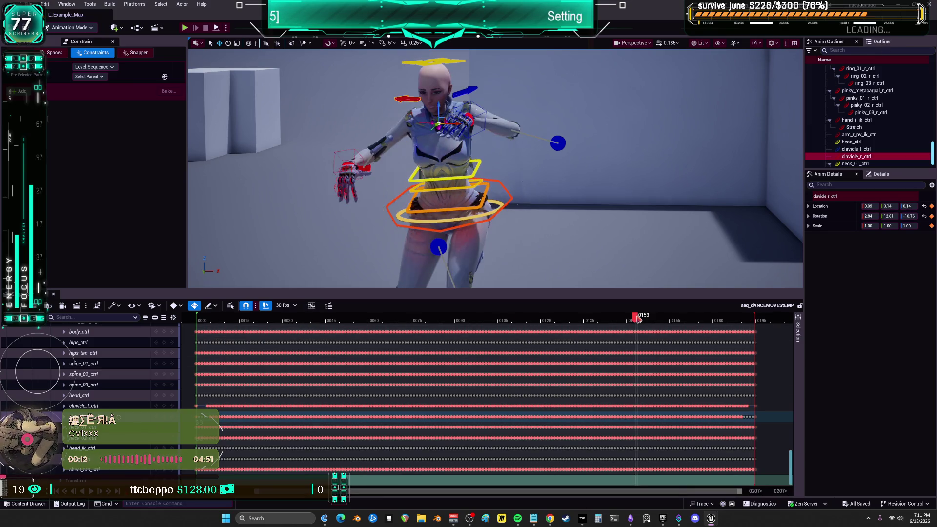
key(space)
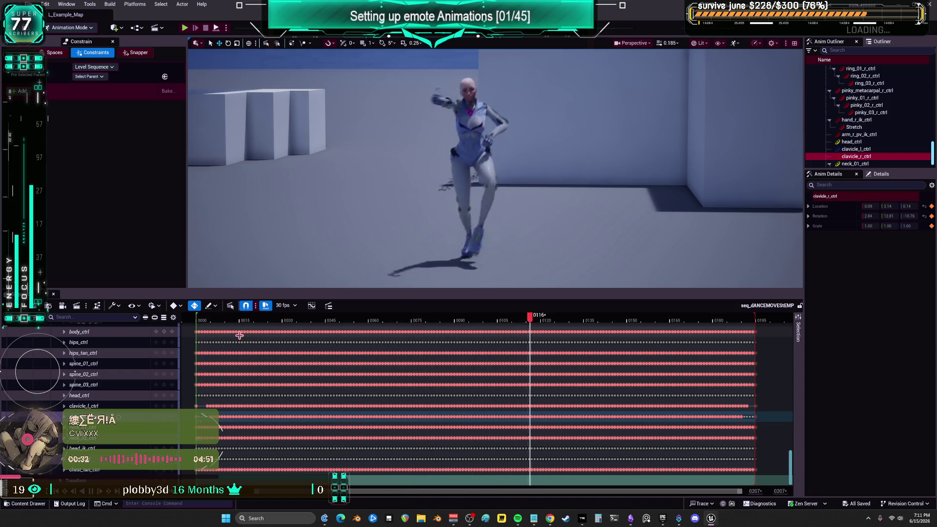
key(space)
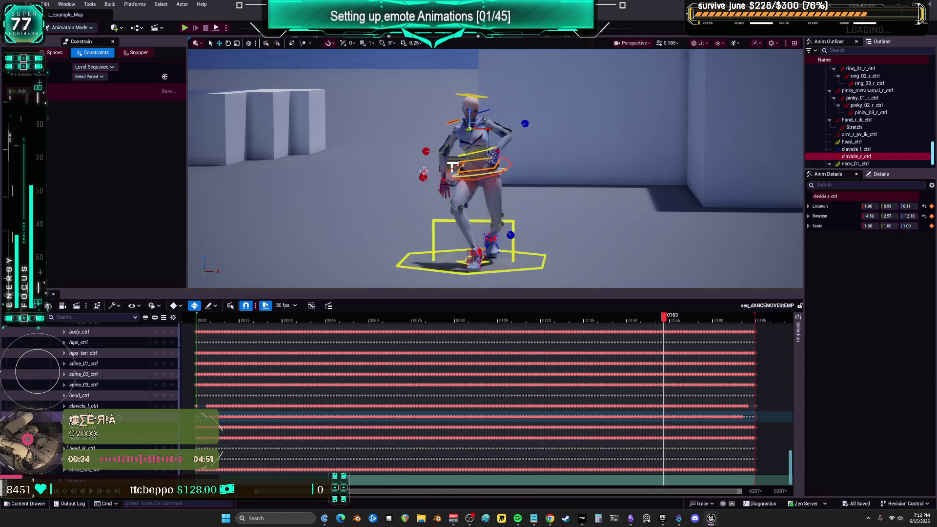
key(f)
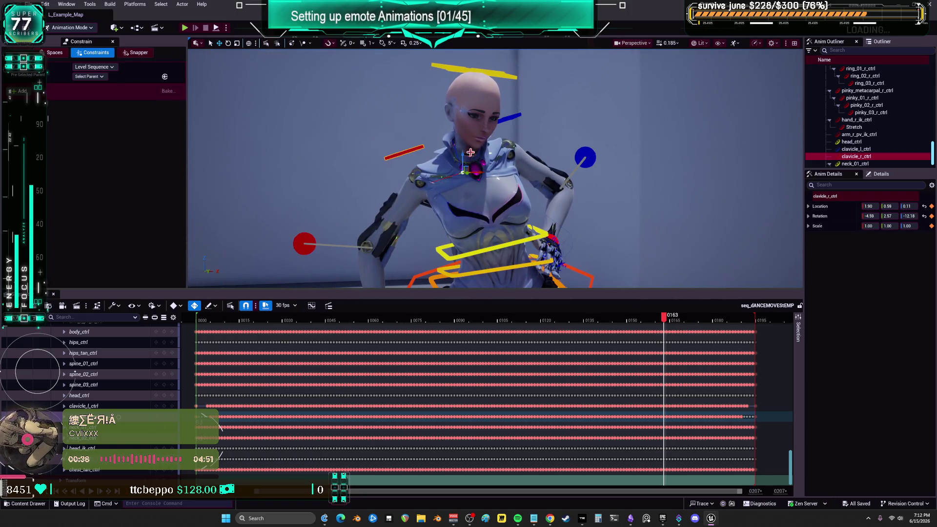
Select the mesh, right clavicle, head IK and neck controls, and widen the outliner panel.
click(485, 119)
click(412, 151)
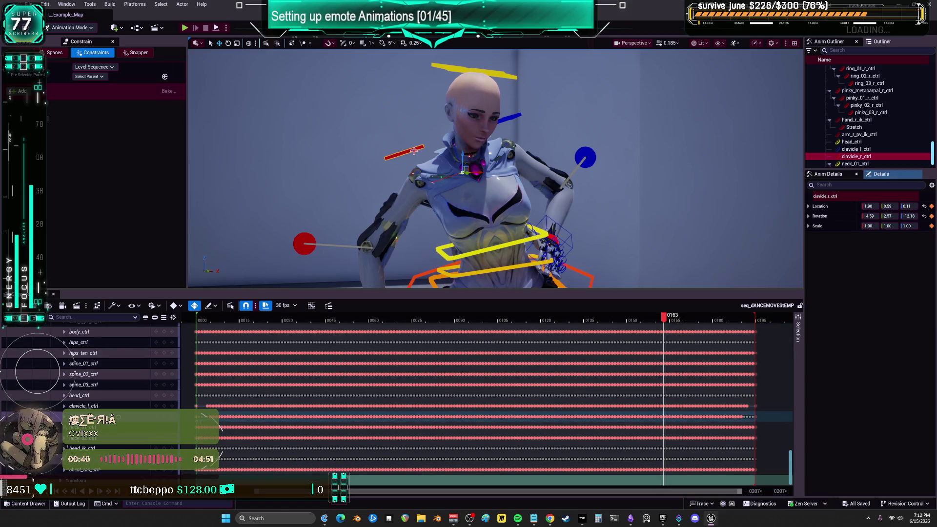
click(506, 74)
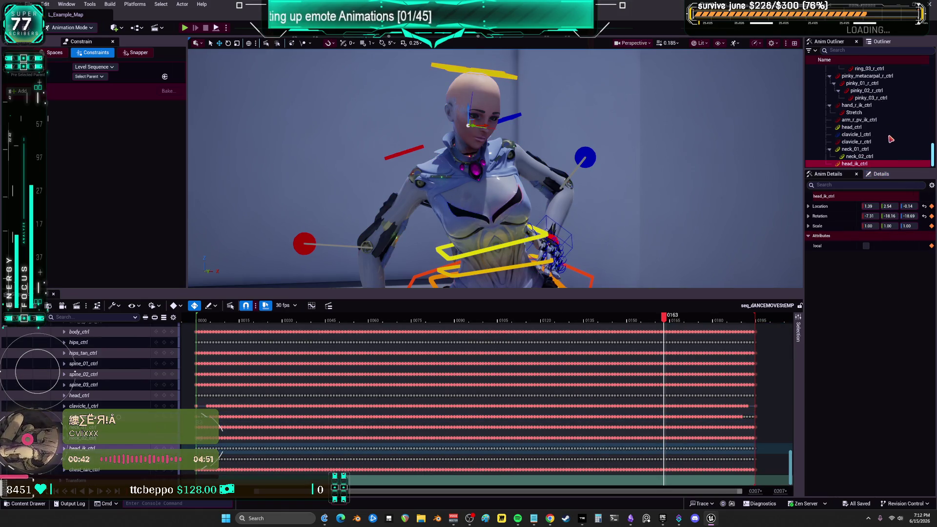
click(861, 156)
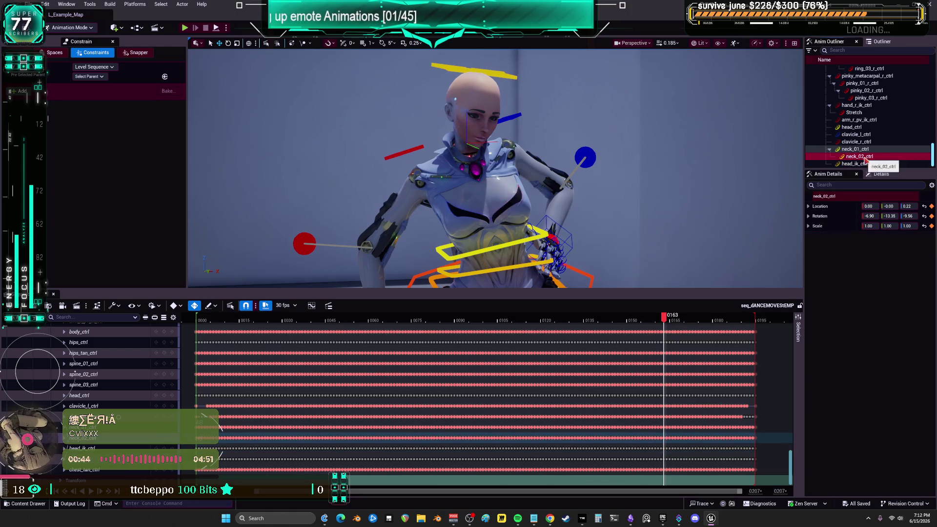
click(854, 149)
click(855, 157)
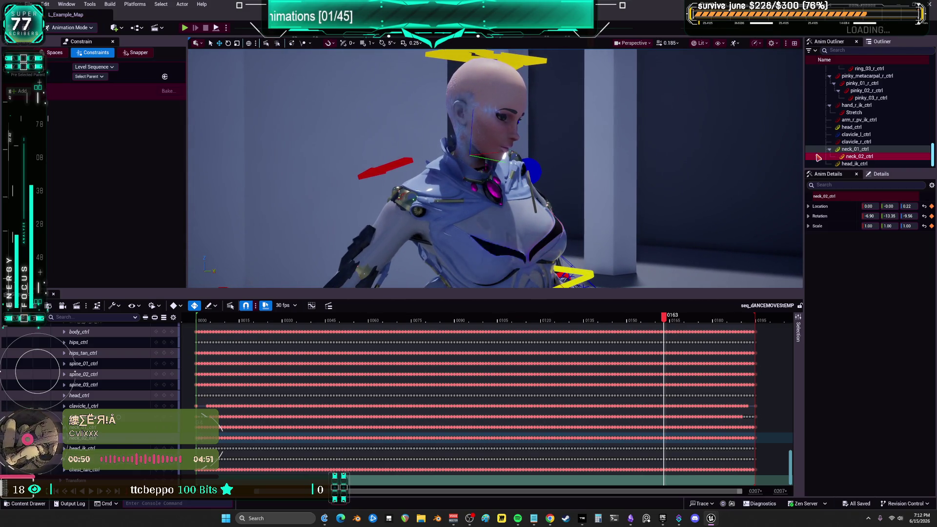
mouse_move(803, 157)
mouse_down()
mouse_move(693, 159)
mouse_move(722, 313)
mouse_up()
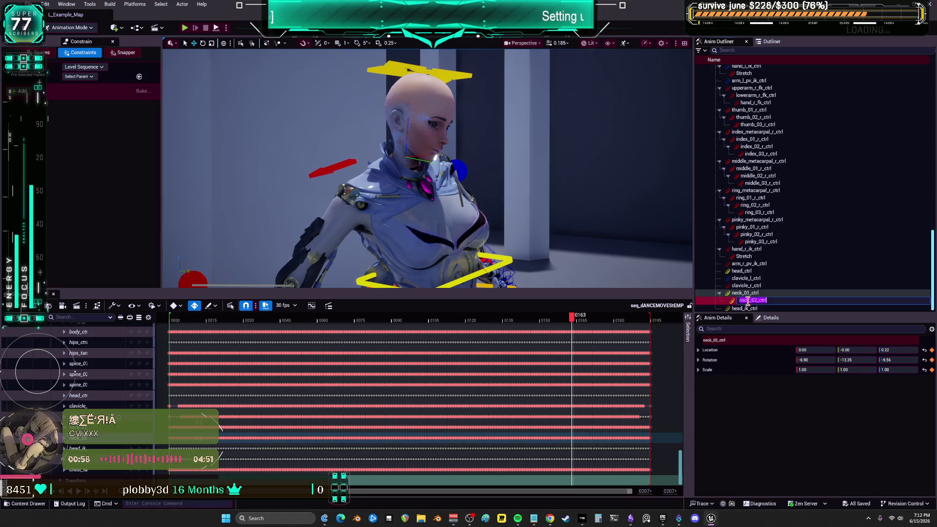
Switch to the front view and change its shading from Wireframe to Lit.
key(alt+h)
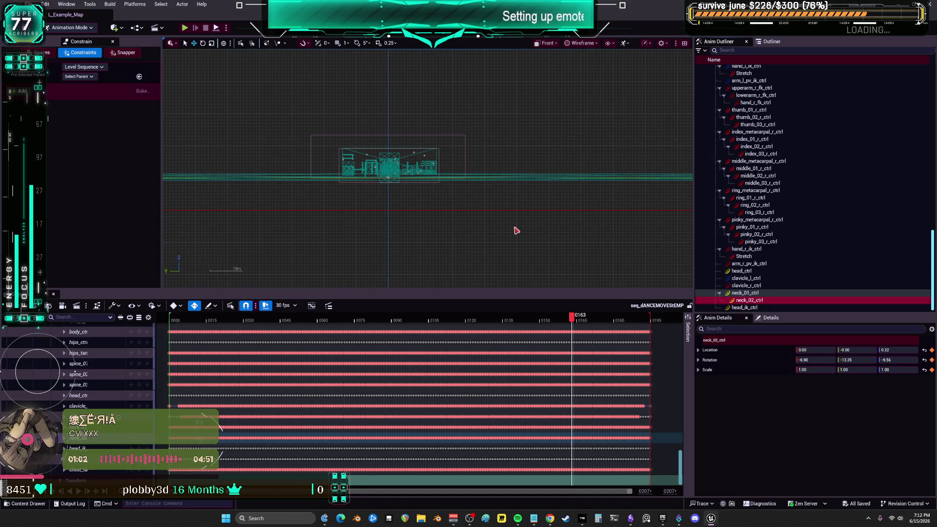
click(576, 49)
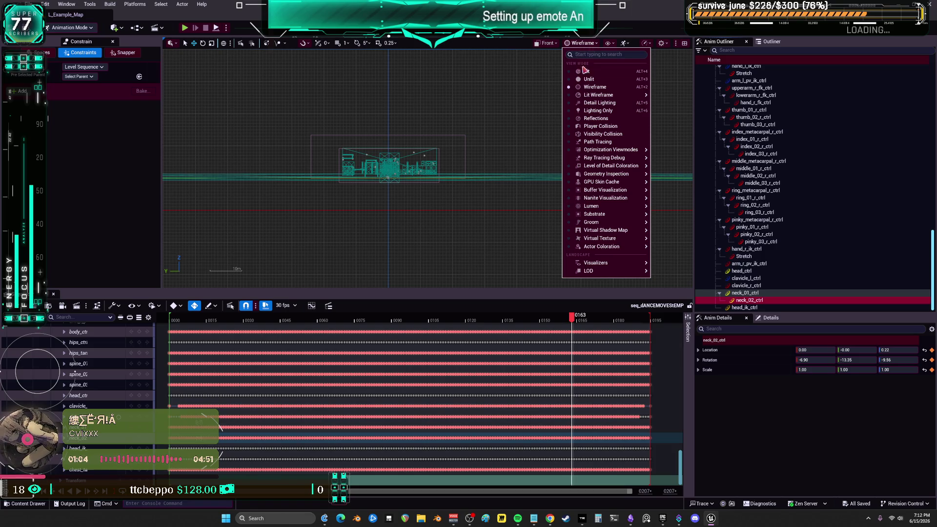
click(583, 71)
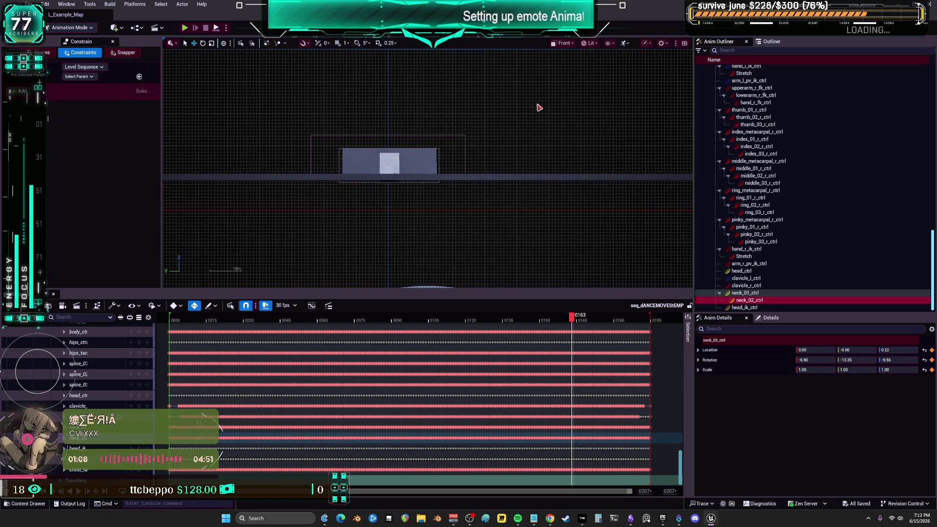
Switch the viewport to Perspective and select neck_01_ctrl, then the SKM_BewmV mesh, in the outliner.
click(566, 43)
click(583, 72)
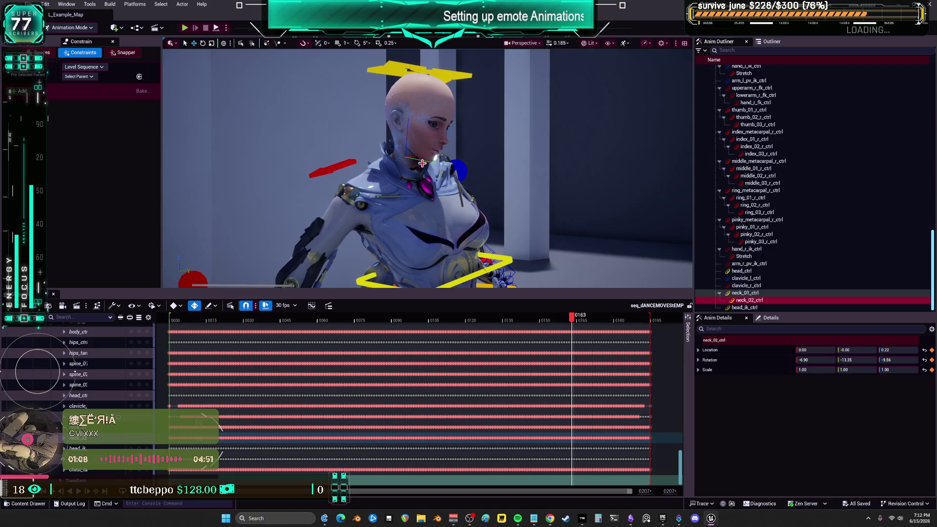
click(751, 293)
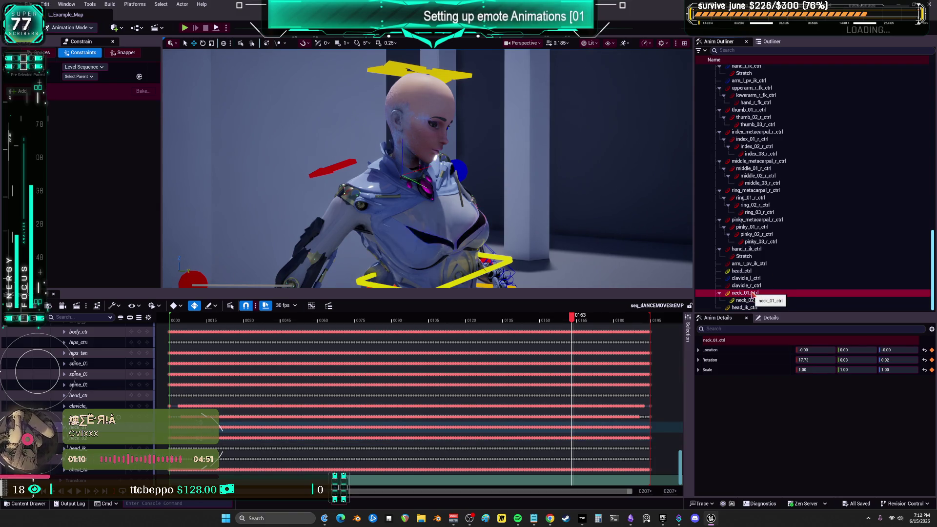
click(752, 293)
right_click(753, 294)
key(Escape)
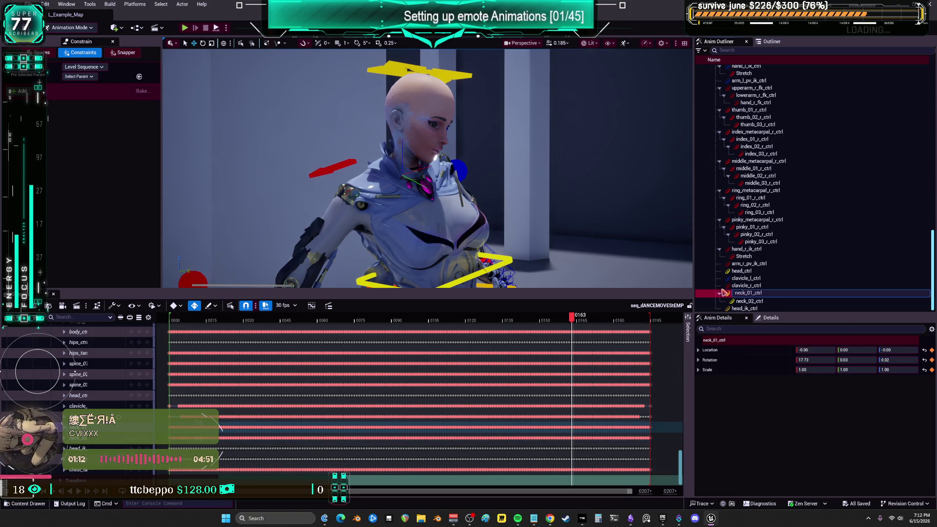
key(Up)
drag(932, 268, 932, 104)
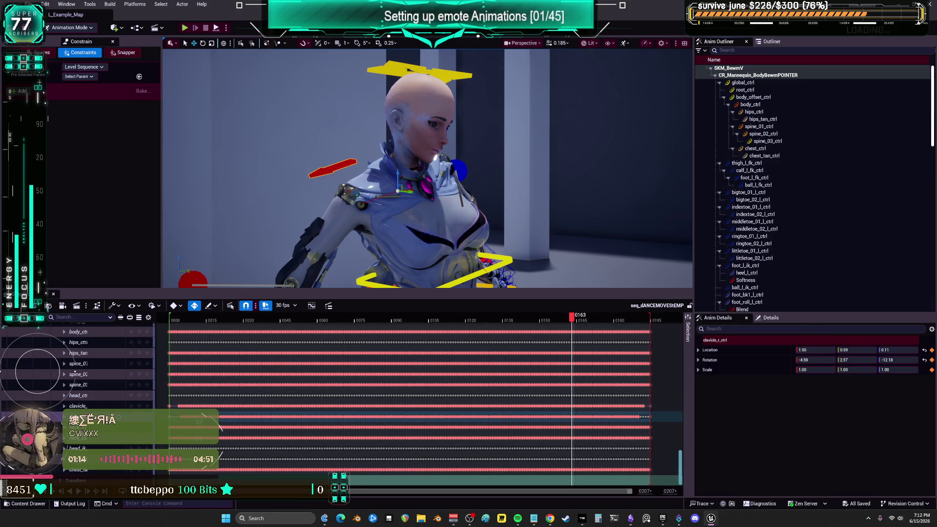
click(727, 68)
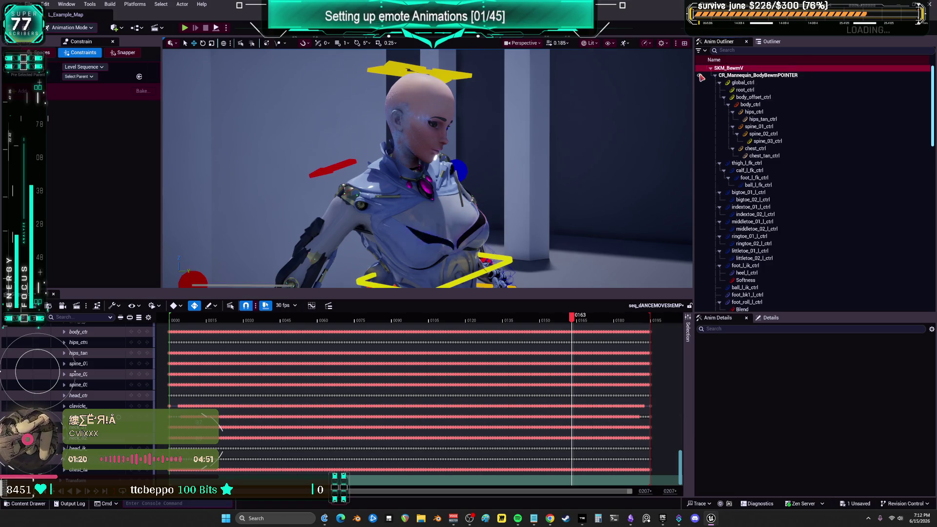
Select neck_01_ctrl and frame the camera close on it.
scroll(782, 189, down, 12)
scroll(782, 190, down, 10)
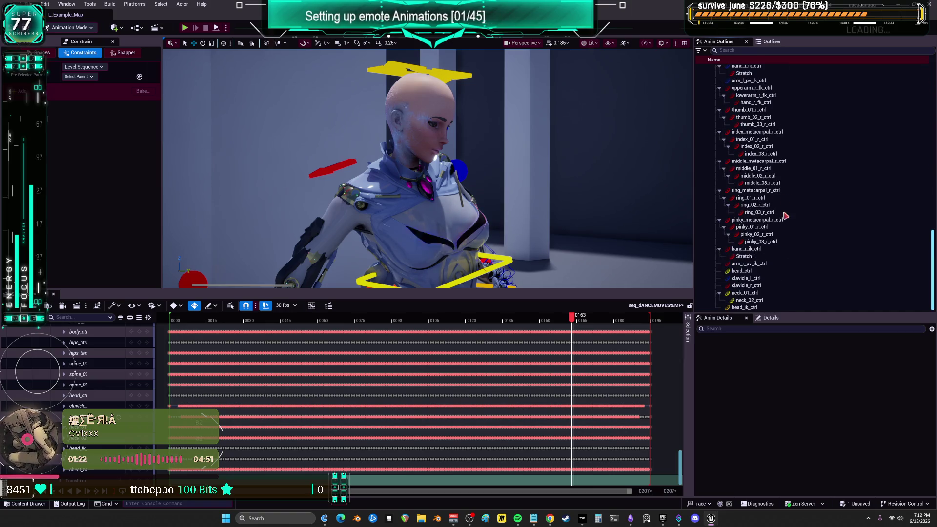
click(749, 294)
mouse_move(427, 196)
mouse_down()
mouse_move(428, 234)
mouse_move(427, 175)
mouse_move(439, 190)
mouse_move(439, 180)
mouse_up()
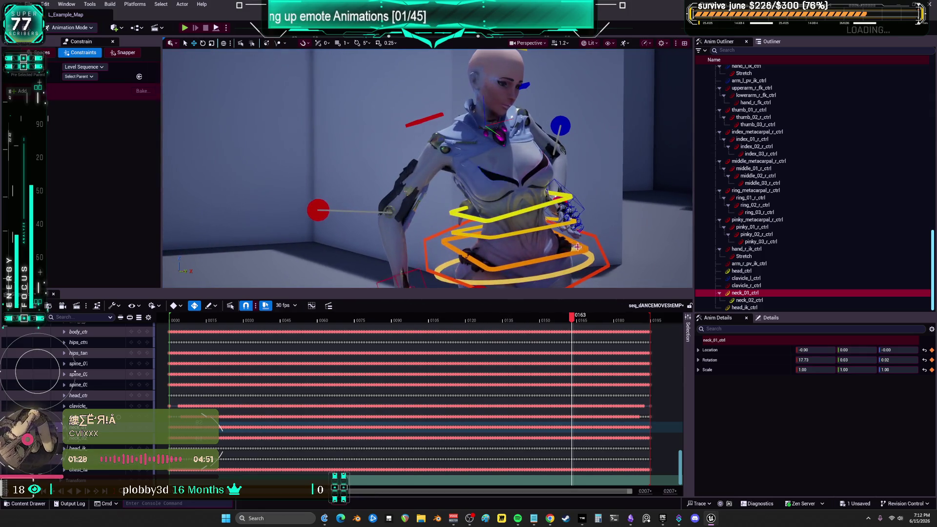
click(533, 209)
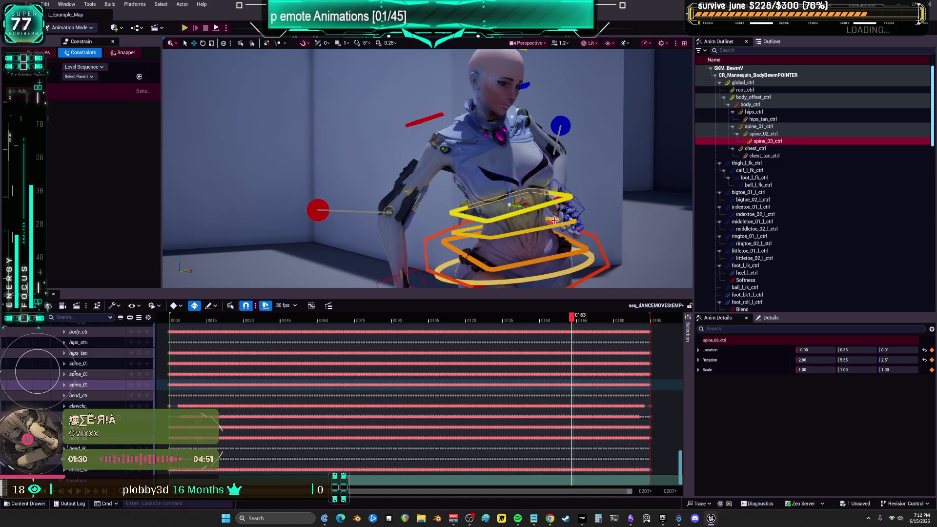
key(ctrl+z)
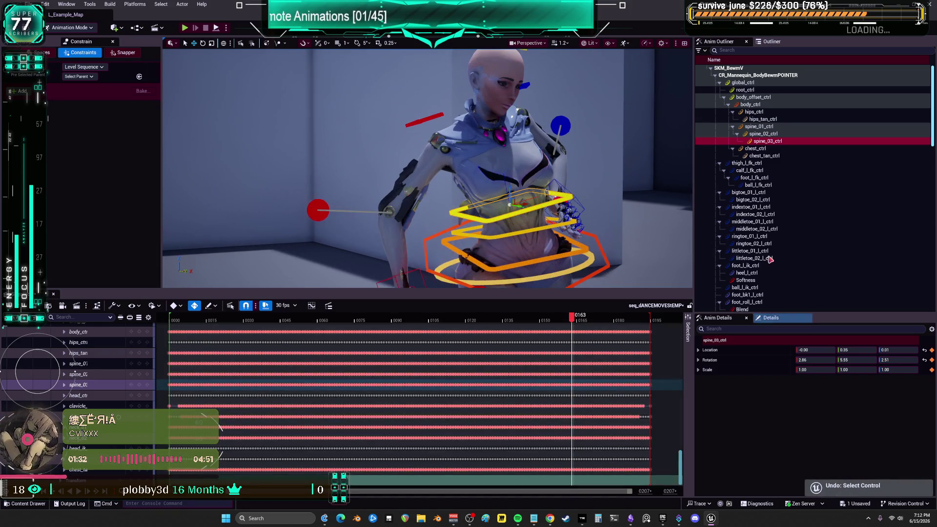
scroll(897, 99, down, 15)
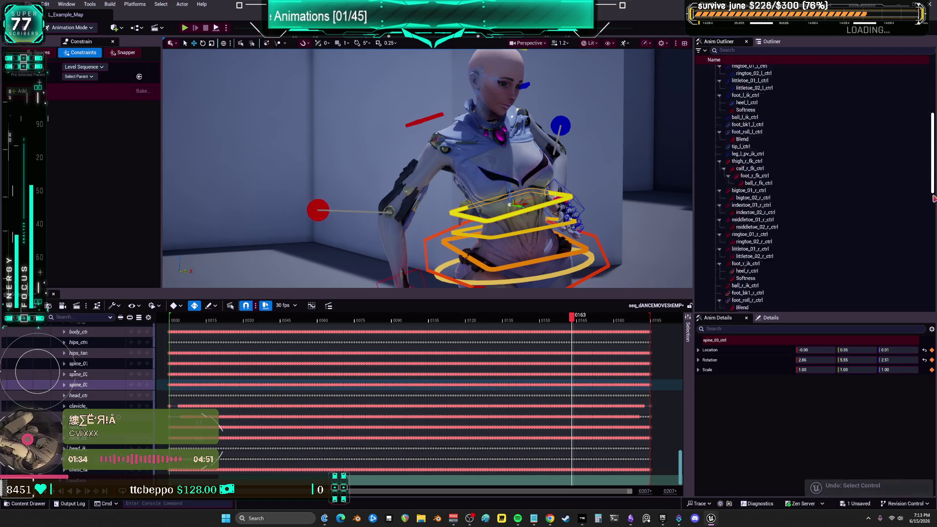
click(744, 293)
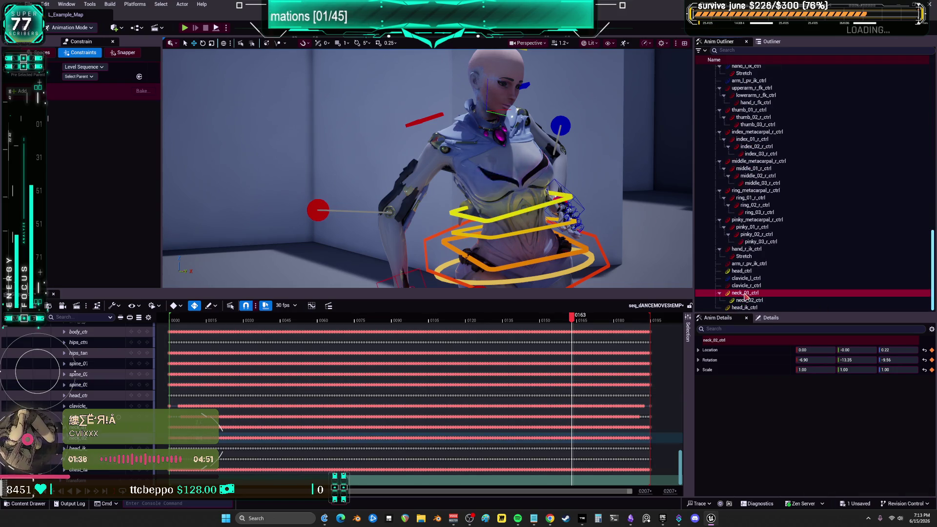
key(f)
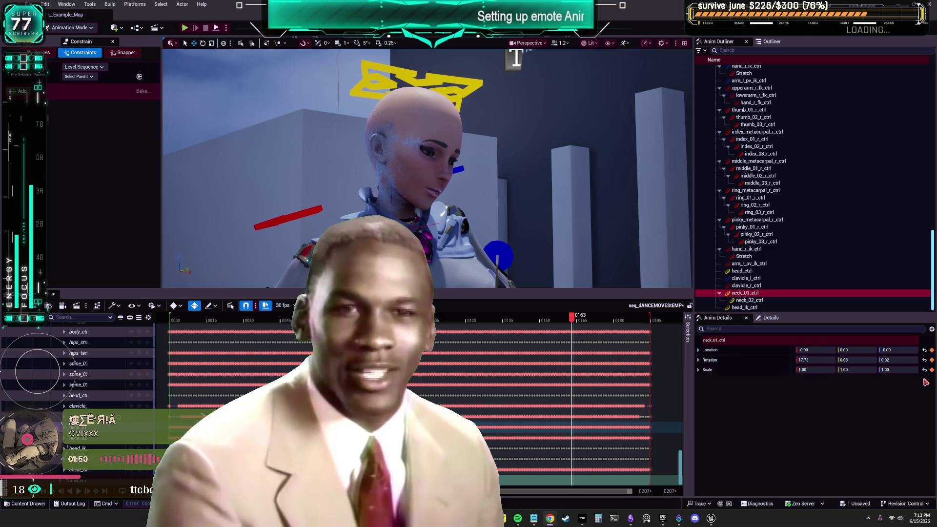
Reselect neck_01_ctrl and orbit the camera to face the character's head and neck.
click(749, 300)
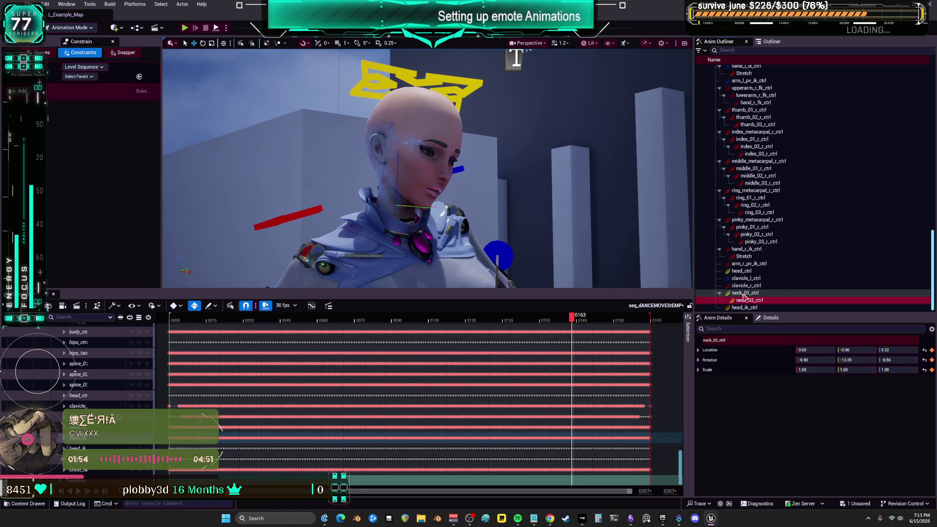
click(744, 294)
mouse_move(566, 225)
mouse_down()
mouse_move(488, 207)
mouse_move(559, 253)
mouse_up()
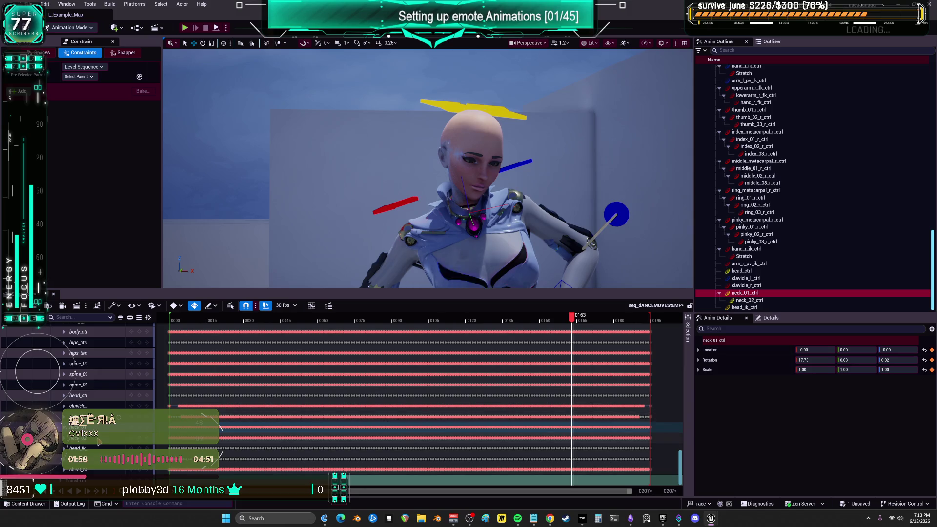
scroll(267, 334, down, 3)
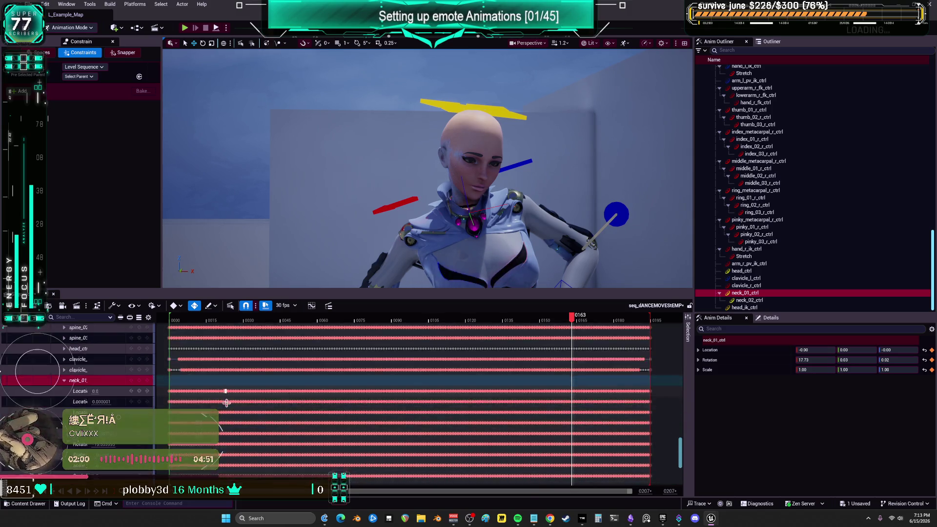
Scrub the timeline through frames 39, 98 and 89, ending at frame 47.
mouse_move(205, 318)
mouse_down()
mouse_move(656, 317)
mouse_move(418, 318)
mouse_move(482, 318)
mouse_up()
click(415, 318)
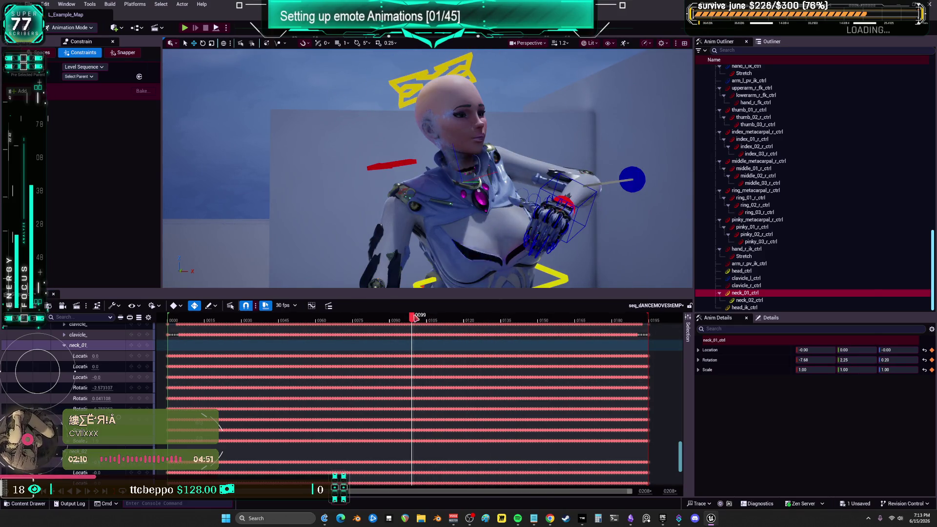
click(387, 318)
mouse_move(387, 318)
mouse_down()
mouse_move(168, 317)
mouse_move(303, 309)
mouse_up()
Try rotating clavicle_r_ctrl at frames 47 and 71, undo each, and expand its track.
click(354, 123)
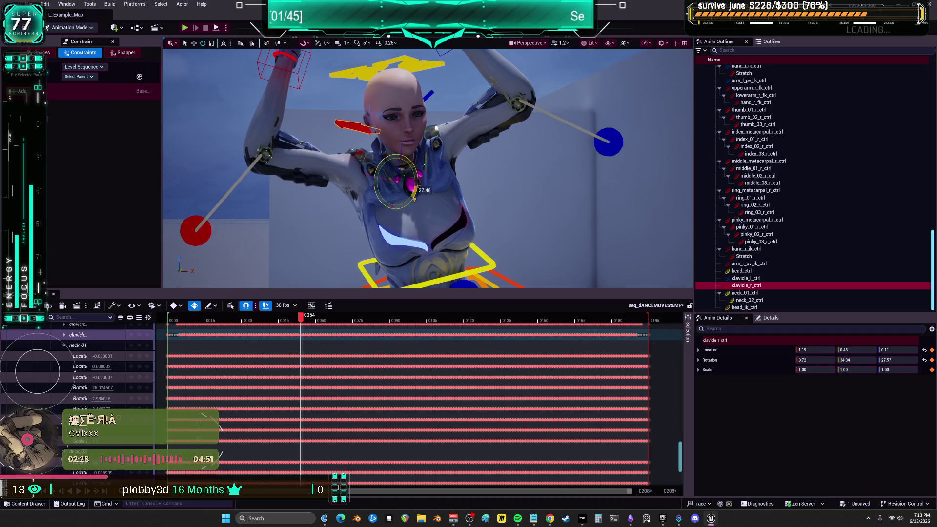
drag(414, 195, 370, 193)
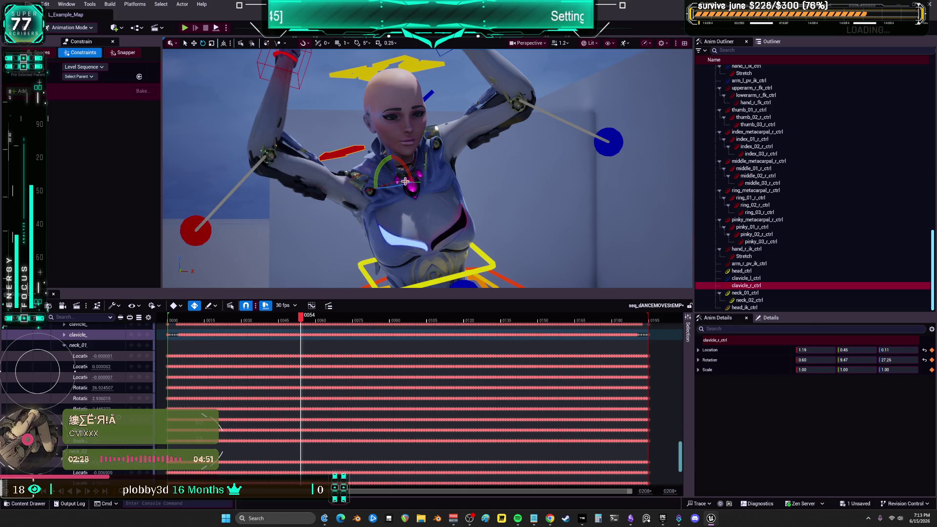
key(ctrl+z)
drag(302, 325, 351, 318)
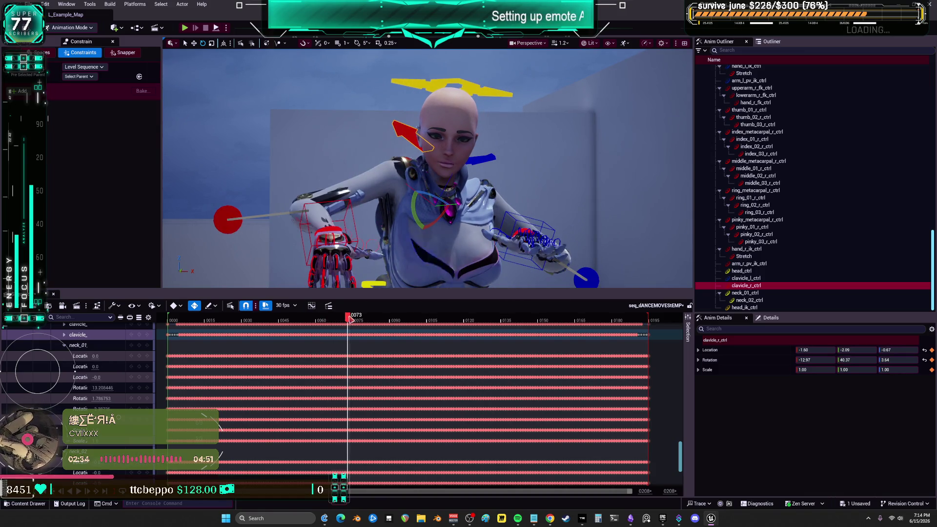
mouse_move(454, 225)
mouse_down()
mouse_move(433, 234)
mouse_move(413, 202)
mouse_up()
key(ctrl+z)
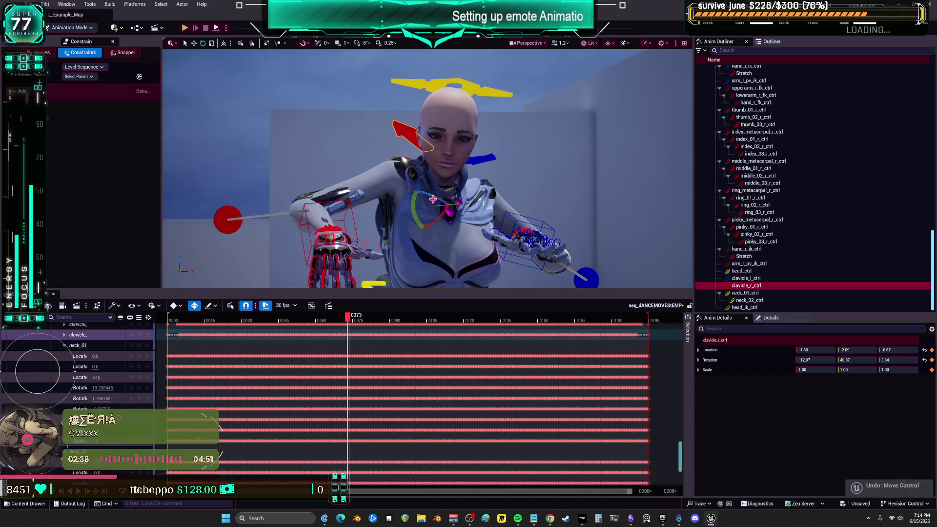
mouse_move(448, 228)
mouse_down()
mouse_move(427, 229)
mouse_move(414, 210)
mouse_move(431, 186)
mouse_up()
key(ctrl+z)
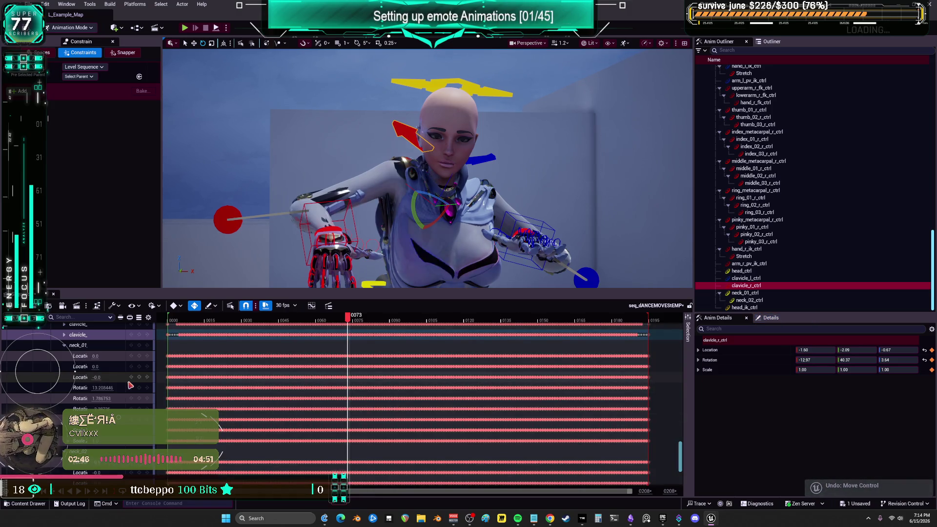
click(63, 335)
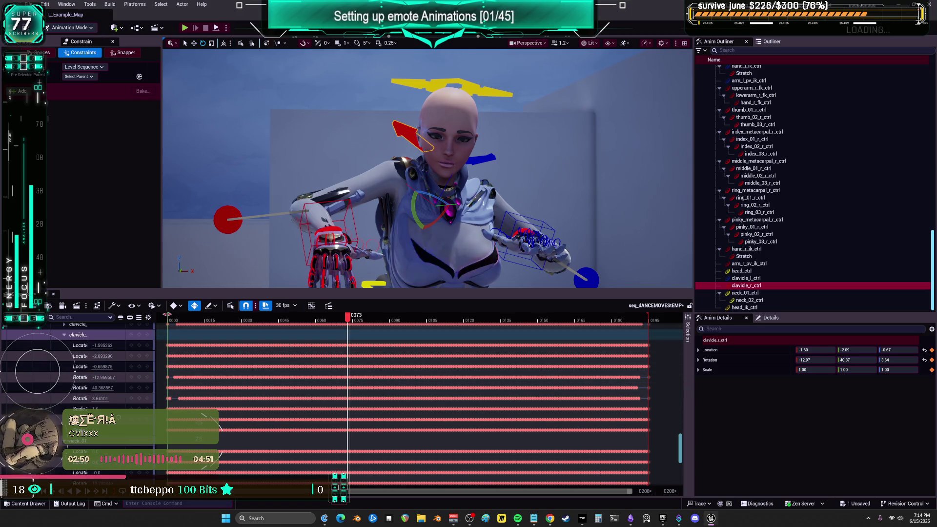
At frame 0, delete the right clavicle's Location keys and set its Location to 0, 0, 0.
click(168, 320)
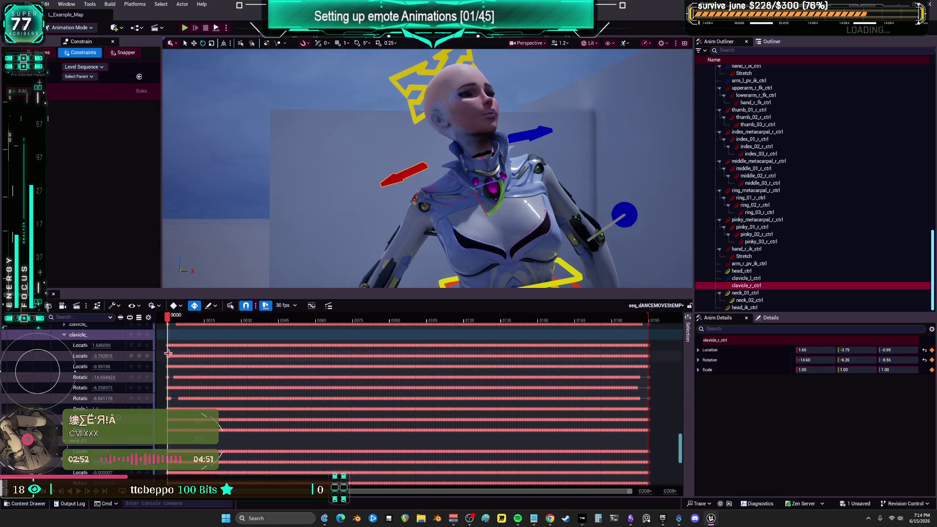
drag(667, 346, 167, 373)
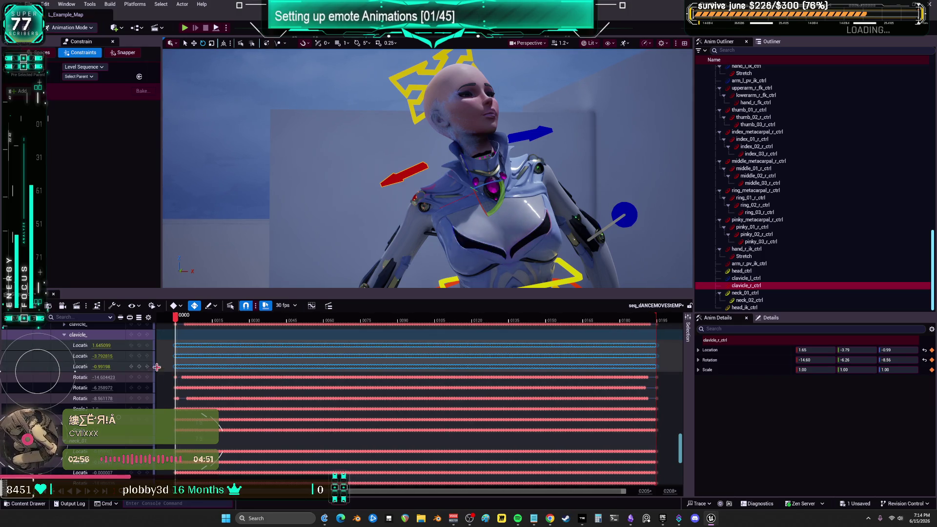
key(Delete)
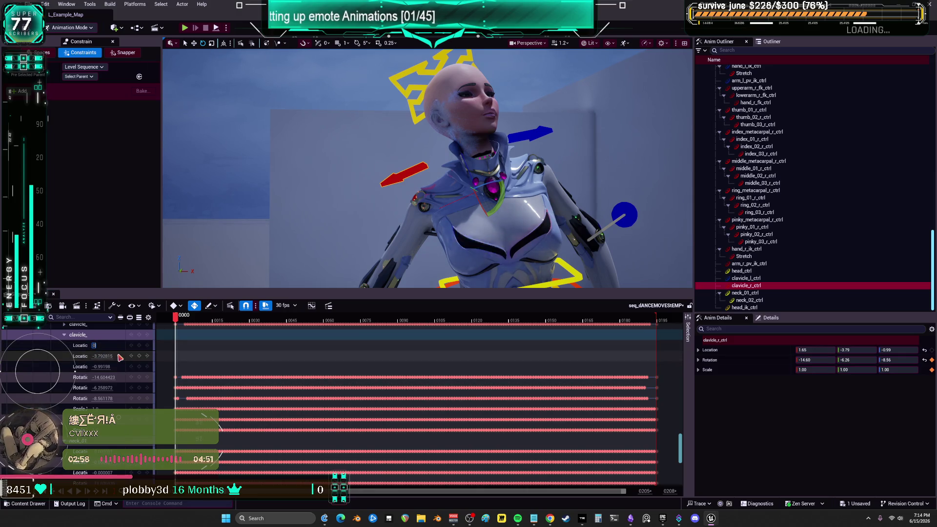
key(Tab)
text(0)
key(Tab)
text(0)
key(Return)
Delete clavicle_l_ctrl's Location keys and set its Location values to 0.
scroll(119, 357, up, 2)
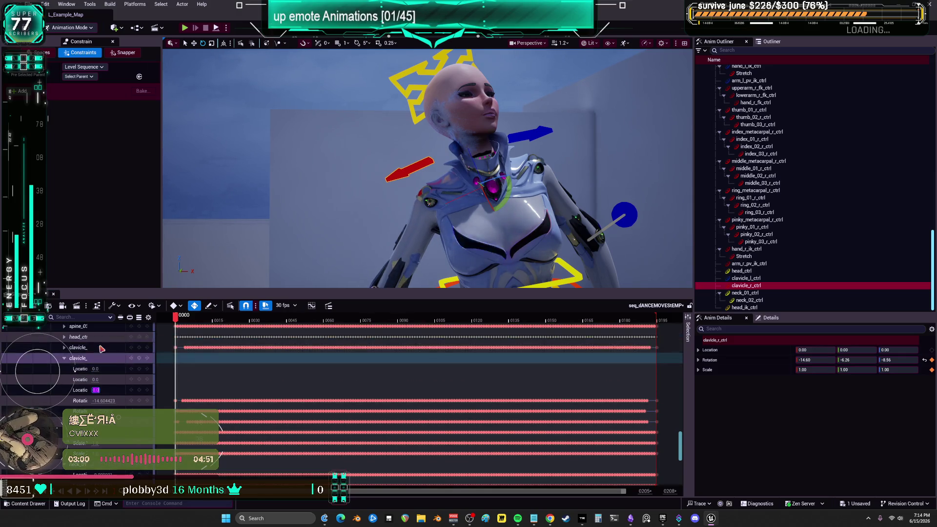
click(64, 347)
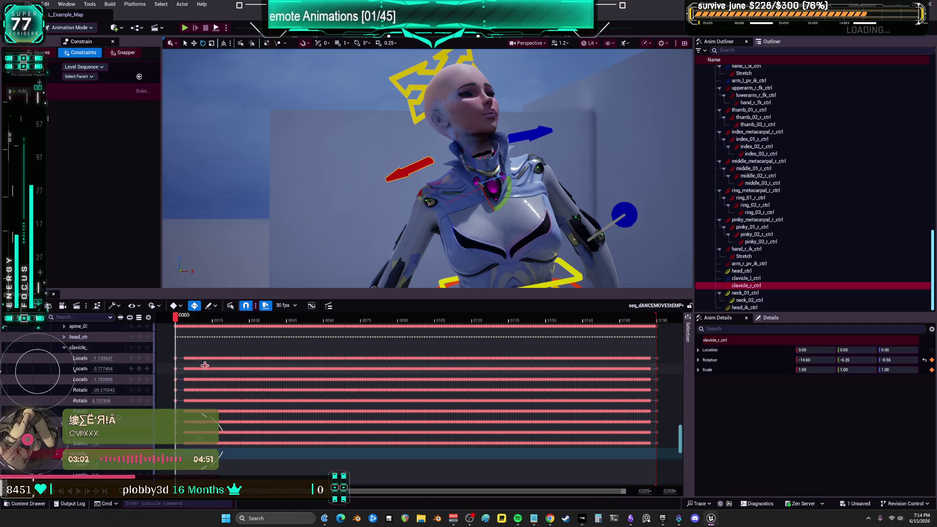
mouse_move(667, 355)
mouse_down()
mouse_move(176, 371)
mouse_move(172, 404)
mouse_move(169, 389)
mouse_up()
key(Delete)
click(102, 358)
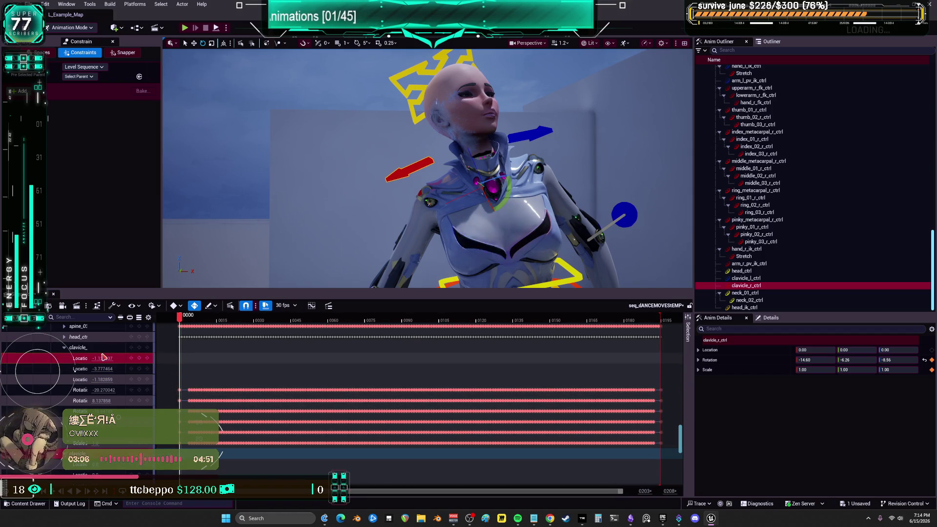
text(0)
key(Tab)
text(0)
key(Tab)
text(0)
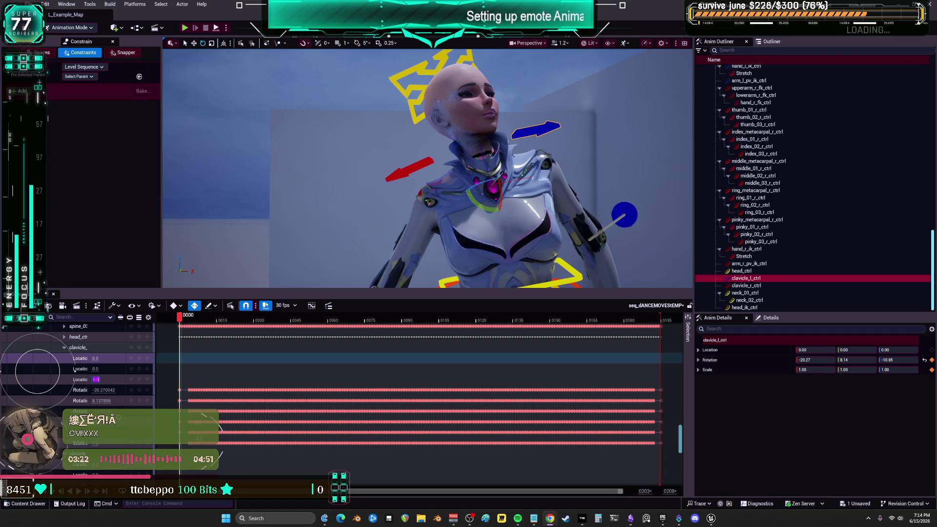
Scrub and play the dance to check the loop, stopping at frame 161 and returning to about 148.
scroll(427, 169, down, 5)
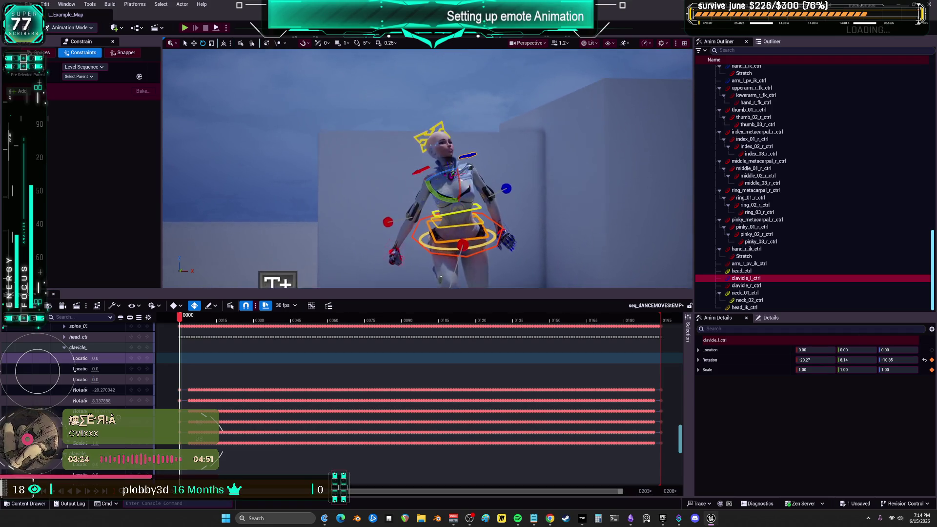
scroll(427, 168, up, 2)
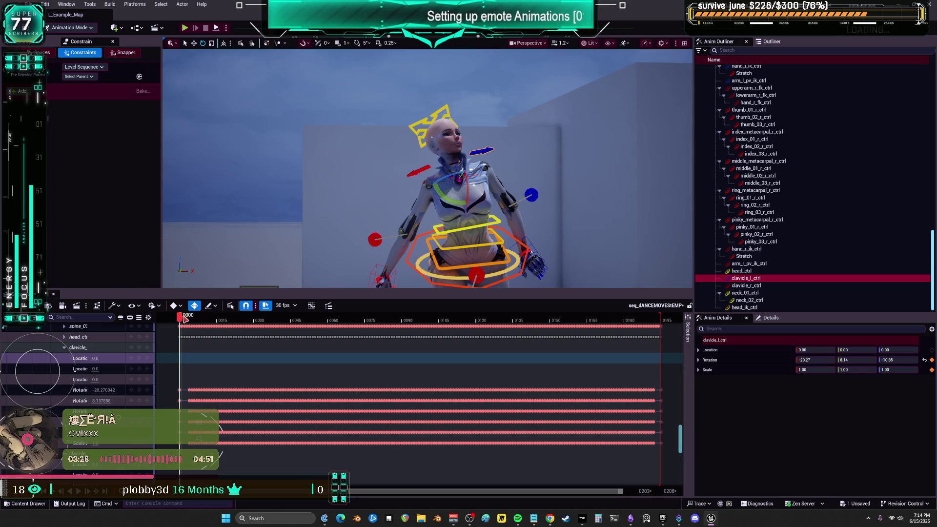
mouse_move(185, 318)
mouse_down()
mouse_move(297, 358)
mouse_move(373, 366)
mouse_up()
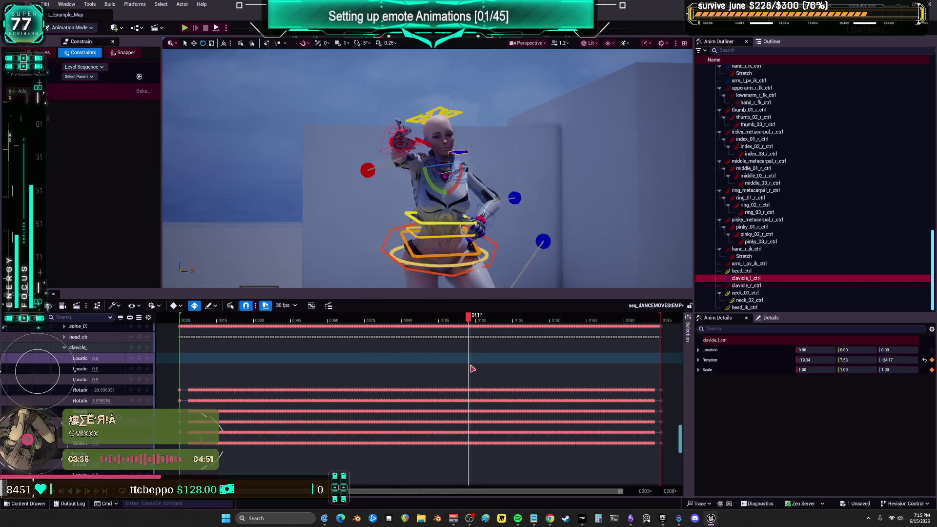
drag(493, 370, 668, 377)
key(space)
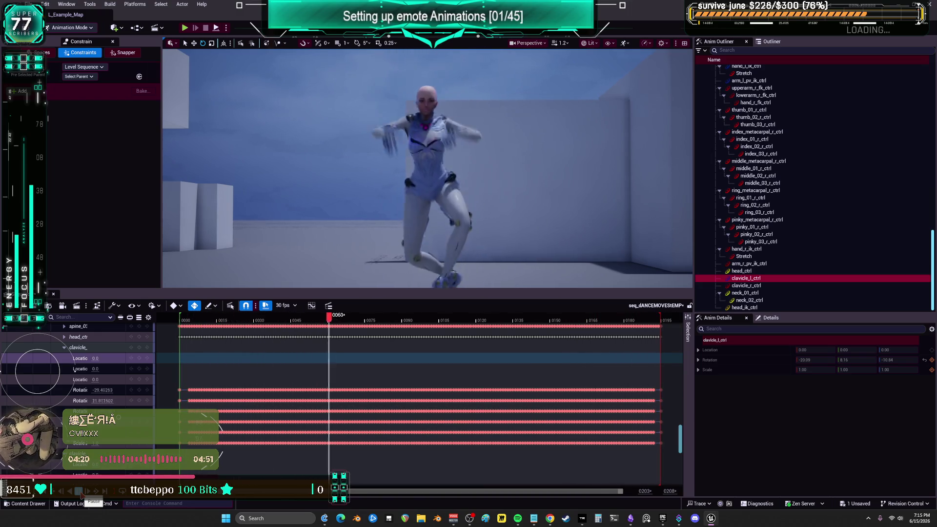
click(80, 492)
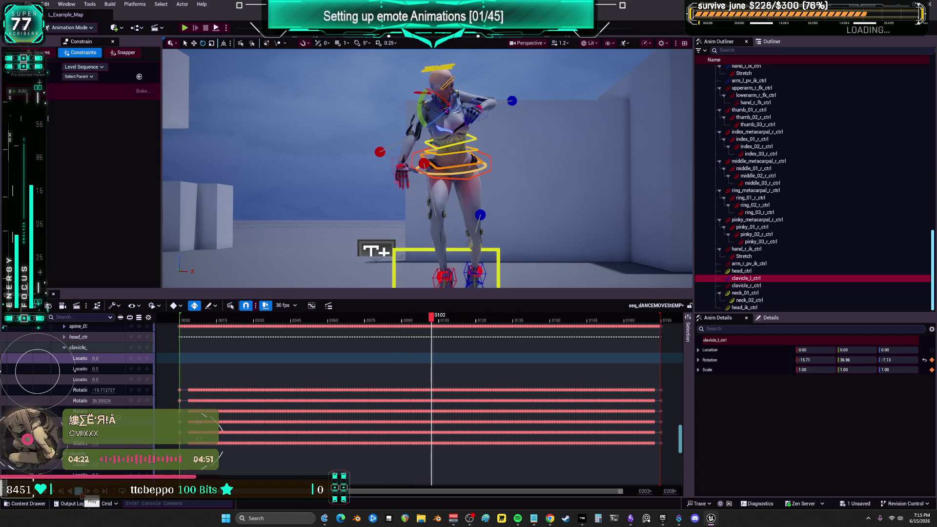
click(80, 493)
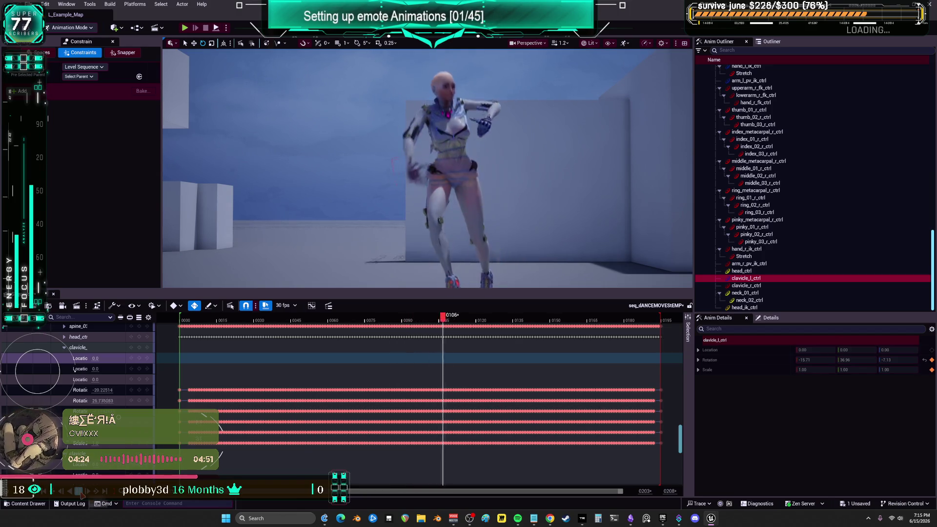
click(81, 493)
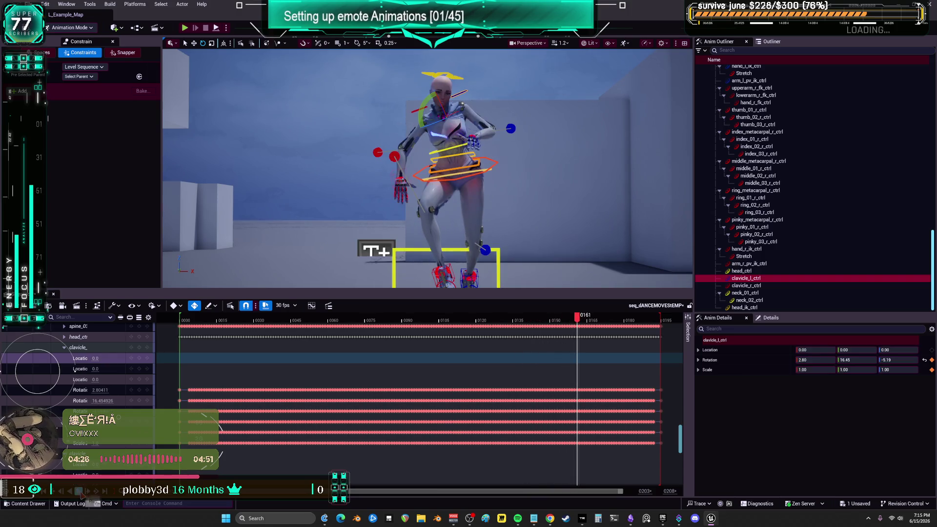
mouse_move(577, 320)
mouse_down()
mouse_move(537, 326)
mouse_move(560, 334)
mouse_move(540, 339)
mouse_move(560, 345)
mouse_move(542, 352)
mouse_up()
Select body_ctrl and open its animation curves in the Curve Editor.
click(478, 159)
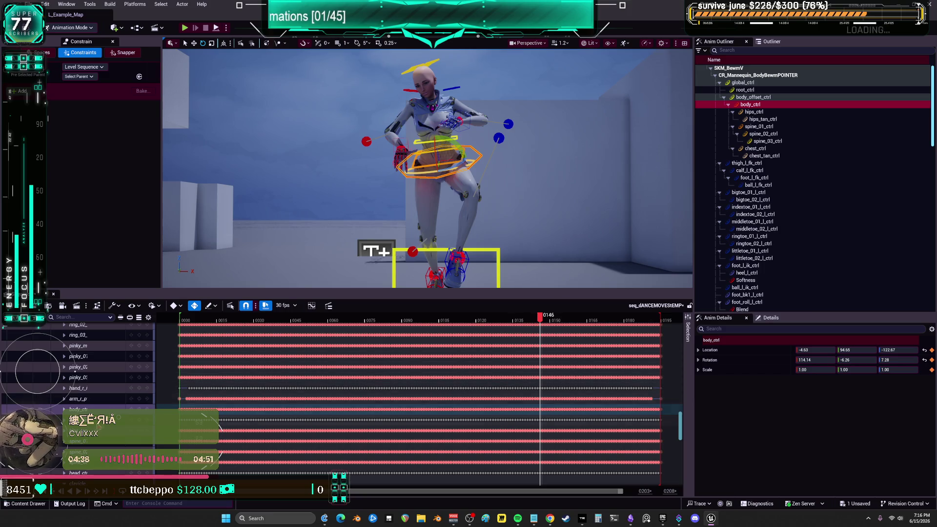
scroll(386, 376, down, 2)
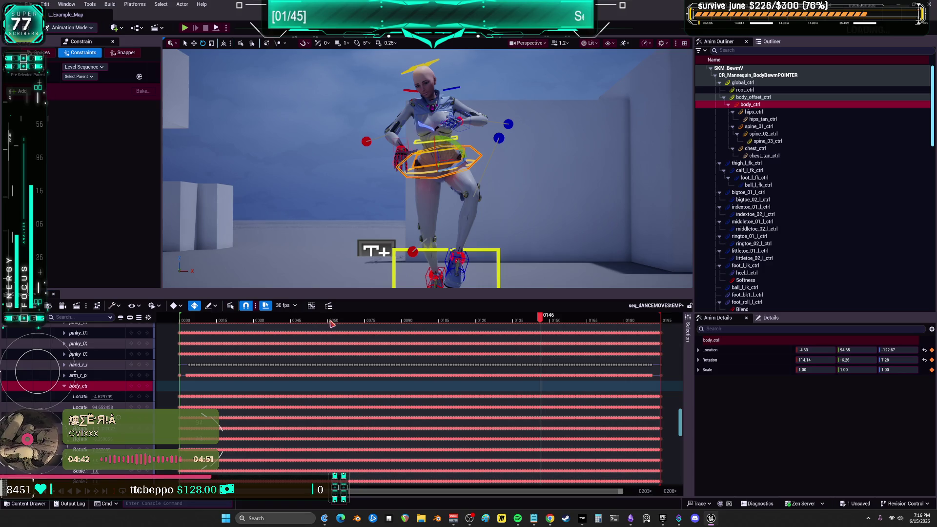
click(311, 306)
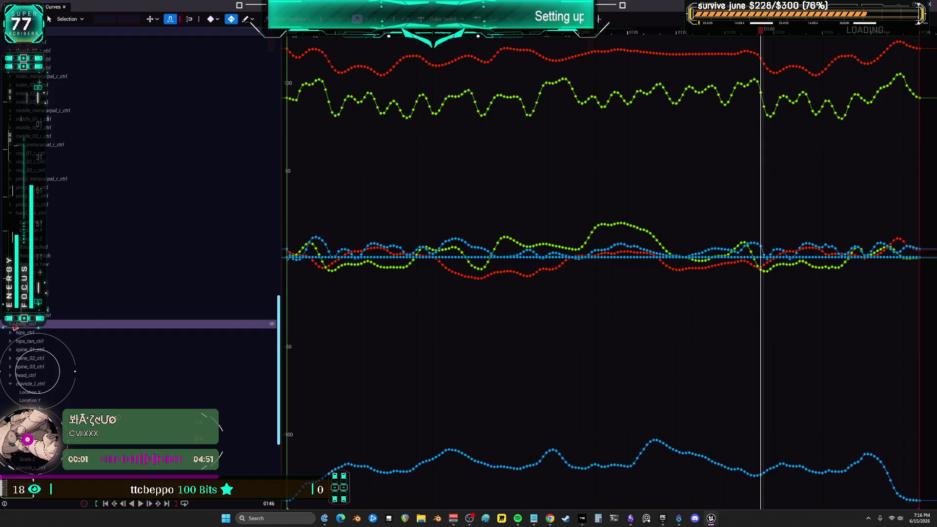
Inspect body_ctrl's rotation and location curves one channel at a time.
click(10, 324)
click(40, 360)
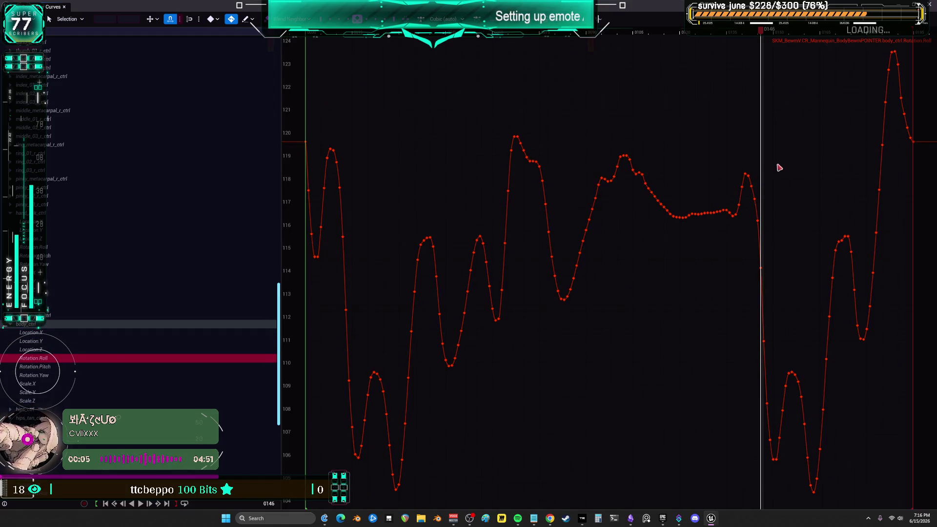
click(45, 367)
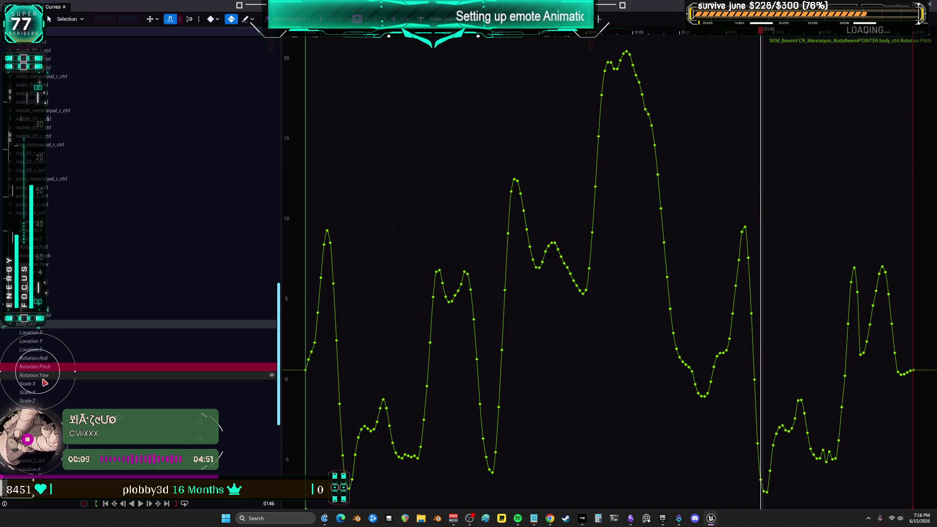
click(44, 375)
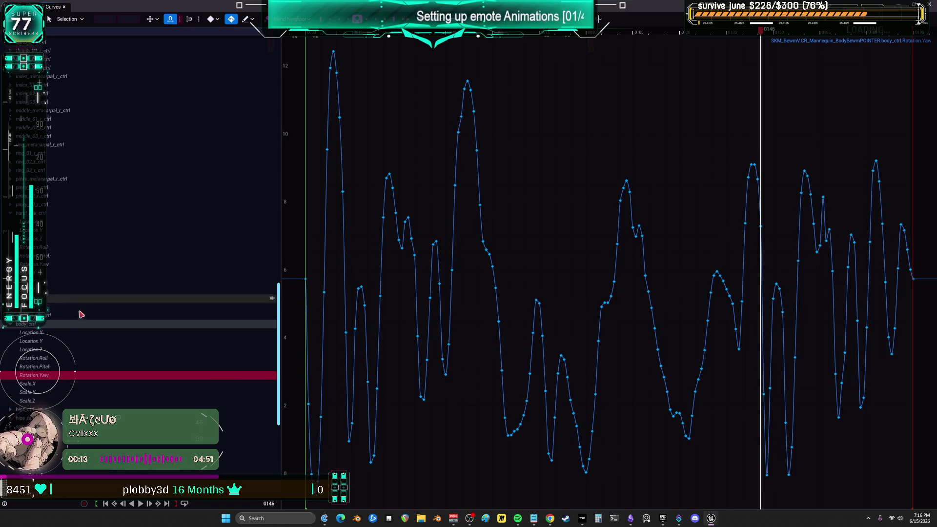
click(47, 368)
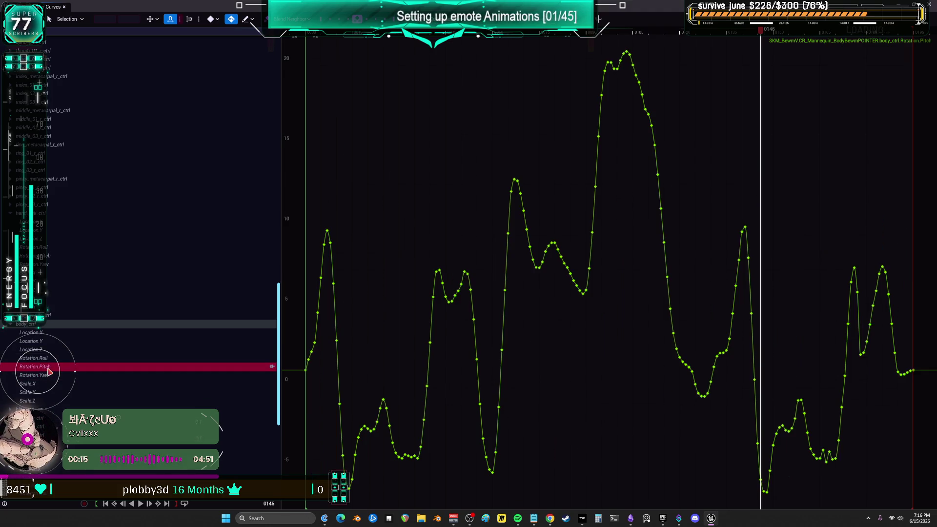
click(41, 358)
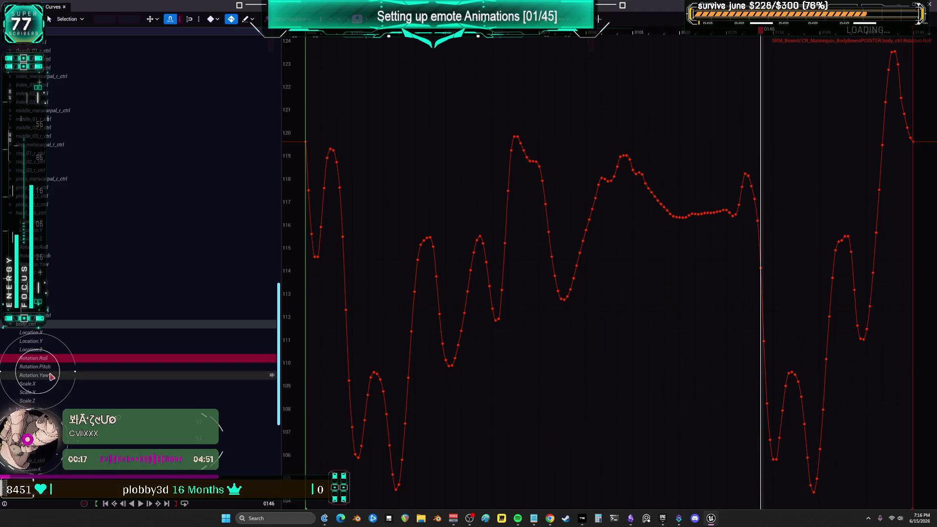
shift+click(49, 375)
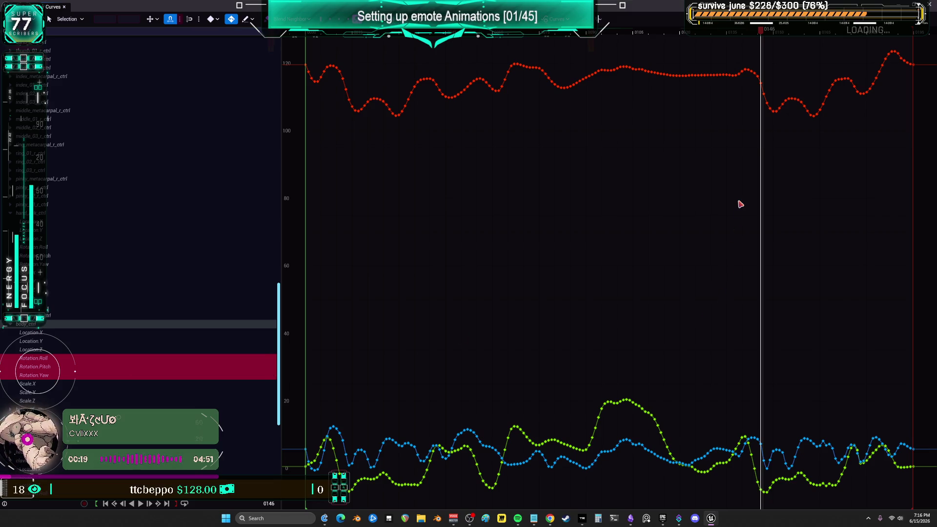
click(45, 351)
click(45, 343)
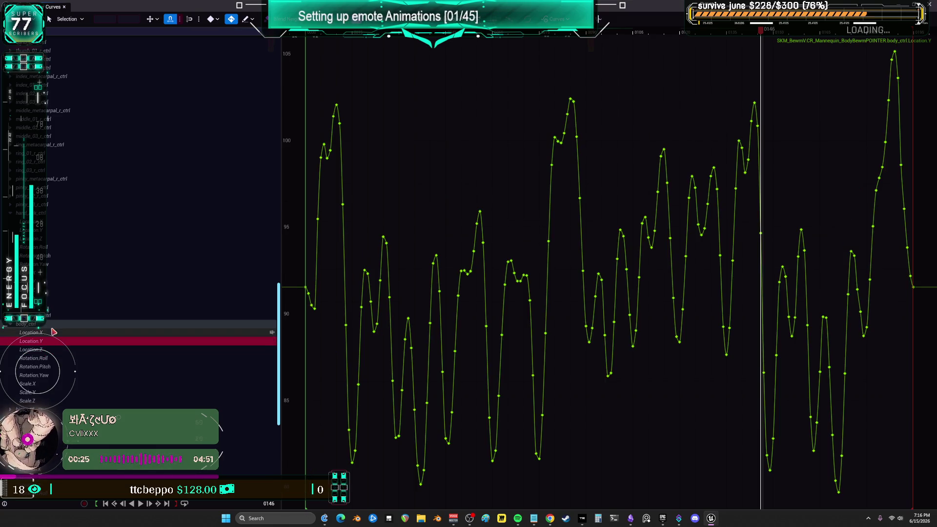
click(49, 334)
scroll(717, 359, up, 5)
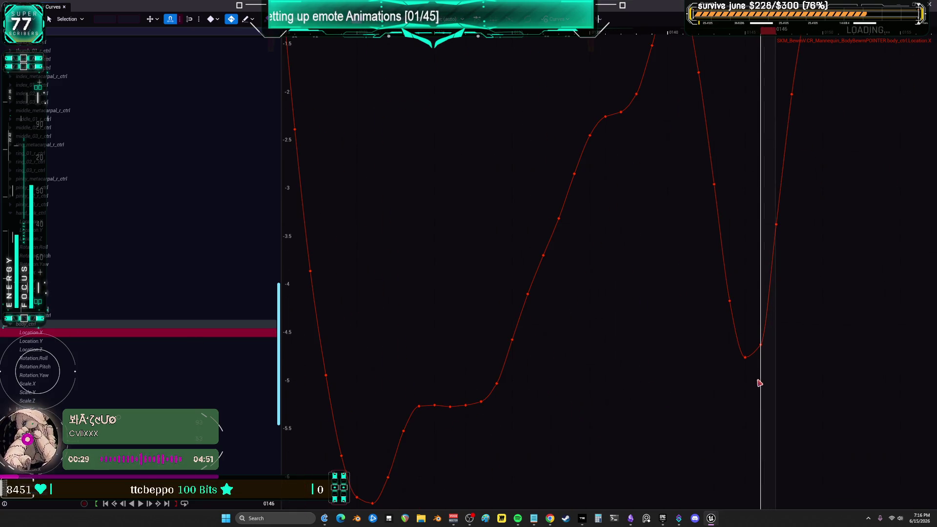
click(745, 358)
scroll(754, 374, down, 3)
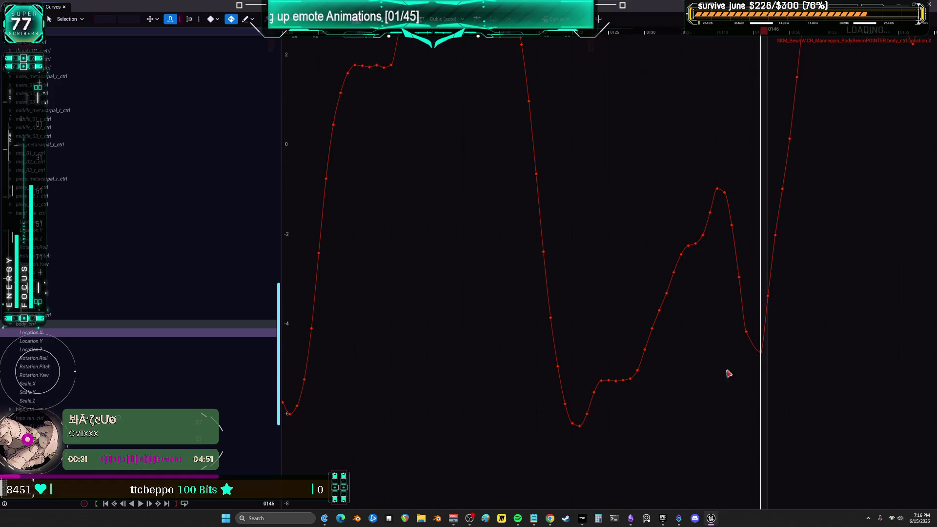
Delete the spike key and the frame 0141 key from body_ctrl's Location Y curve.
click(210, 341)
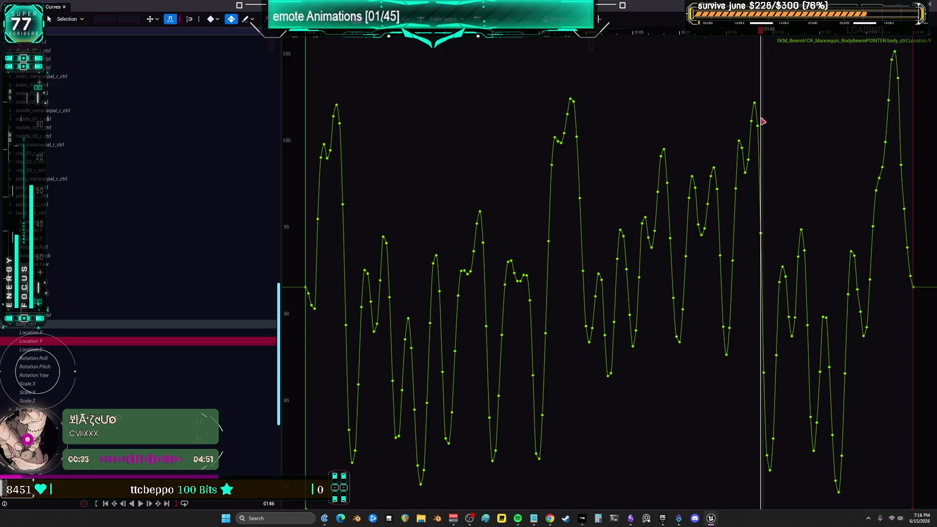
click(755, 102)
key(Delete)
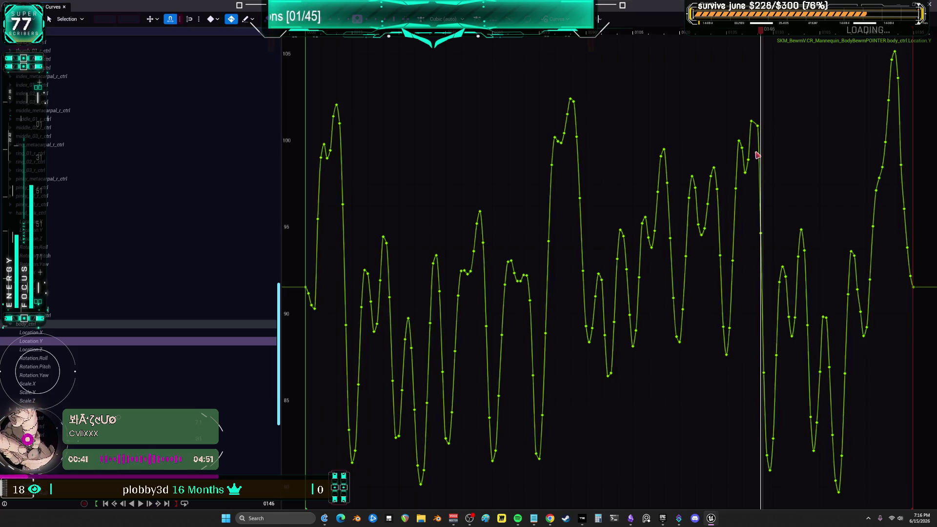
click(747, 170)
key(Delete)
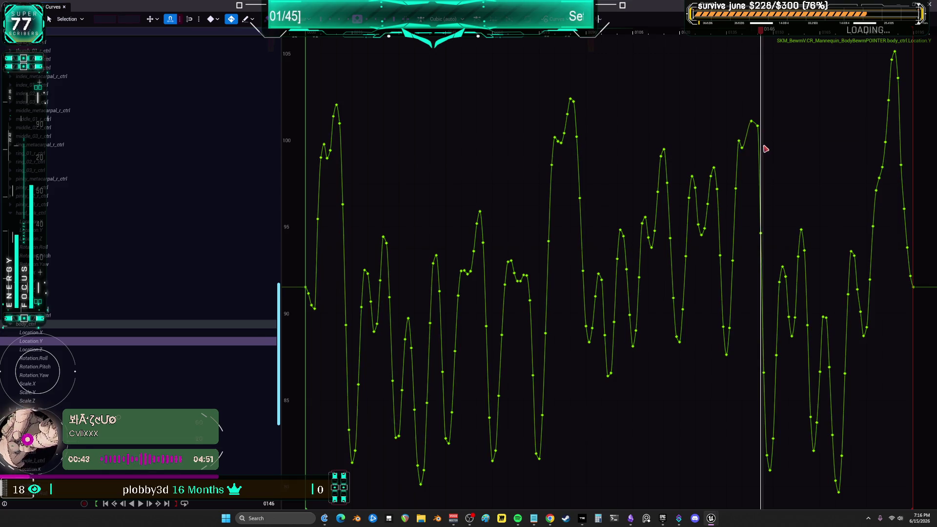
click(52, 351)
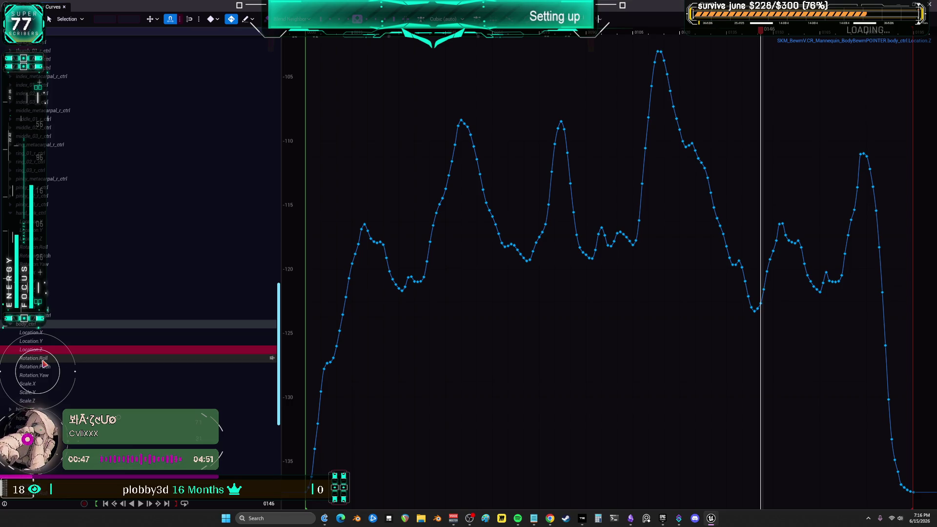
click(757, 311)
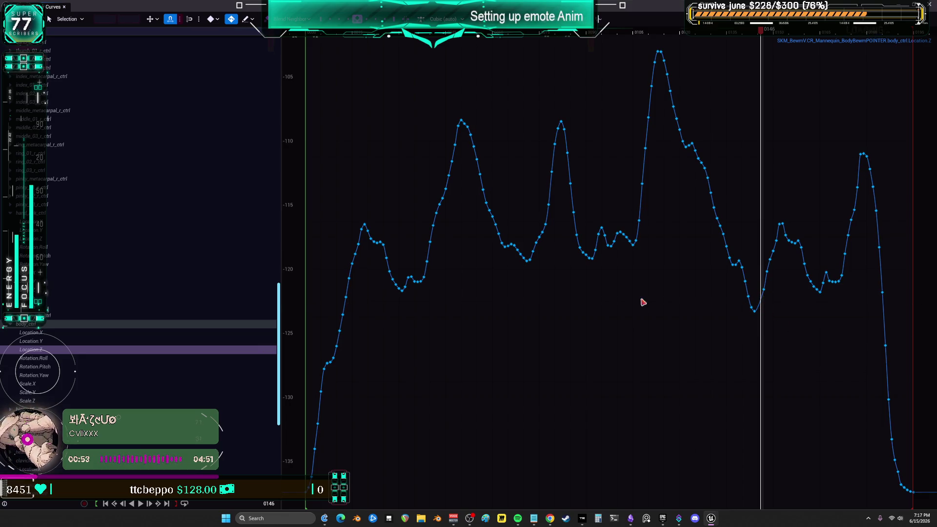
Delete the frame 0147 key and the next stray key on Rotation Pitch, then return to the editor.
click(48, 359)
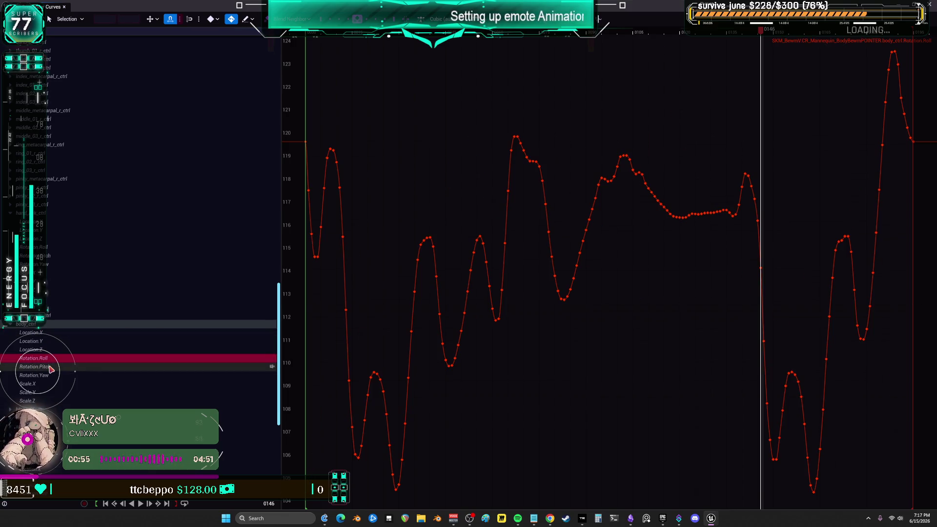
click(50, 367)
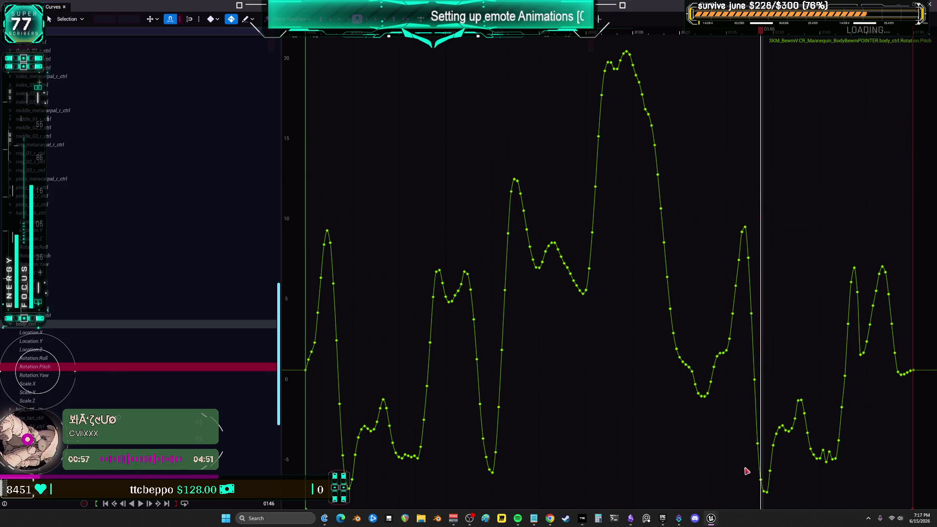
click(765, 495)
click(764, 490)
key(Delete)
click(757, 443)
key(Delete)
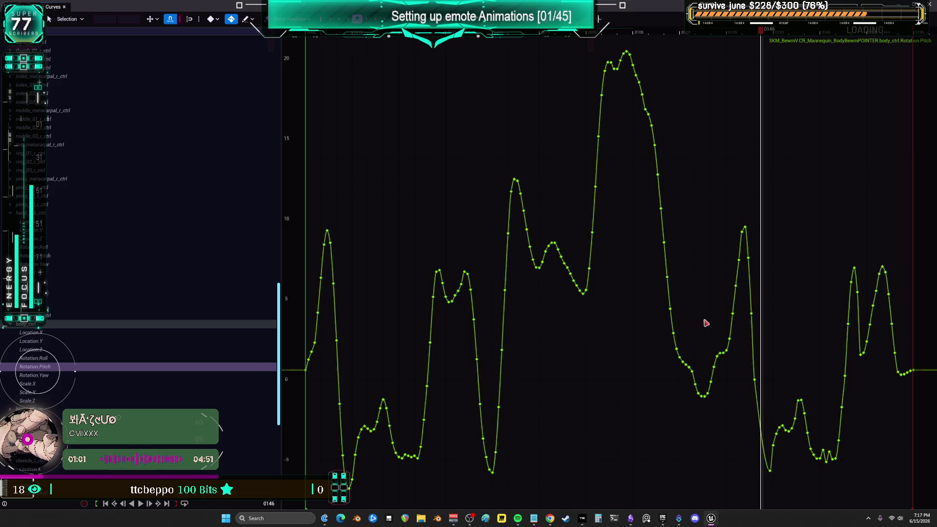
key(alt+Tab)
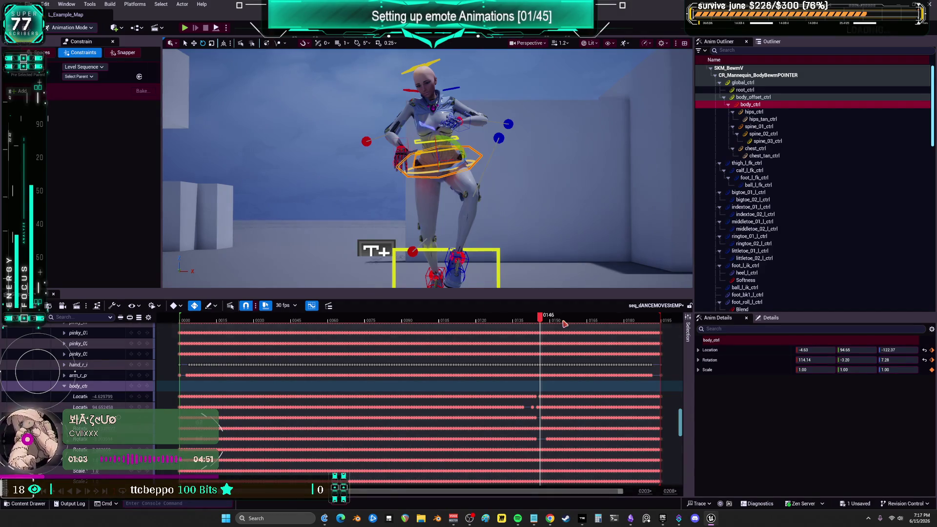
key(Left)
key(Left)
key(Left)
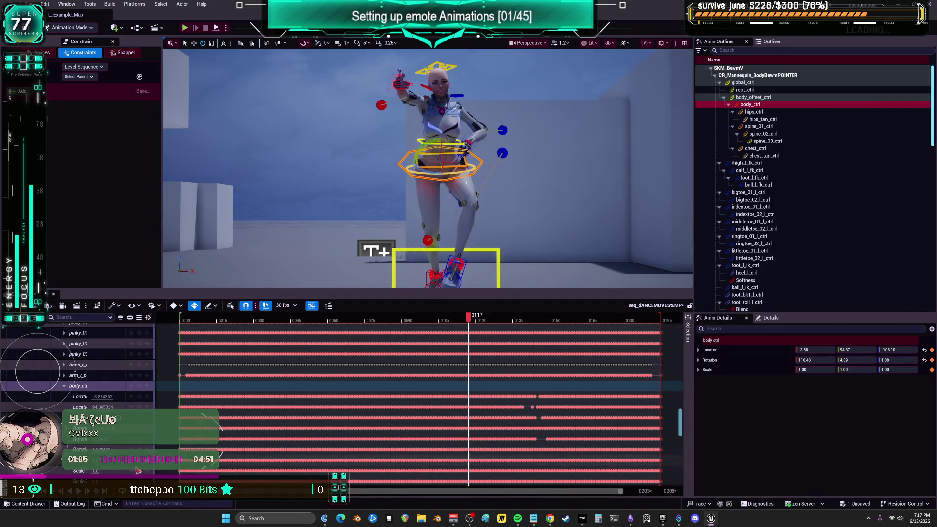
click(79, 492)
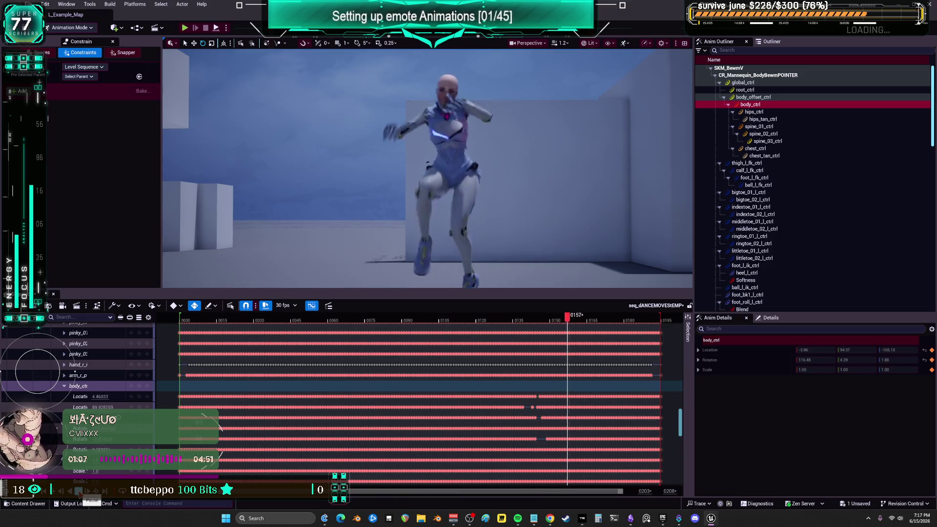
key(space)
mouse_move(507, 318)
mouse_down()
mouse_move(552, 332)
mouse_move(532, 335)
mouse_move(622, 361)
mouse_move(419, 385)
mouse_move(229, 391)
mouse_move(406, 401)
mouse_move(611, 382)
mouse_move(565, 383)
mouse_up()
Select foot_l_ik_ctrl, return to frame 0, and narrow the timeline to frames 0–26 with the feet in view.
mouse_move(427, 168)
mouse_down()
mouse_move(410, 185)
mouse_move(547, 220)
mouse_up()
click(529, 201)
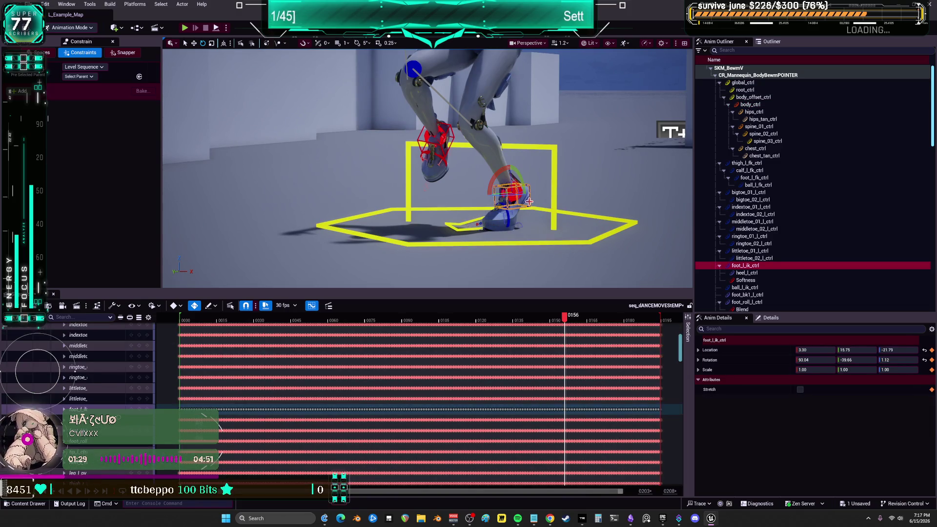
mouse_move(576, 326)
mouse_down()
mouse_move(173, 330)
mouse_move(244, 330)
mouse_move(216, 332)
mouse_move(231, 339)
mouse_up()
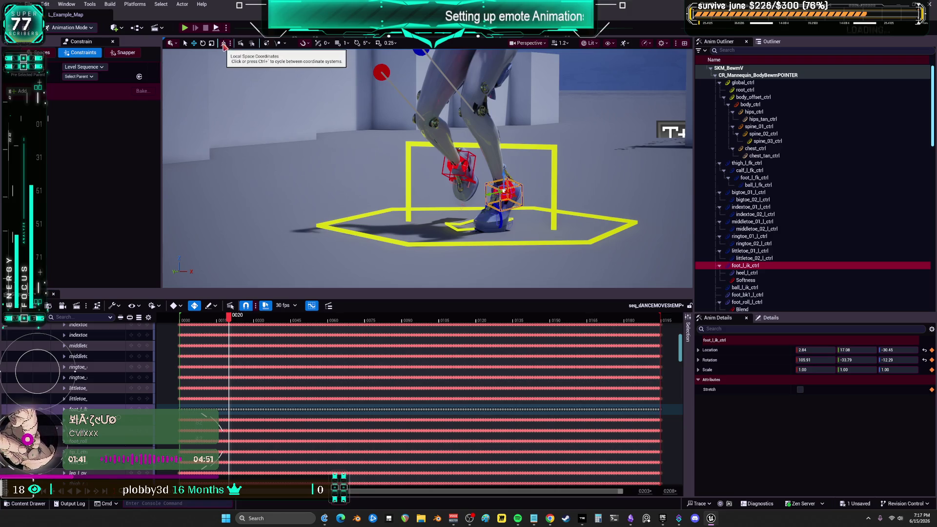
mouse_move(430, 171)
mouse_down()
mouse_move(517, 163)
mouse_move(515, 198)
mouse_up()
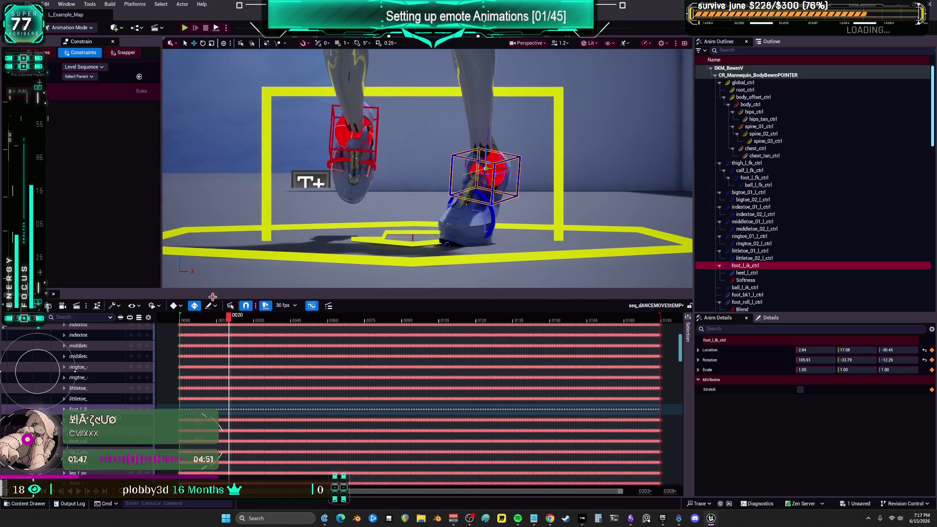
drag(618, 492, 293, 491)
mouse_move(295, 320)
mouse_down()
mouse_move(315, 322)
mouse_move(285, 319)
mouse_up()
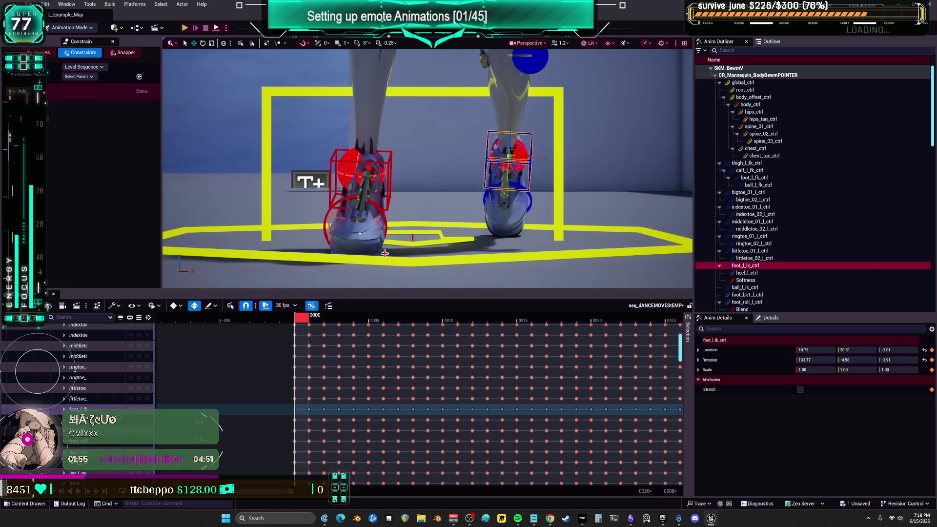
At frame 0, select foot_r_ik_ctrl and raise it slightly, undoing the first attempt.
key(Right)
key(Left)
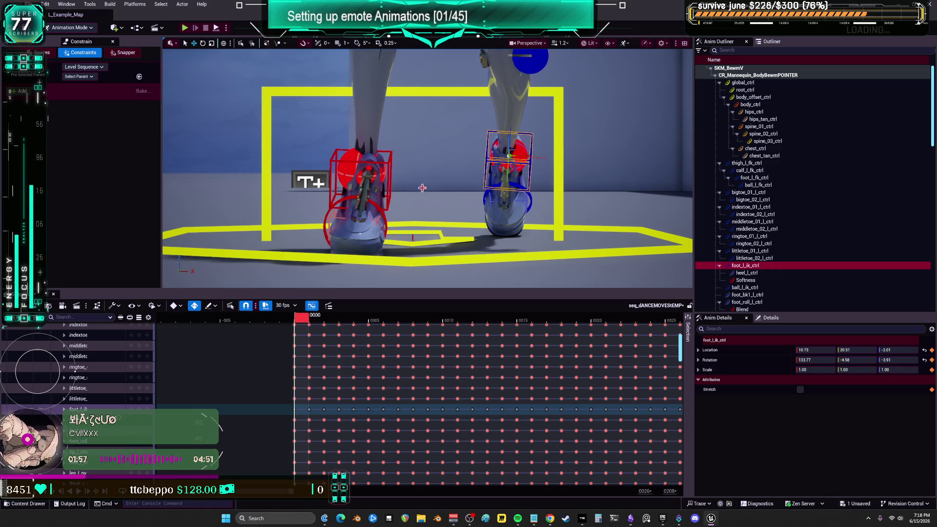
click(389, 179)
mouse_move(355, 228)
mouse_down()
mouse_move(312, 225)
mouse_move(380, 217)
mouse_move(358, 316)
mouse_up()
drag(397, 138, 401, 121)
key(ctrl+z)
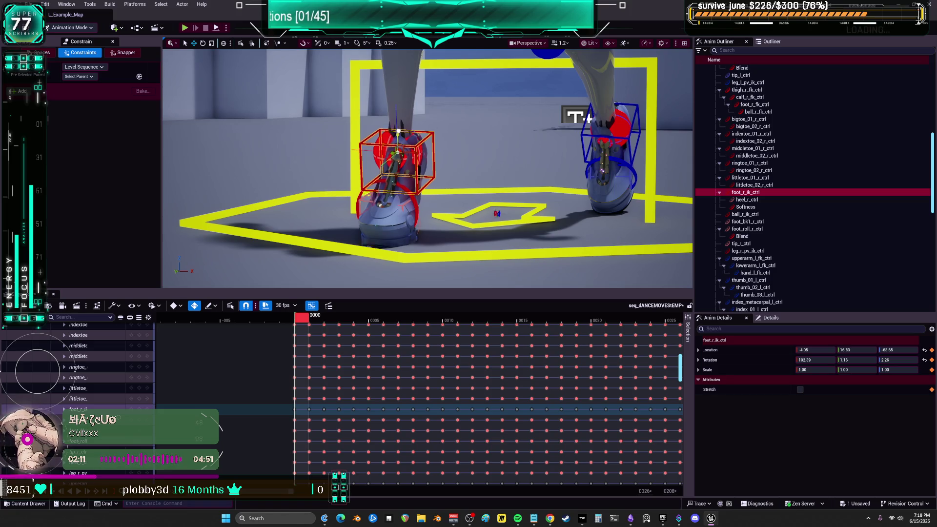
mouse_move(397, 135)
mouse_down()
mouse_move(398, 126)
mouse_move(387, 156)
mouse_move(424, 209)
mouse_up()
At frame 1, lift foot_r_ik_ctrl to location -4.27, 14.65, -63.91.
drag(341, 204, 361, 143)
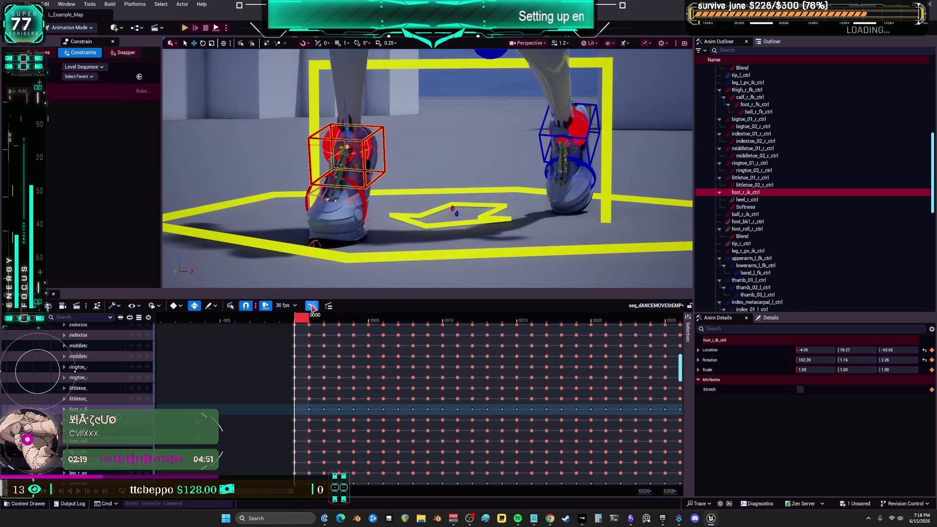
drag(307, 322, 316, 321)
drag(349, 145, 388, 78)
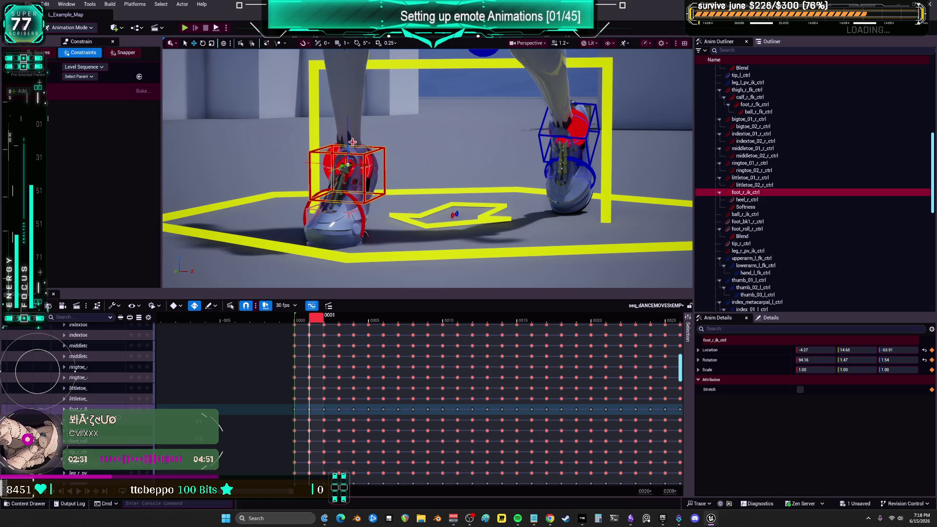
click(304, 44)
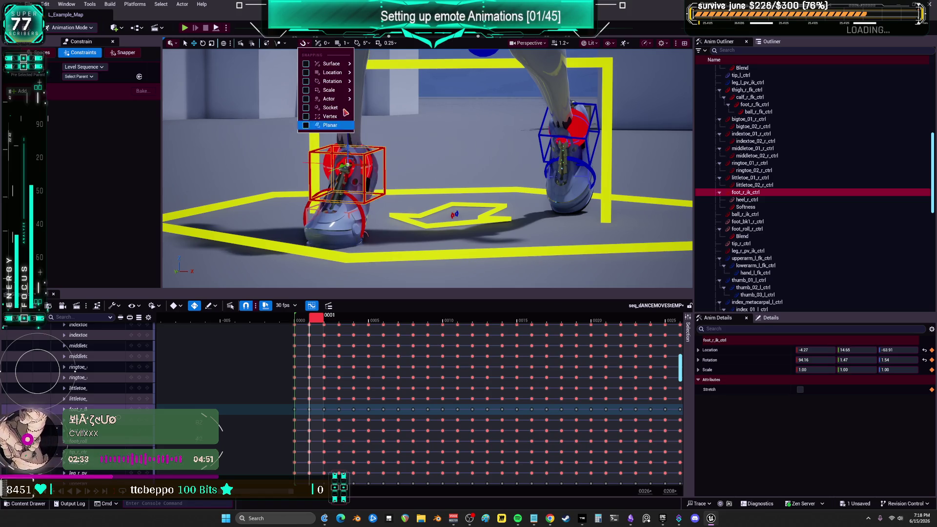
Enable Surface snapping in the viewport Snapping options.
mouse_move(306, 64)
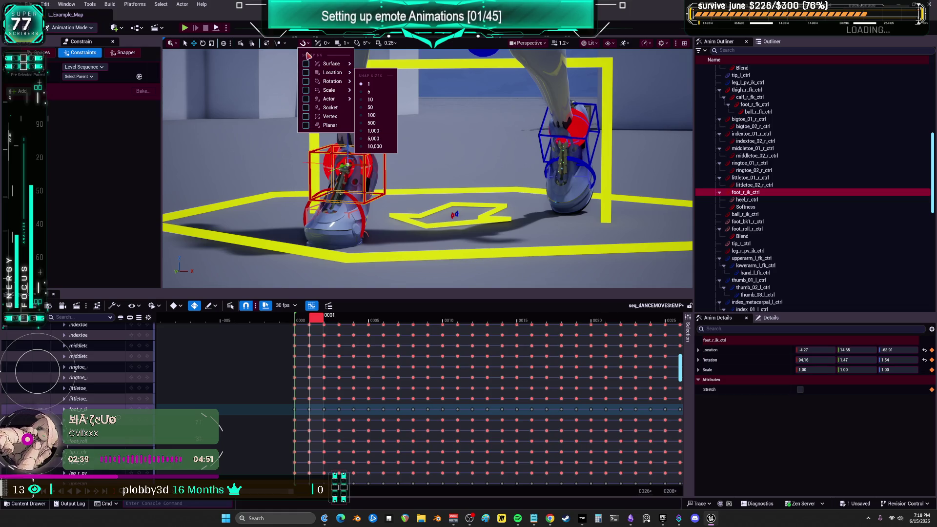
click(306, 64)
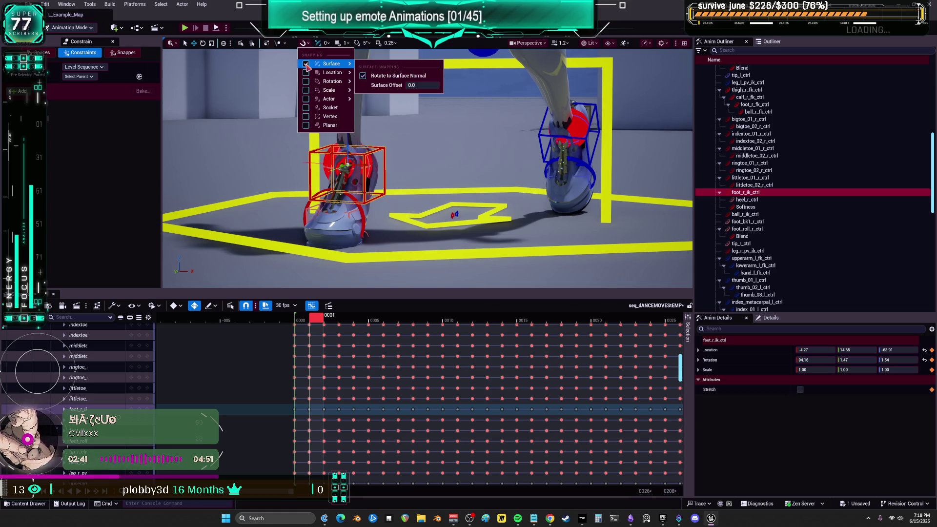
click(346, 141)
Reselect foot_r_ik_ctrl, test moving it, then undo so it stays at -4.27, 14.65, -63.91.
click(347, 142)
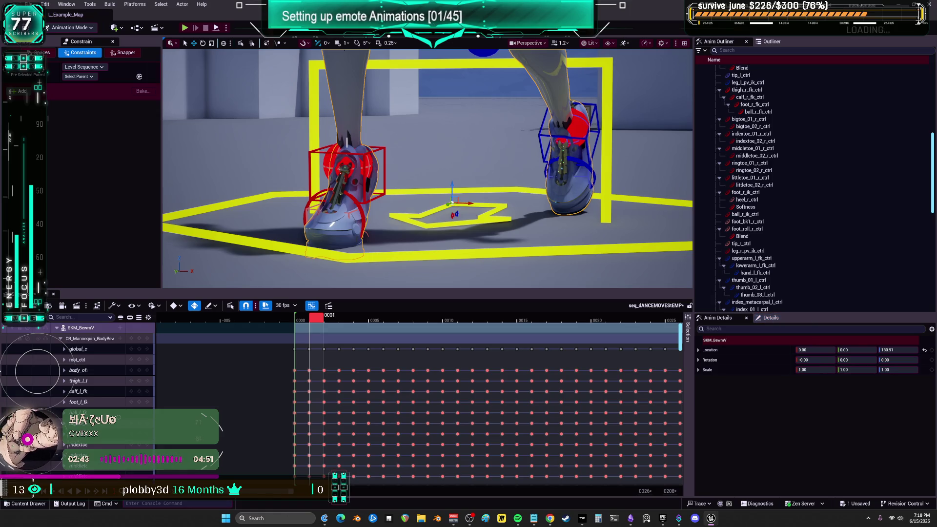
click(347, 142)
drag(350, 132, 353, 65)
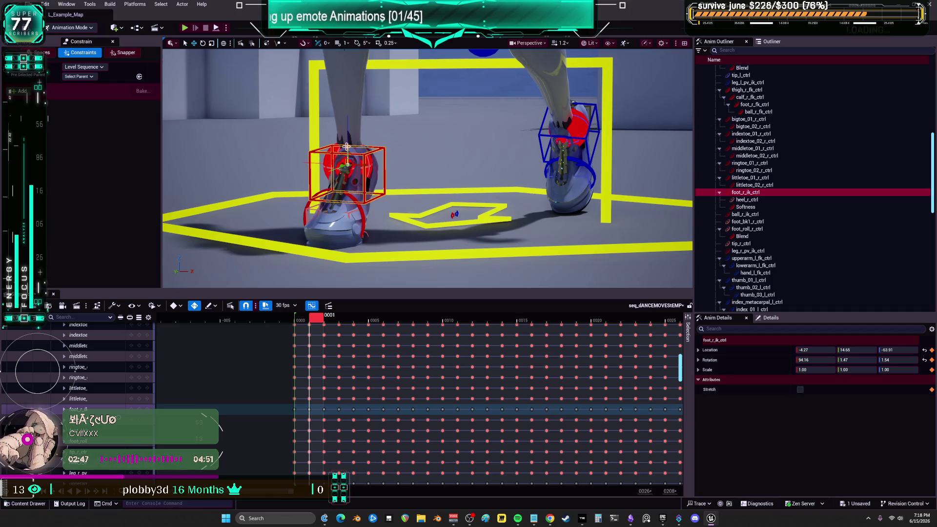
drag(346, 146, 347, 155)
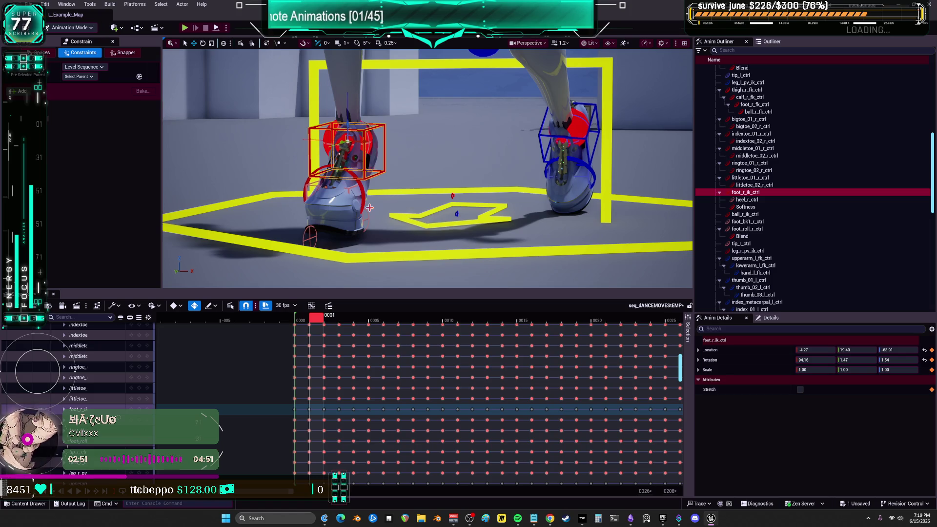
drag(347, 129, 343, 132)
key(ctrl+z)
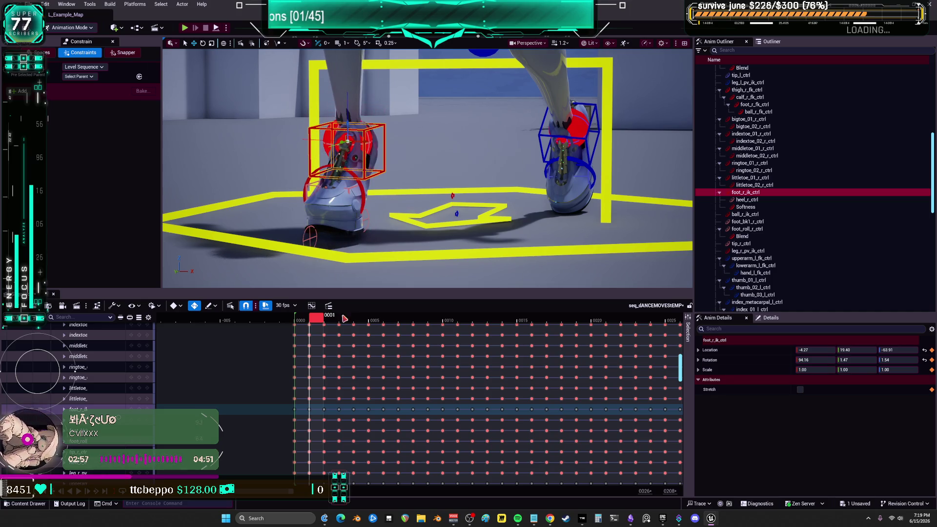
key(ctrl+z)
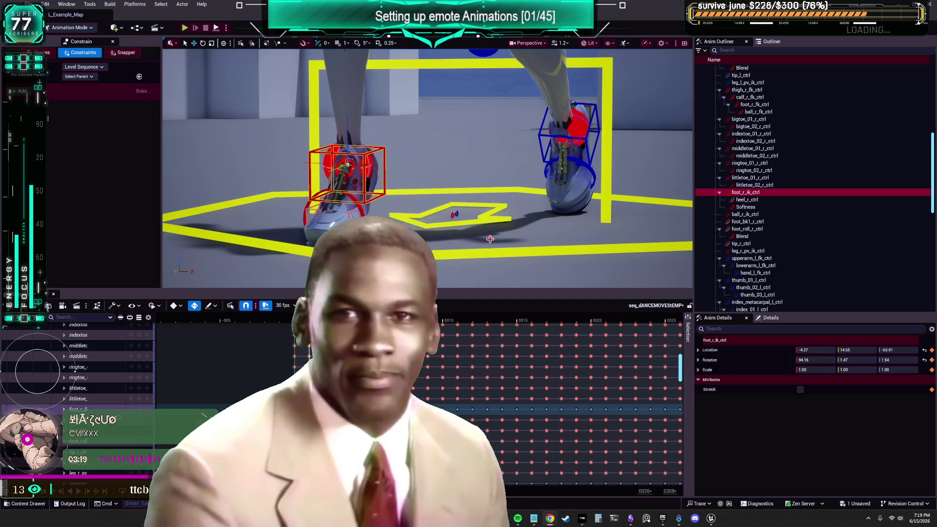
scroll(486, 125, up, 5)
Zoom in close to the right foot and set the playhead to frame 1.
scroll(428, 168, down, 3)
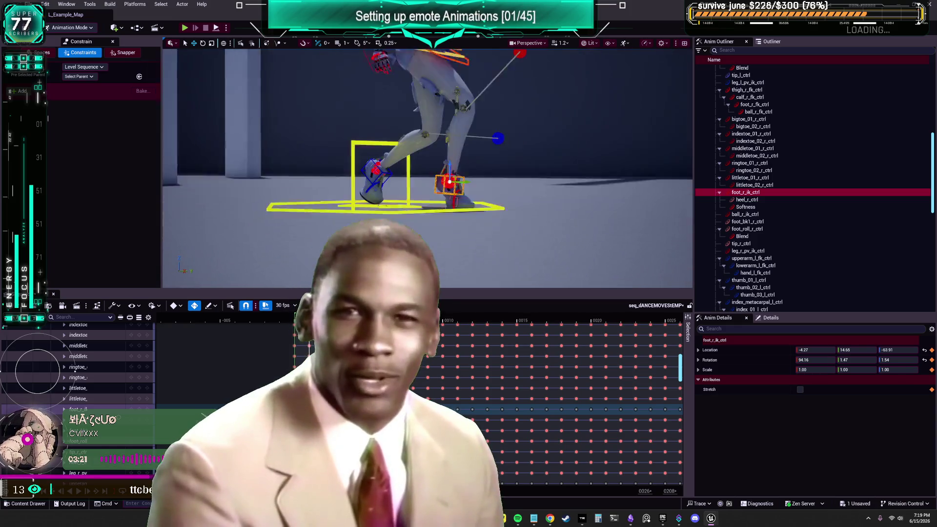
scroll(427, 168, down, 5)
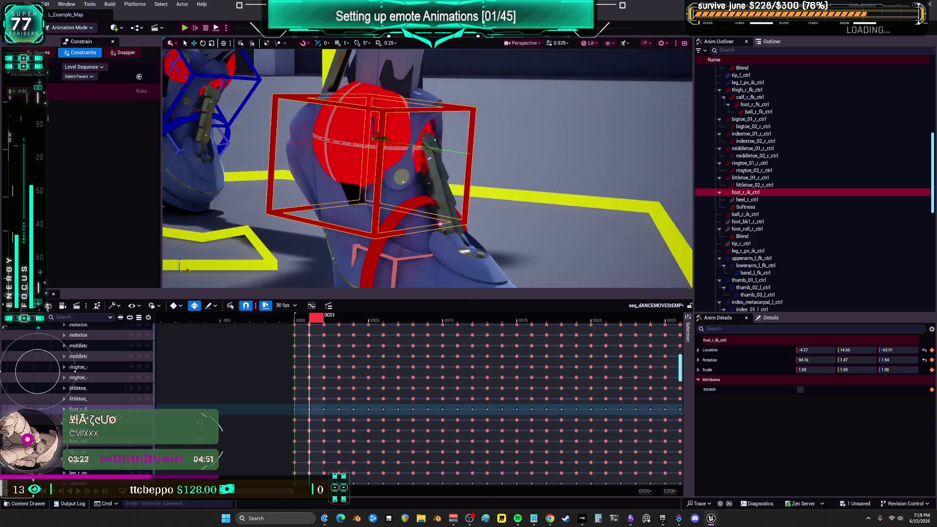
scroll(428, 168, down, 5)
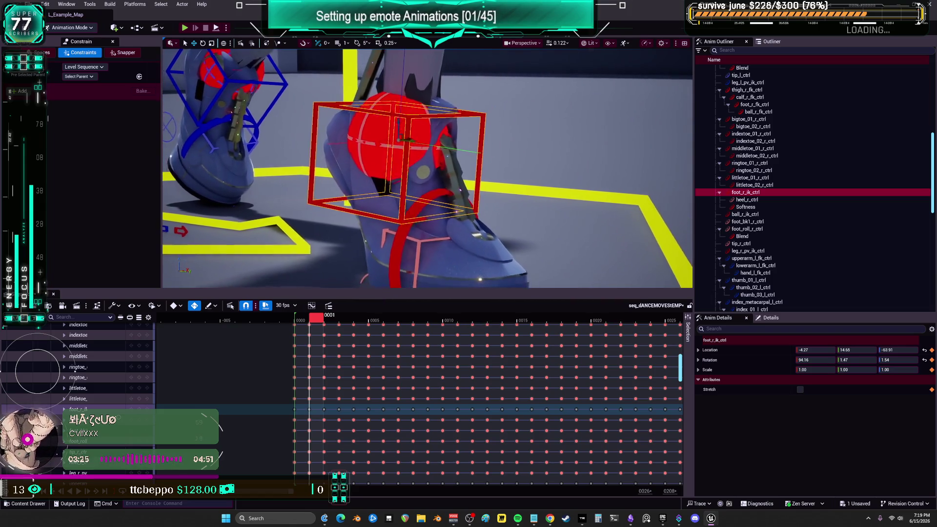
scroll(427, 168, down, 2)
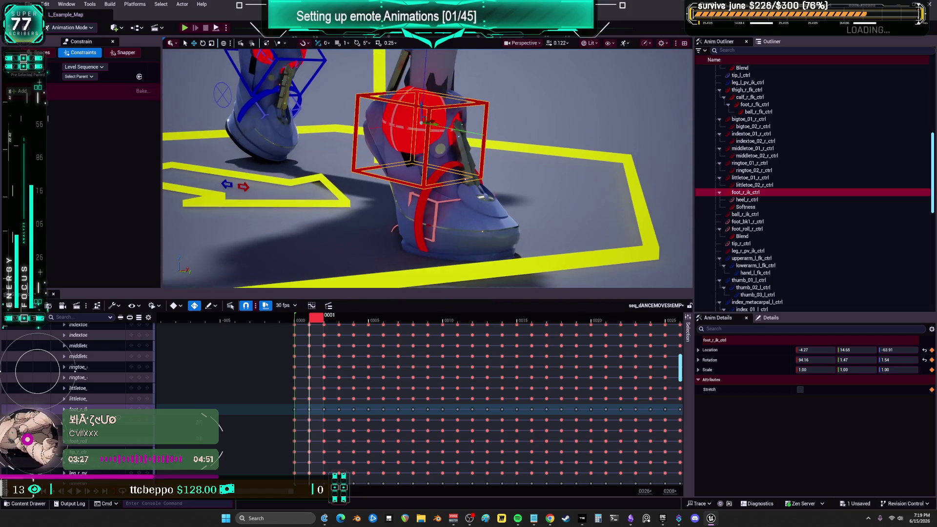
click(306, 318)
drag(307, 319, 319, 318)
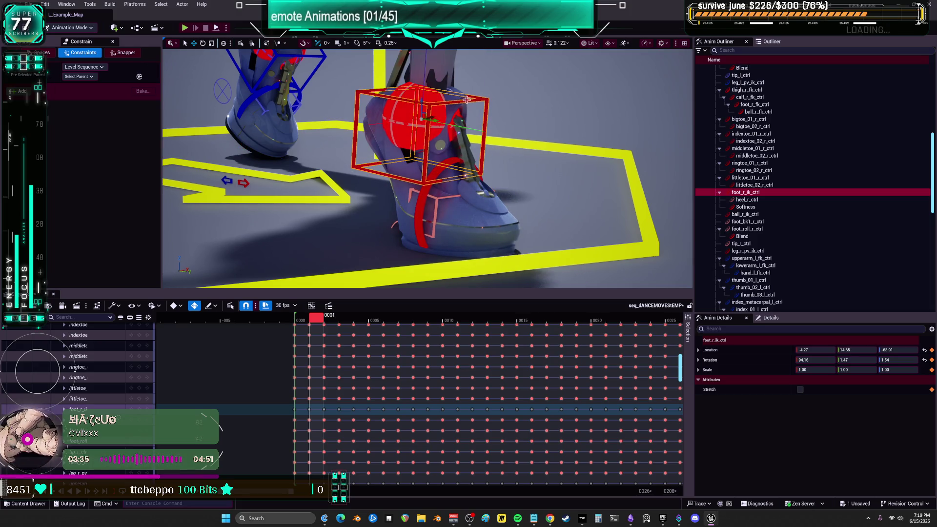
click(68, 61)
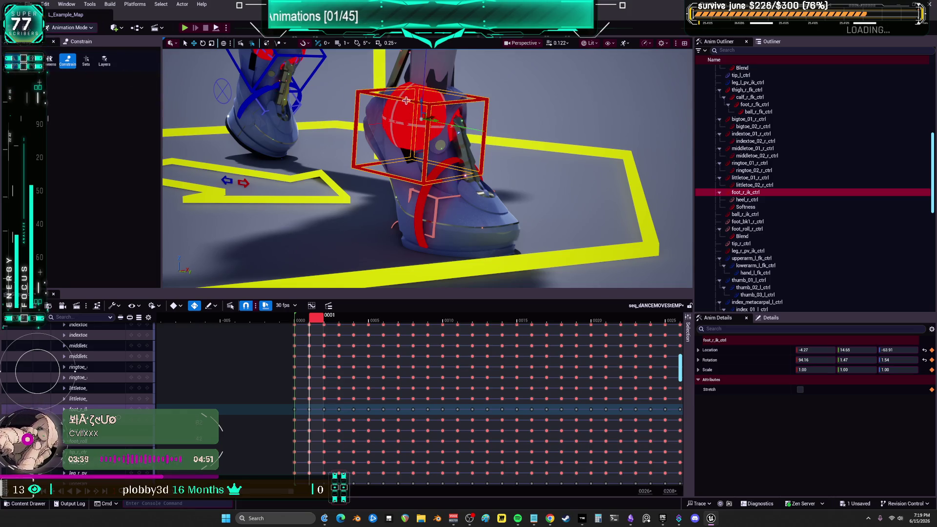
Lift foot_r_ik_ctrl to location -4.27, 17.65, -63.91, undoing the overshooting moves.
drag(421, 93, 422, 51)
key(ctrl+z)
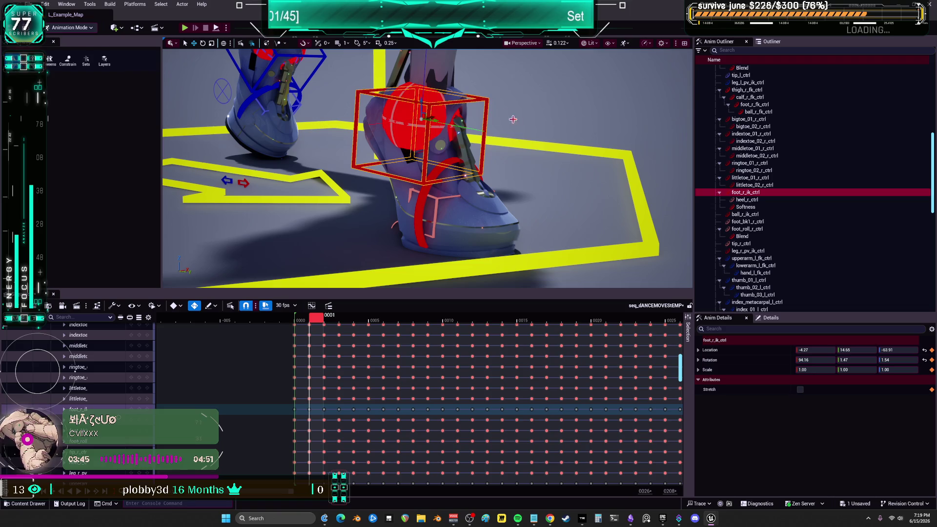
mouse_move(425, 107)
mouse_down()
mouse_move(425, 98)
mouse_move(422, 118)
mouse_move(417, 66)
mouse_up()
key(ctrl+z)
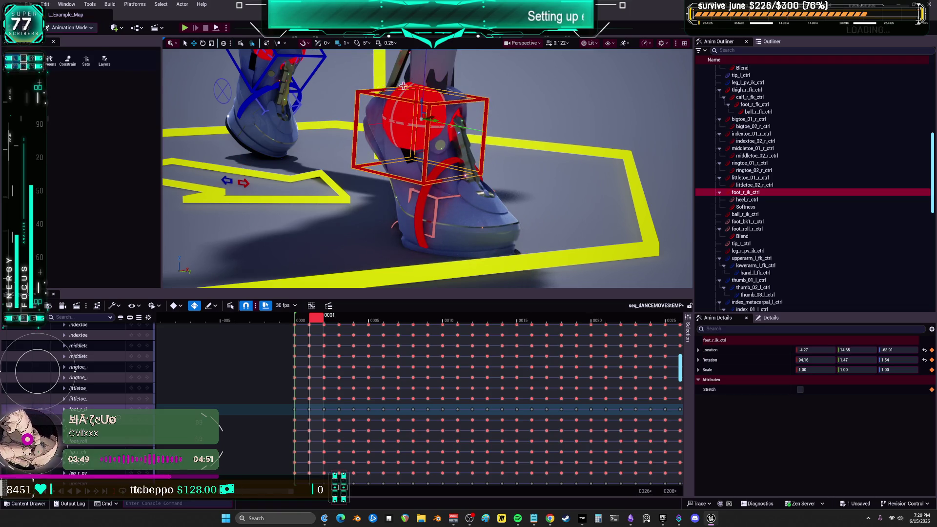
drag(421, 103, 424, 15)
Check the grid snap size and snapping options in the viewport toolbar, leaving them unchanged.
click(347, 43)
click(347, 43)
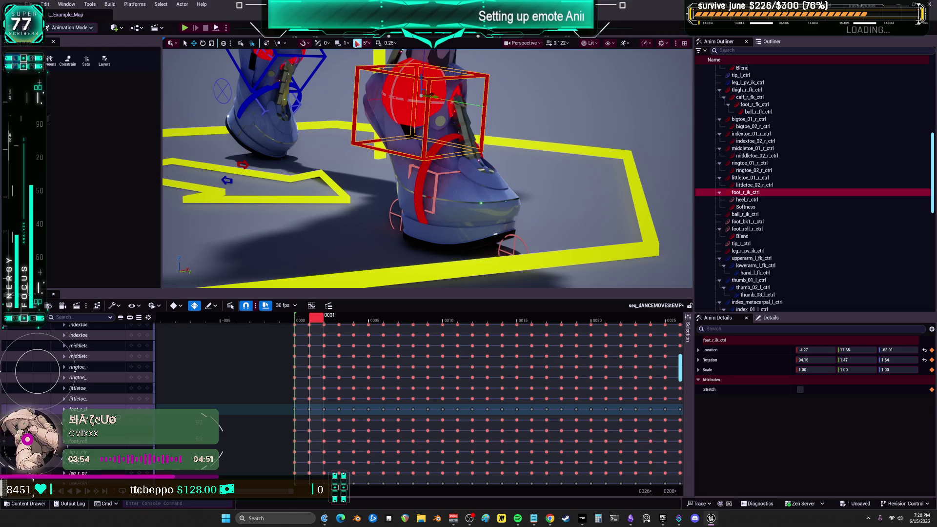
click(304, 43)
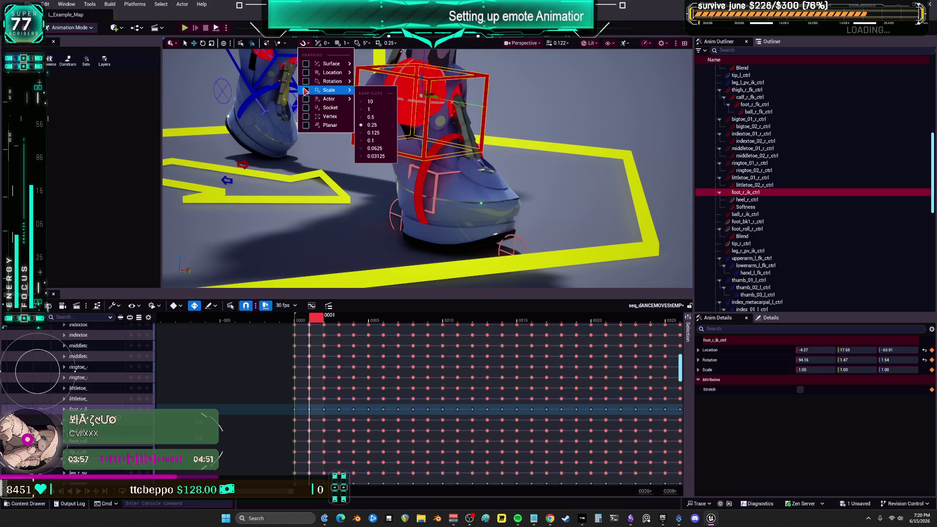
mouse_move(309, 82)
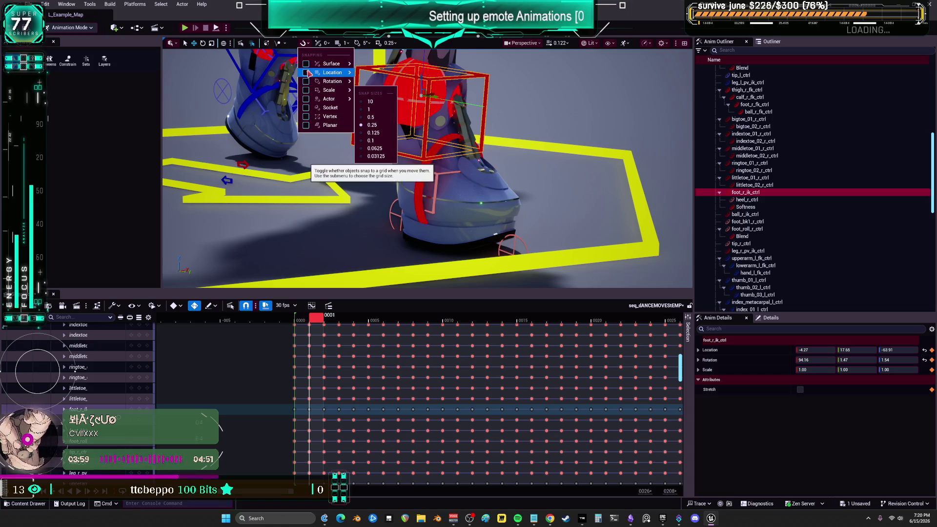
mouse_move(308, 63)
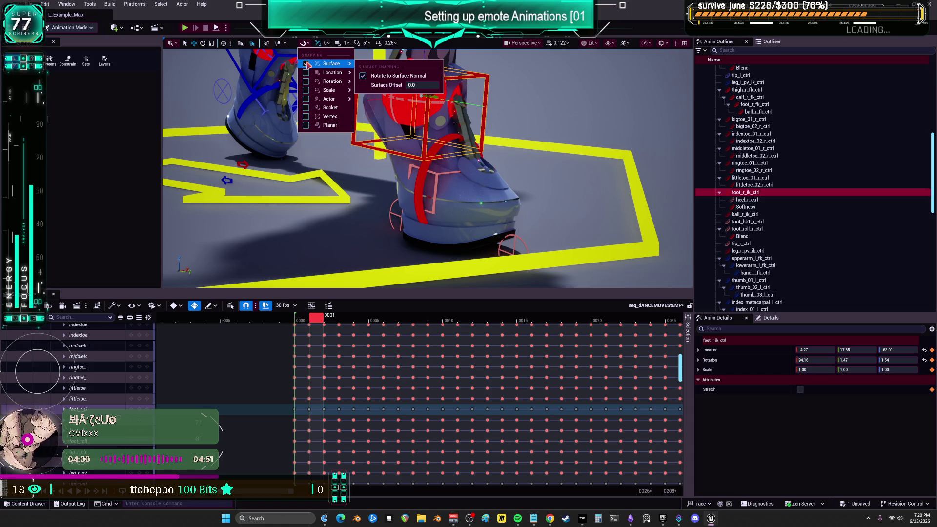
click(254, 44)
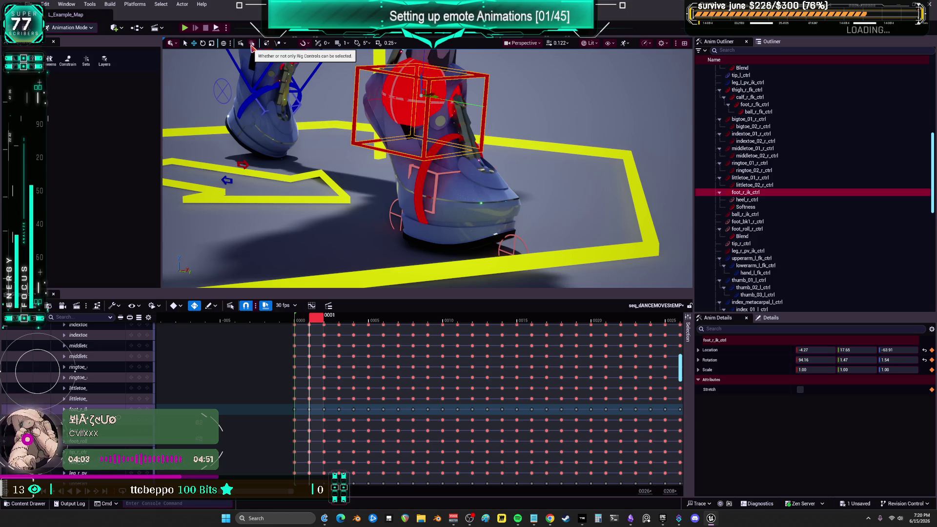
Nudge foot_r_ik_ctrl up at frame 0001 and review the transform and selection options.
mouse_move(422, 90)
mouse_down()
mouse_move(423, 55)
mouse_move(406, 81)
mouse_move(405, 180)
mouse_move(432, 231)
mouse_move(432, 49)
mouse_up()
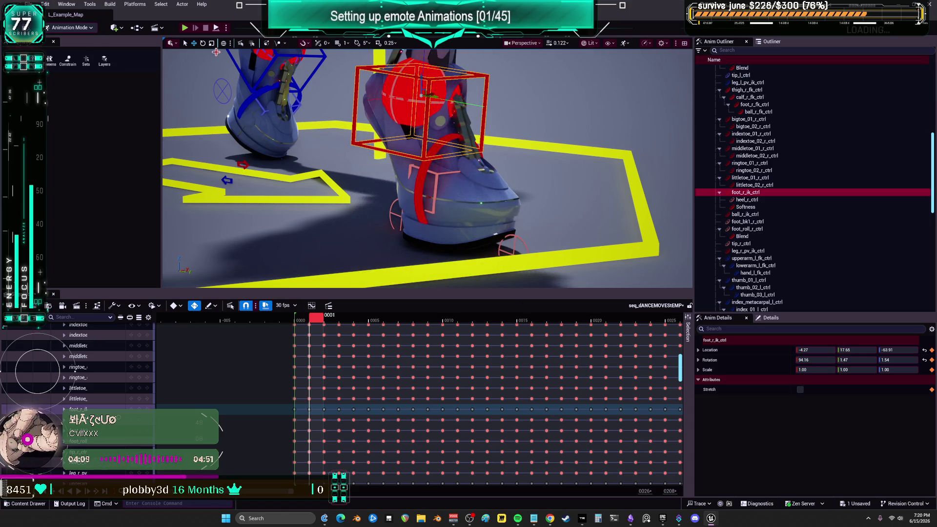
click(173, 44)
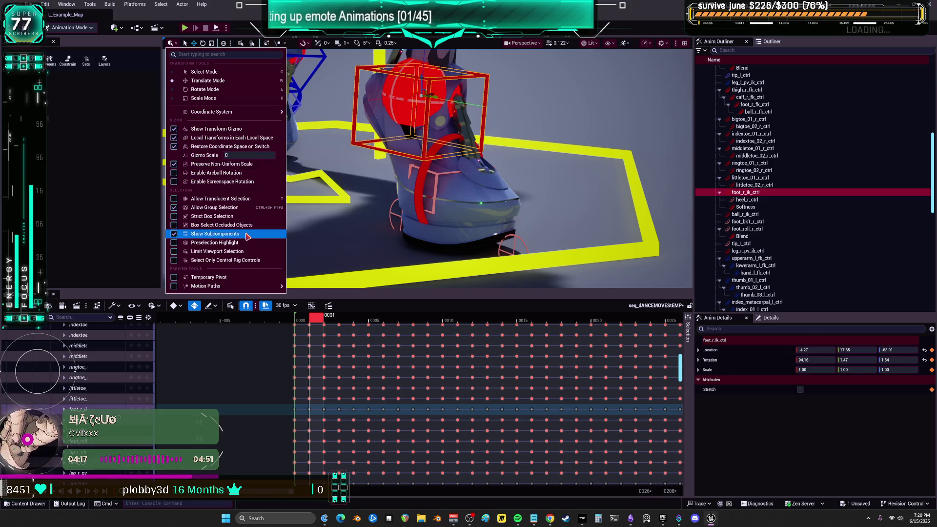
click(125, 191)
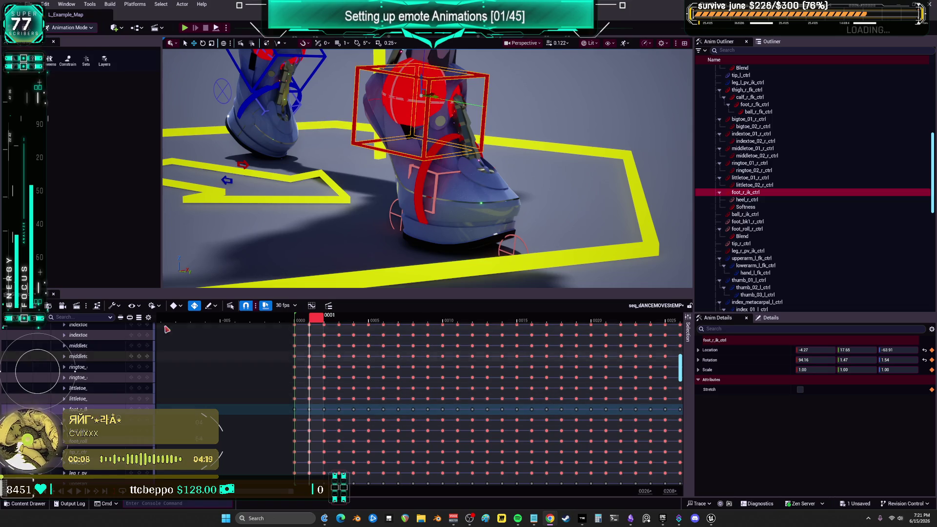
Turn off timeline snapping, keep keys on whole frames, and move the playhead to 0000.
click(246, 306)
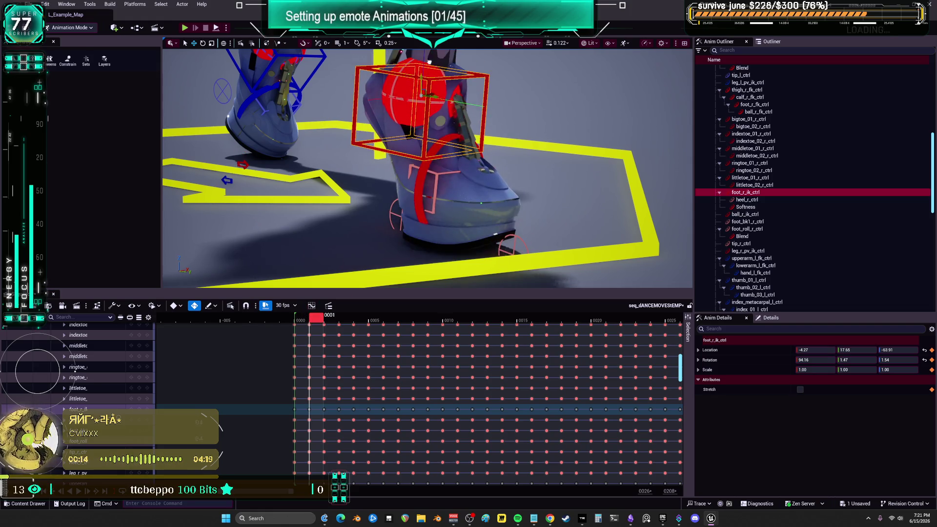
click(266, 307)
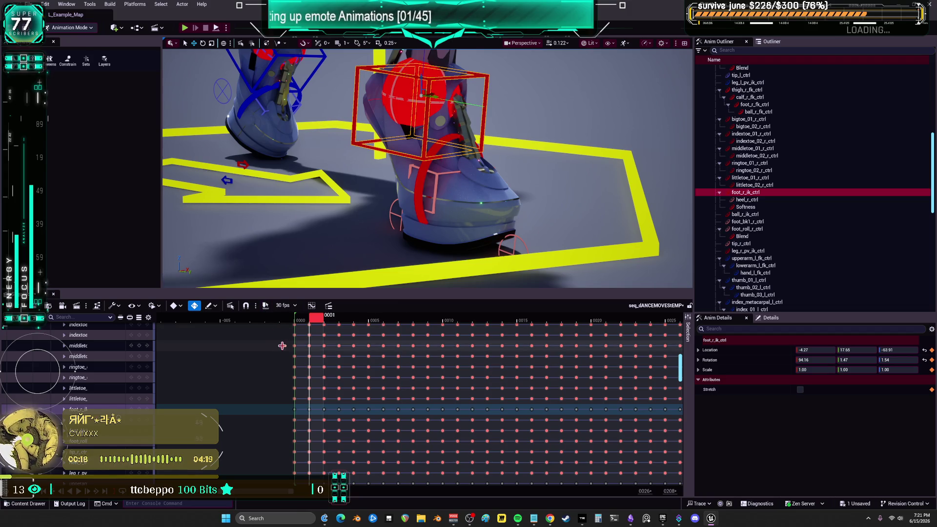
mouse_move(317, 321)
mouse_down()
mouse_move(297, 319)
mouse_move(494, 330)
mouse_move(297, 333)
mouse_move(297, 319)
mouse_up()
Turn on auto-key and frame foot_r_ik_ctrl with F, testing a move and undoing it.
click(265, 305)
click(324, 320)
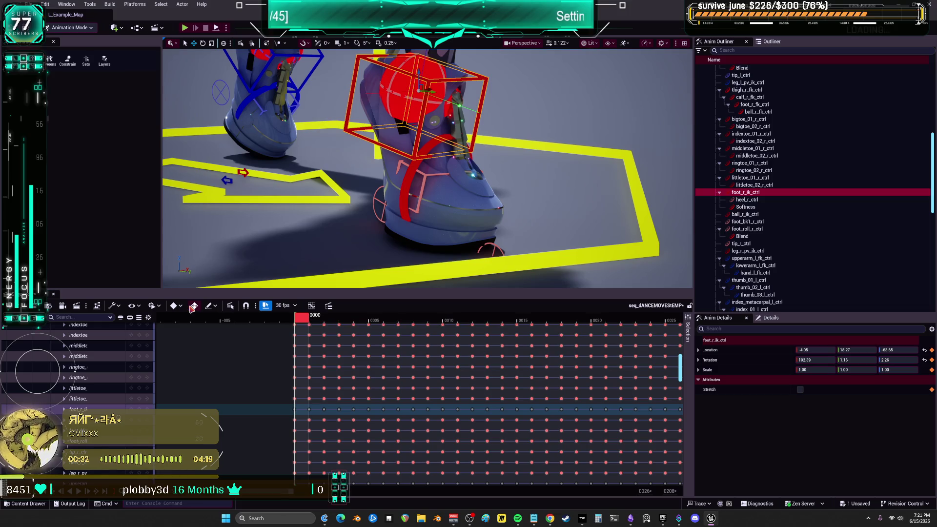
key(f)
mouse_move(412, 208)
mouse_down()
mouse_move(413, 171)
mouse_move(414, 247)
mouse_move(422, 225)
mouse_up()
key(ctrl+z)
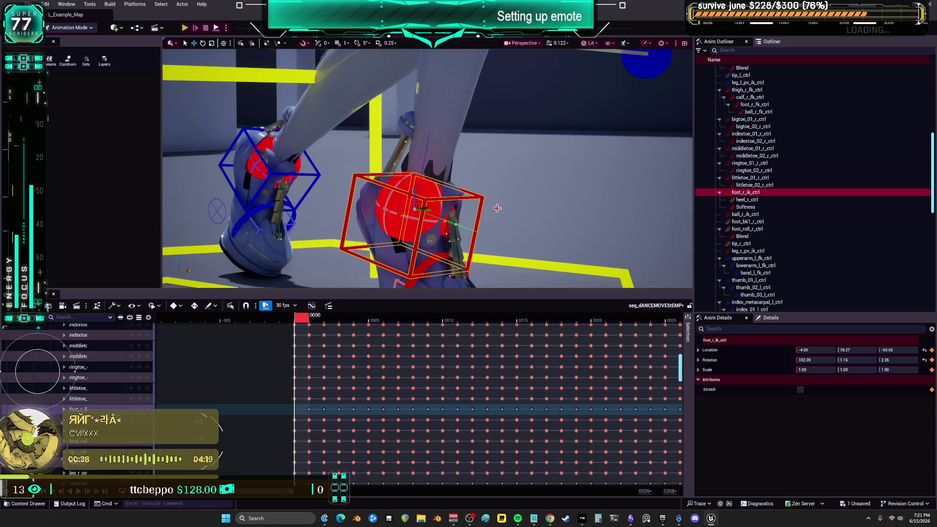
drag(428, 168, 347, 161)
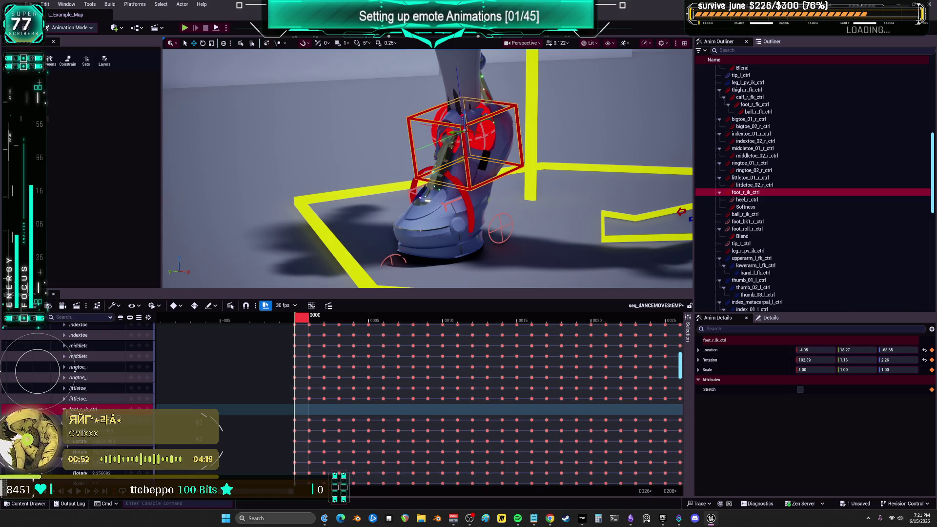
click(64, 409)
scroll(78, 391, down, 2)
scroll(79, 361, down, 1)
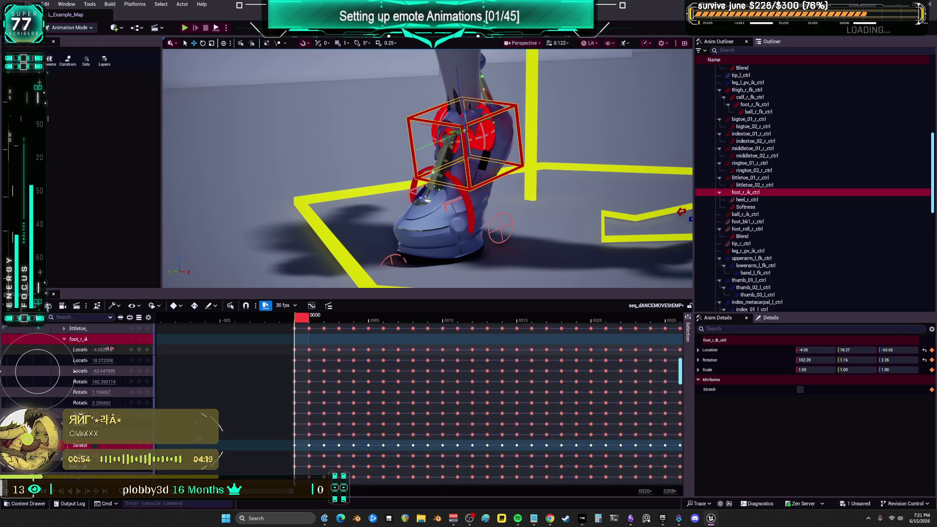
right_click(80, 340)
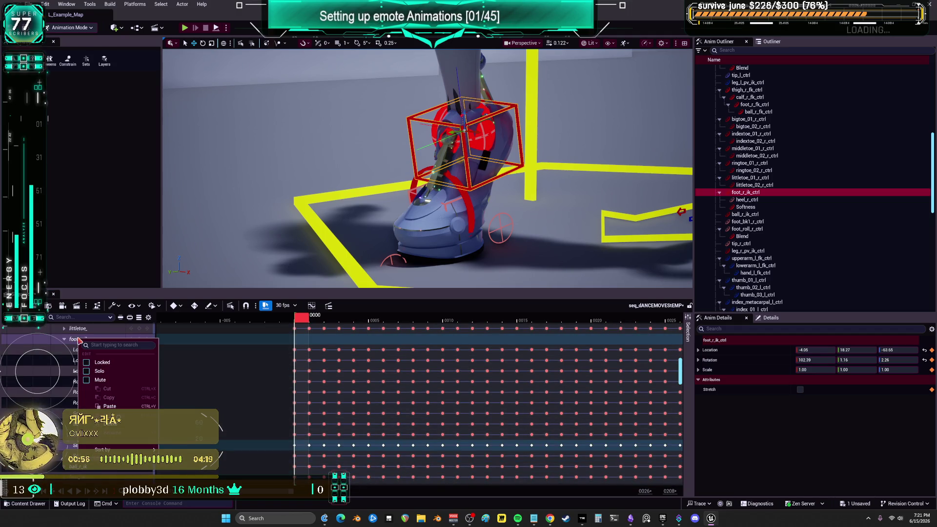
key(Escape)
click(64, 339)
click(65, 339)
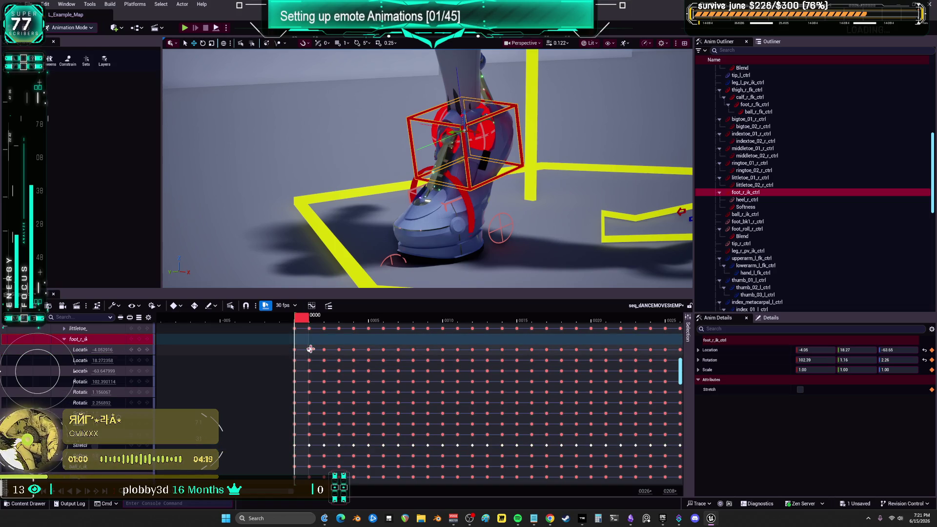
click(294, 349)
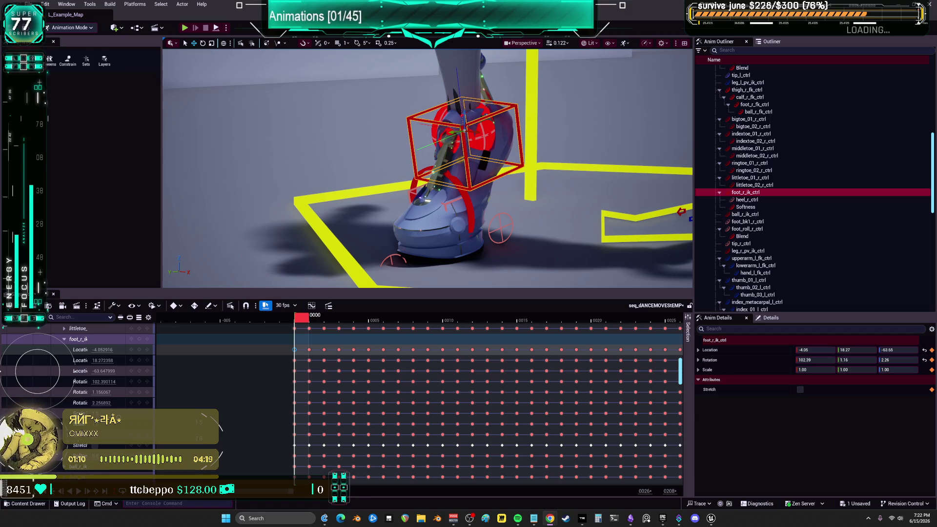
mouse_move(670, 236)
mouse_down()
mouse_move(420, 200)
mouse_move(463, 199)
mouse_up()
mouse_move(459, 57)
mouse_down()
mouse_move(478, 73)
mouse_move(459, 57)
mouse_up()
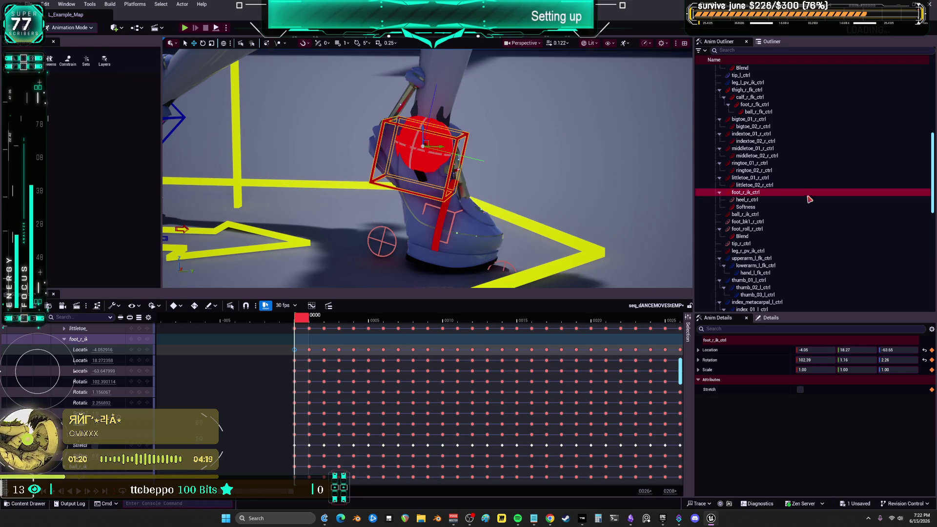
click(750, 207)
click(751, 200)
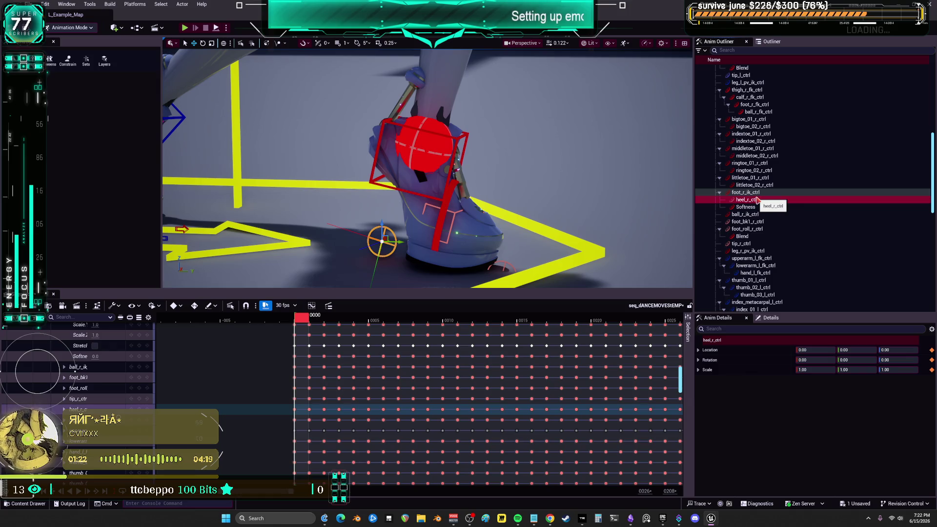
click(755, 193)
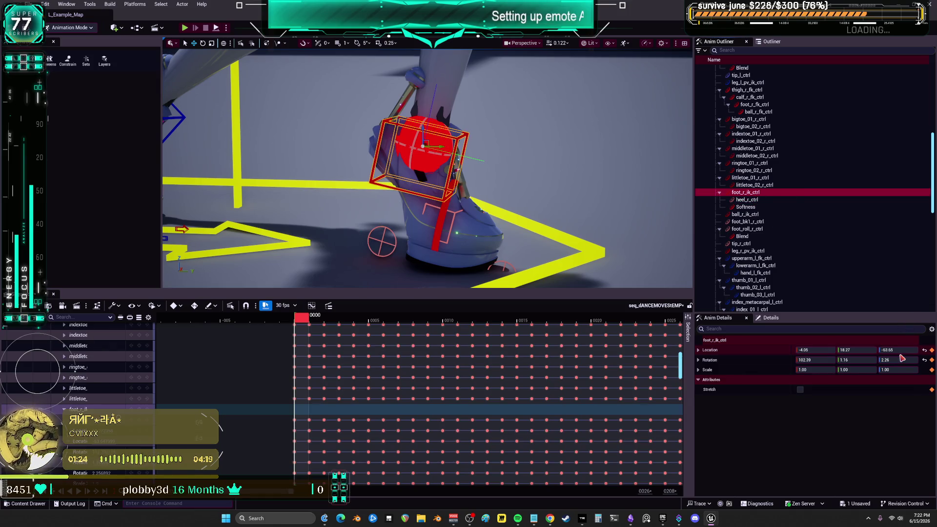
text(-20.68)
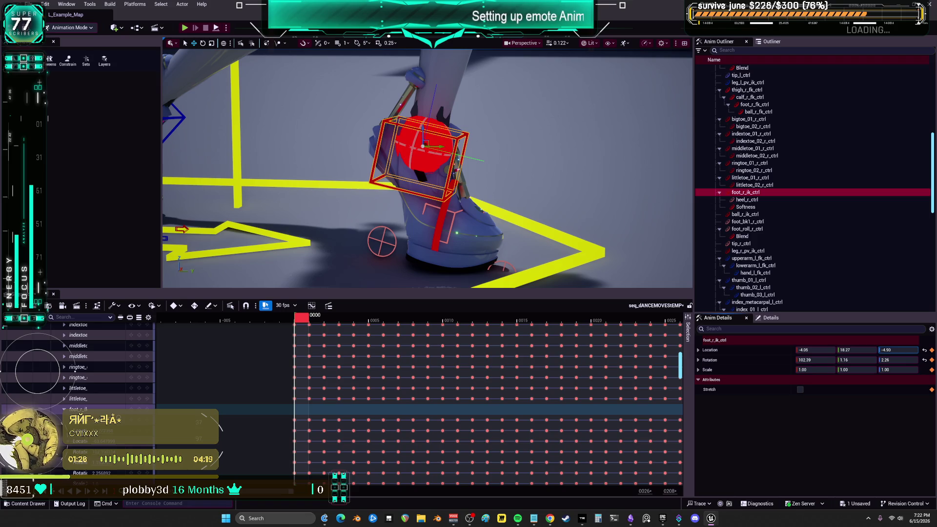
key(ctrl+z)
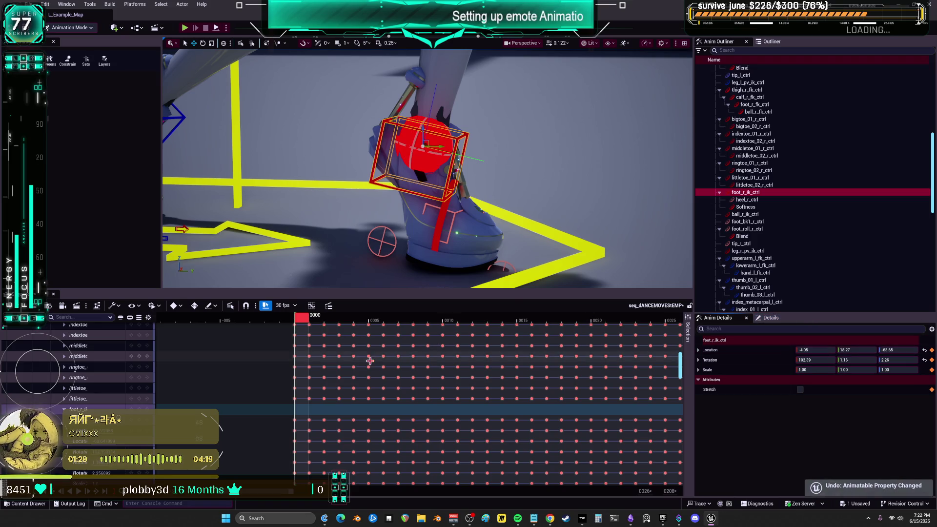
click(443, 207)
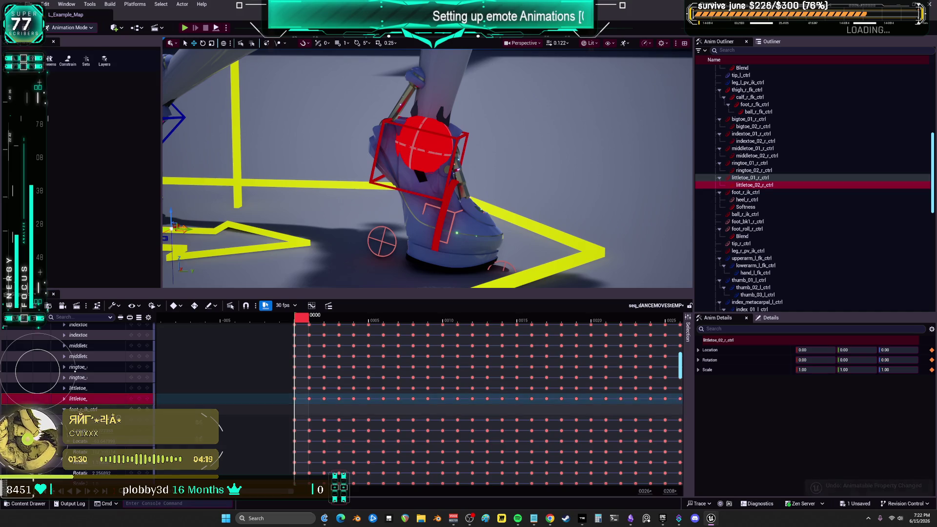
mouse_move(422, 126)
mouse_down()
mouse_move(498, 144)
mouse_move(431, 157)
mouse_move(425, 149)
mouse_move(484, 151)
mouse_move(451, 115)
mouse_move(455, 86)
mouse_up()
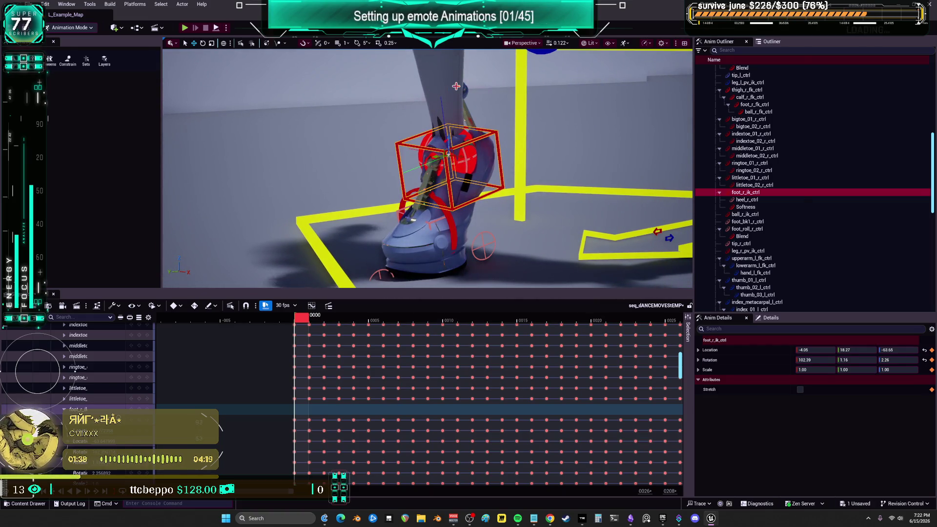
drag(449, 138, 448, 130)
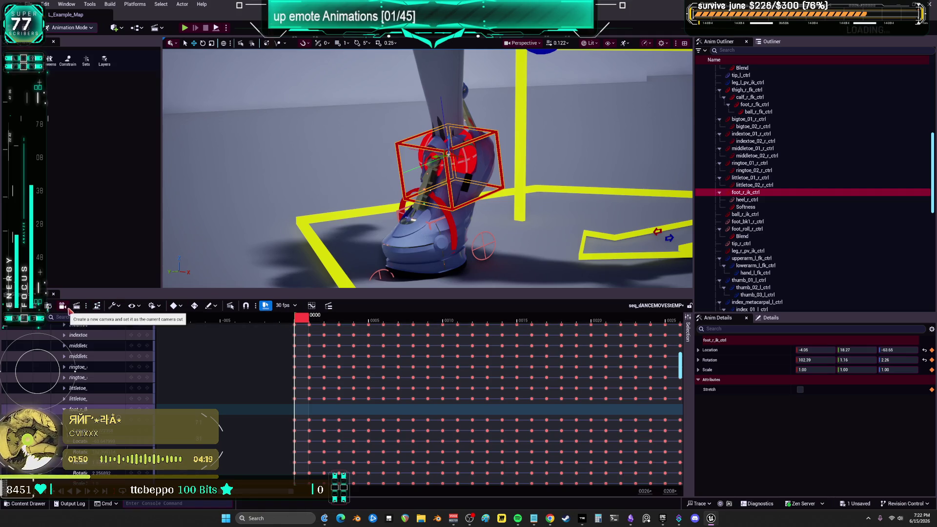
Look through the Sequencer actions, view settings and playback settings menus.
click(120, 309)
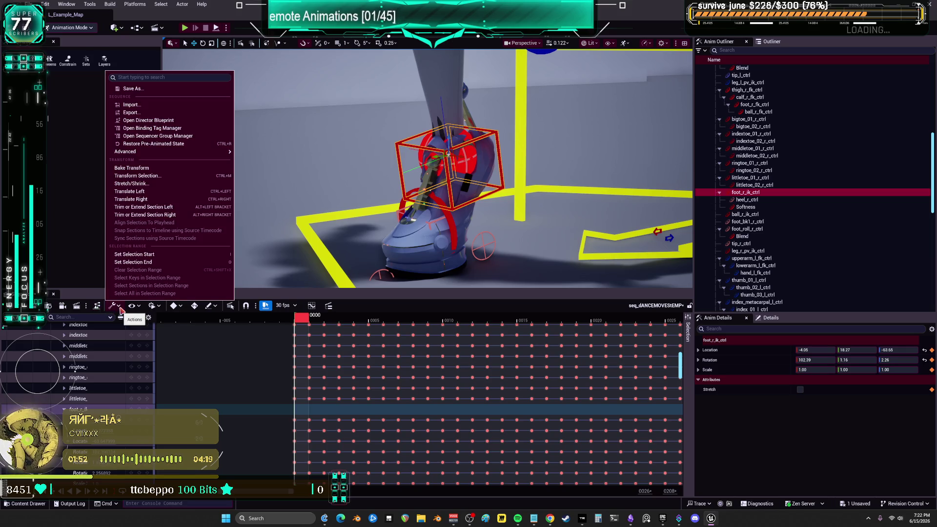
click(121, 309)
click(132, 309)
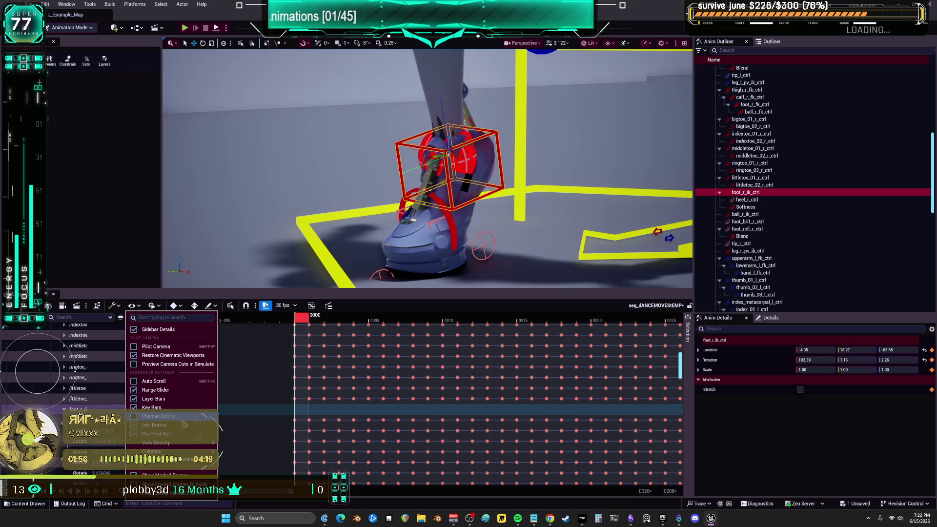
click(155, 306)
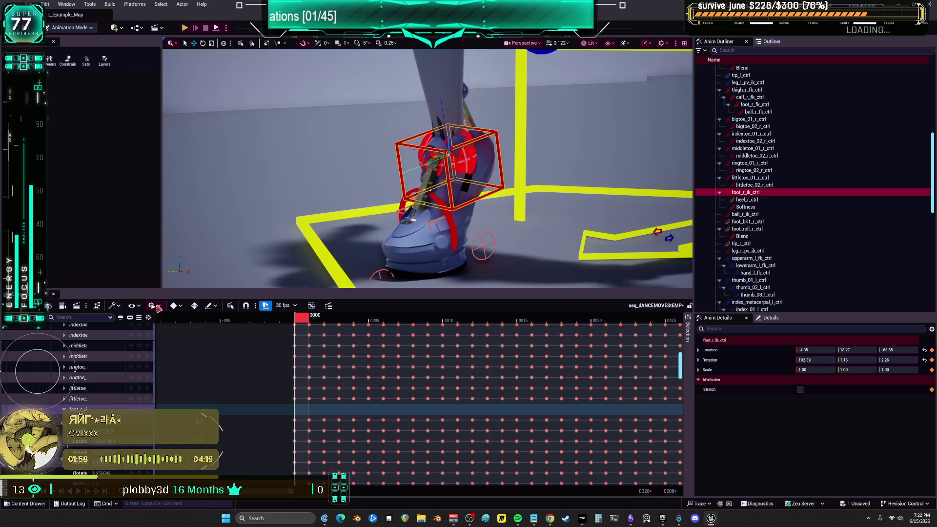
click(156, 306)
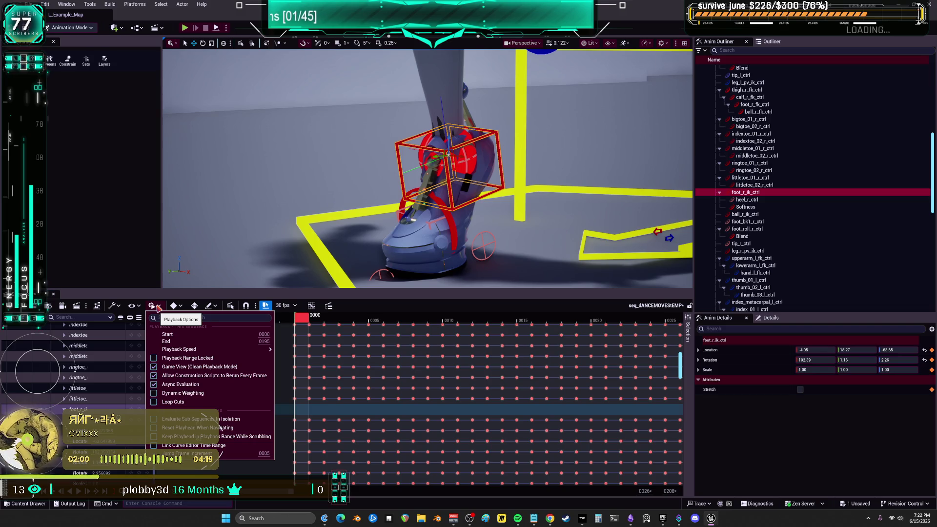
click(157, 306)
Set the default key interpolation for new keys to Constant.
click(175, 307)
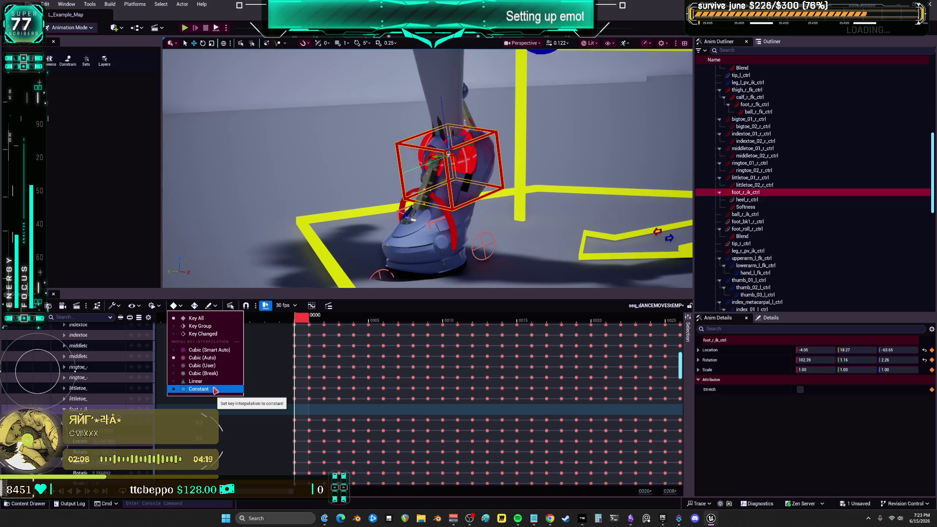
click(215, 389)
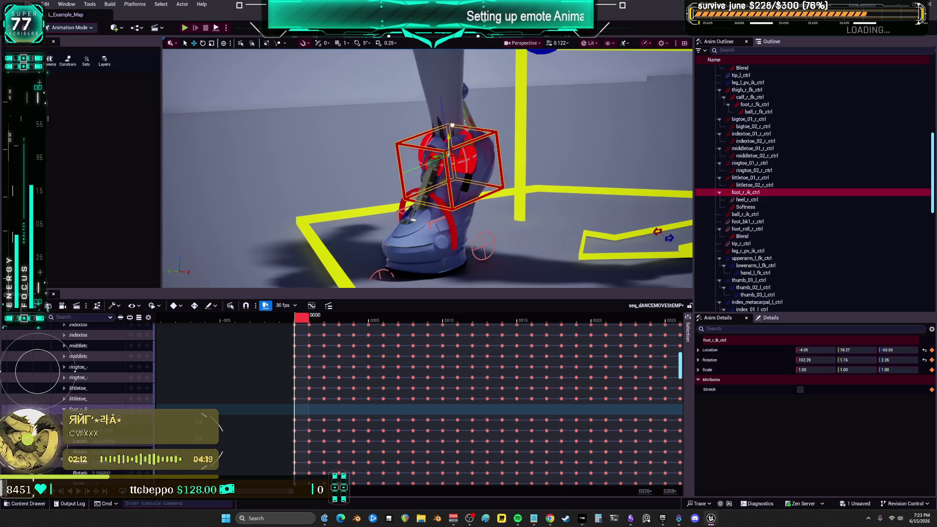
click(195, 306)
click(180, 306)
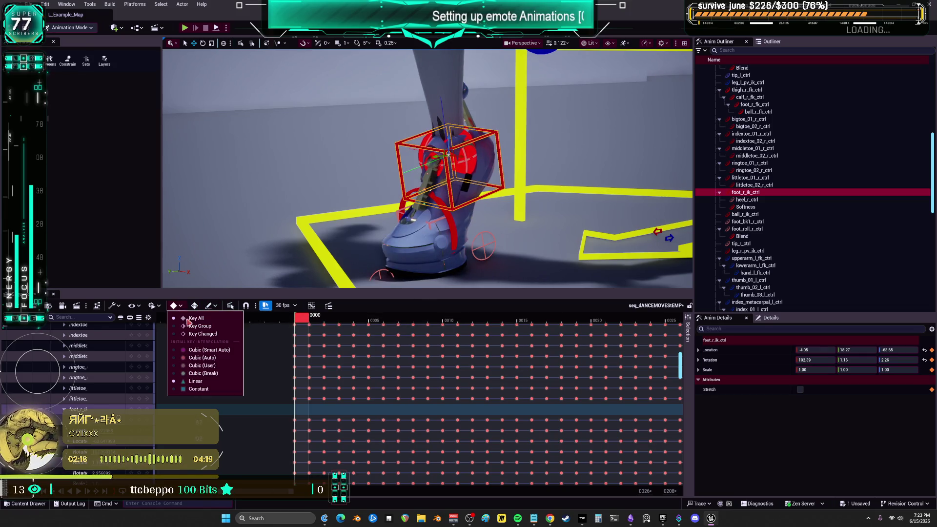
click(186, 390)
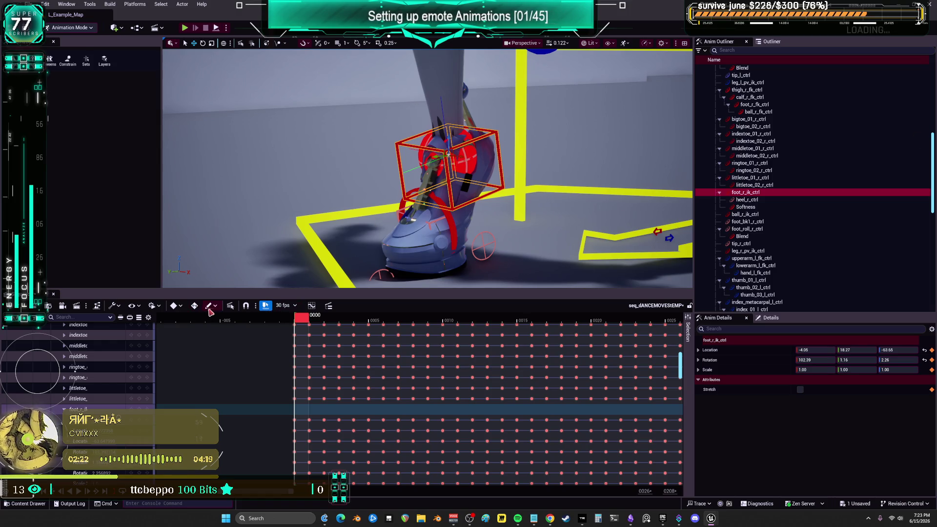
Set the edit mode to Allow Sequencer Edits Only, testing a foot move and undoing it.
click(216, 307)
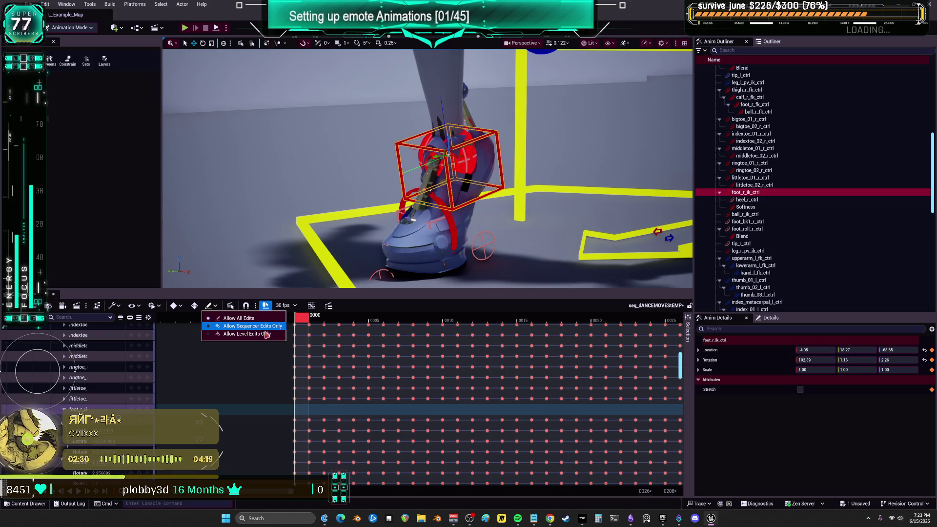
click(254, 325)
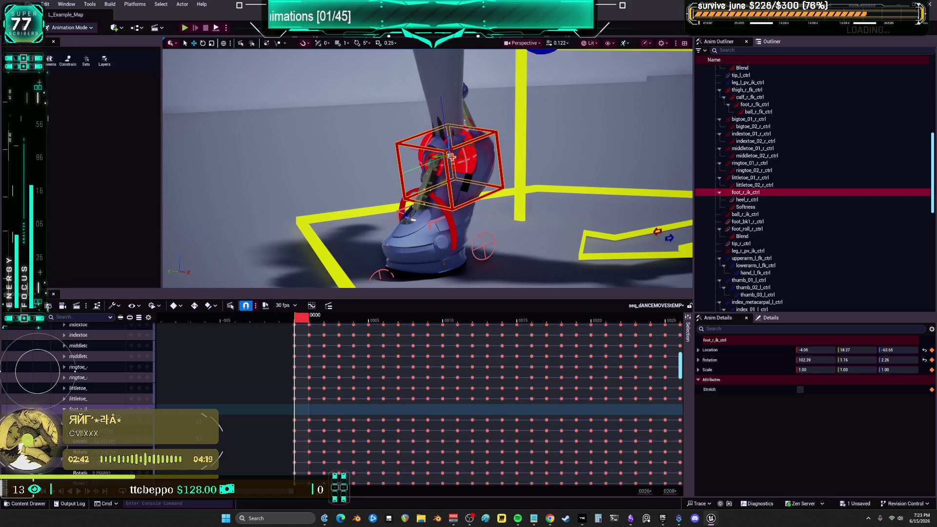
drag(452, 157, 457, 122)
key(ctrl+z)
Turn snapping back on and return the playhead to frame 0000, test-moving foot_r_ik_ctrl.
click(256, 305)
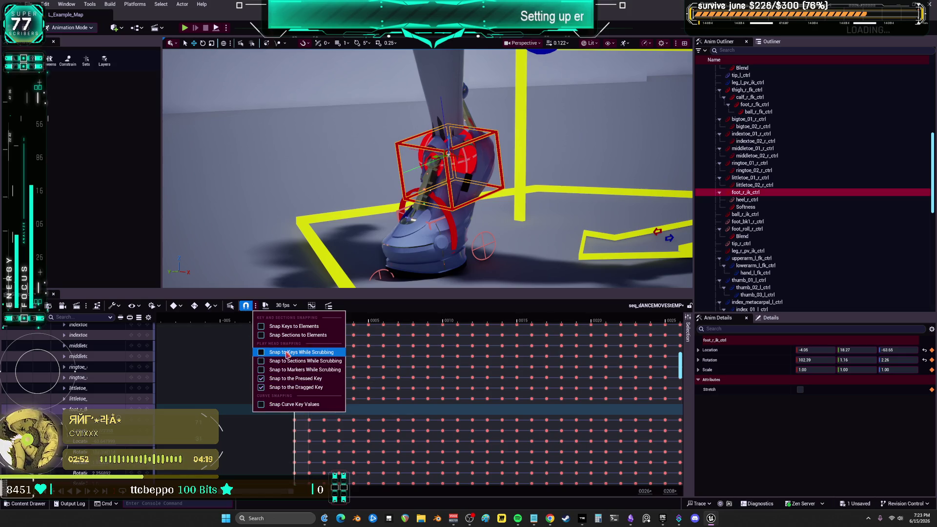
key(Escape)
click(312, 318)
mouse_move(312, 317)
mouse_down()
mouse_move(327, 319)
mouse_move(301, 320)
mouse_up()
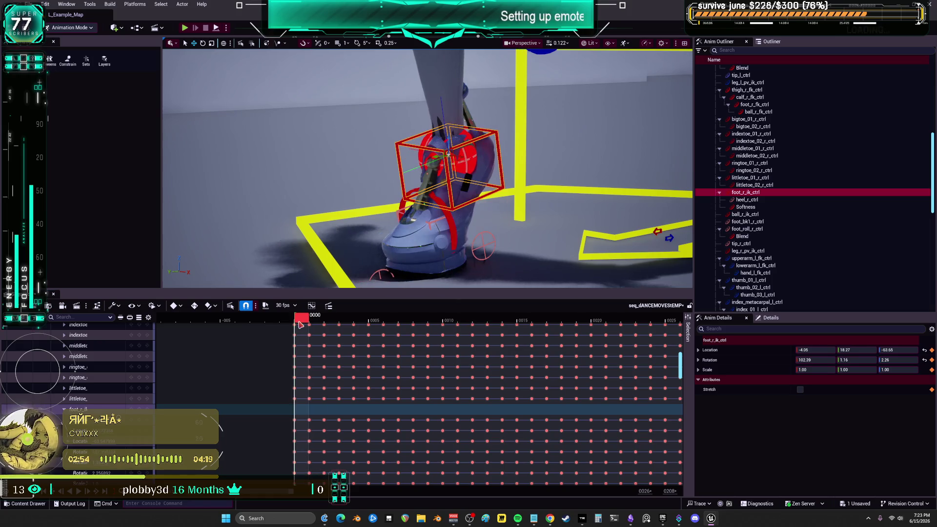
mouse_move(447, 140)
mouse_down()
mouse_move(441, 151)
mouse_move(451, 116)
mouse_up()
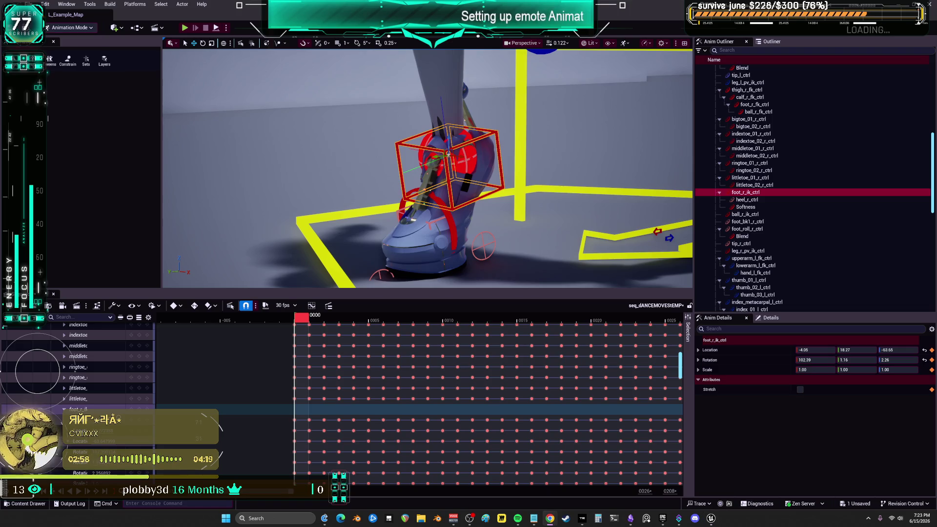
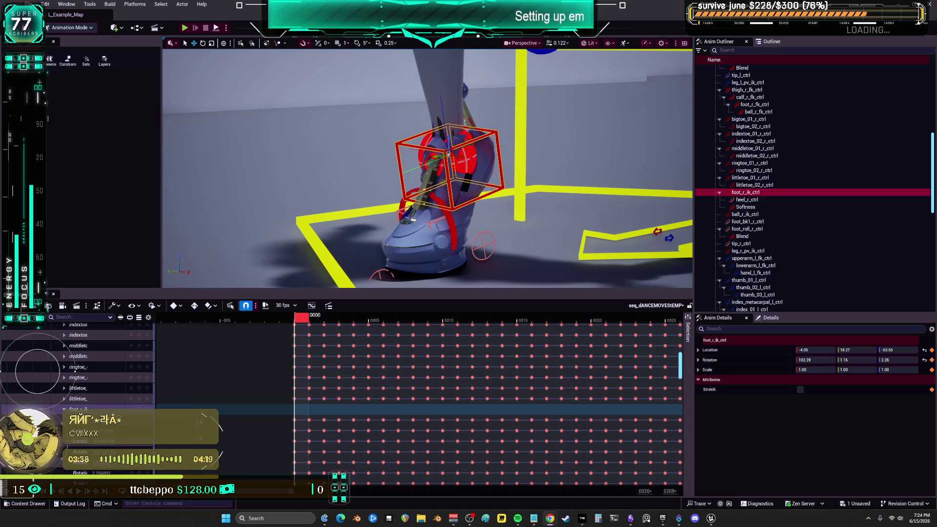
Discard a trial foot move, then raise the right foot IK control slightly to Location Y 19.47 at frame 0.
drag(814, 350, 839, 349)
key(ctrl+z)
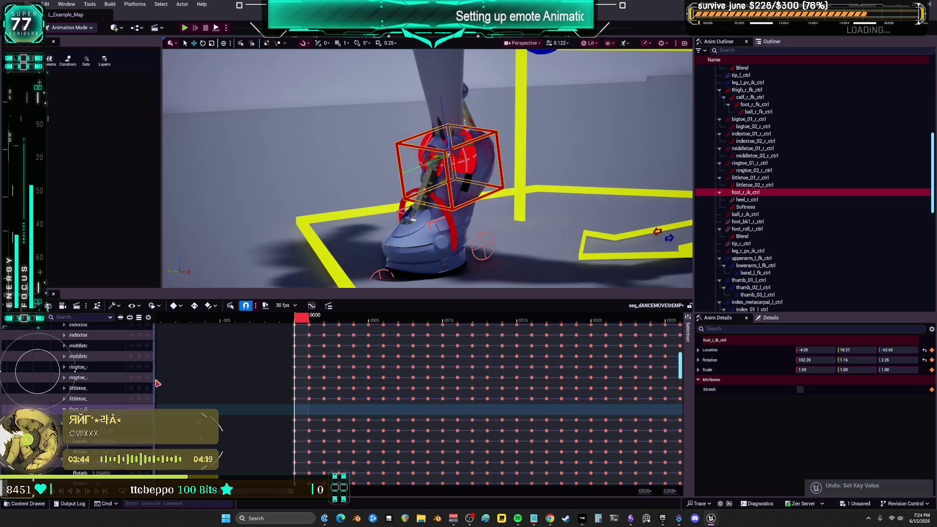
drag(155, 382, 220, 391)
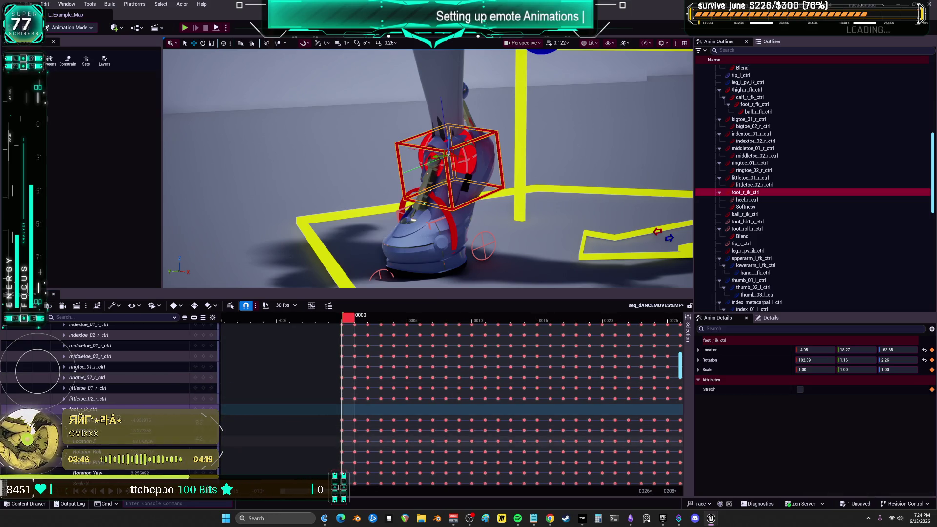
mouse_move(141, 441)
mouse_down()
mouse_move(120, 441)
mouse_move(150, 445)
mouse_move(137, 442)
mouse_move(142, 434)
mouse_up()
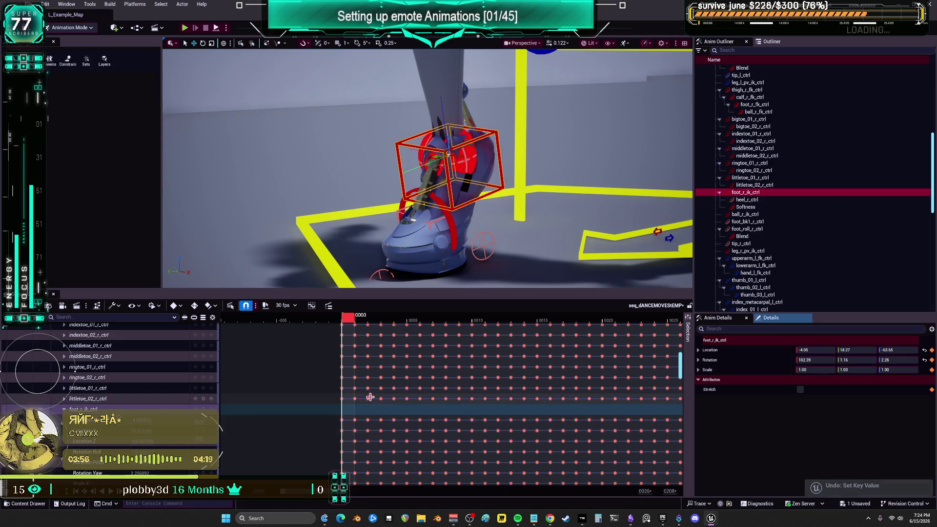
drag(455, 254, 455, 245)
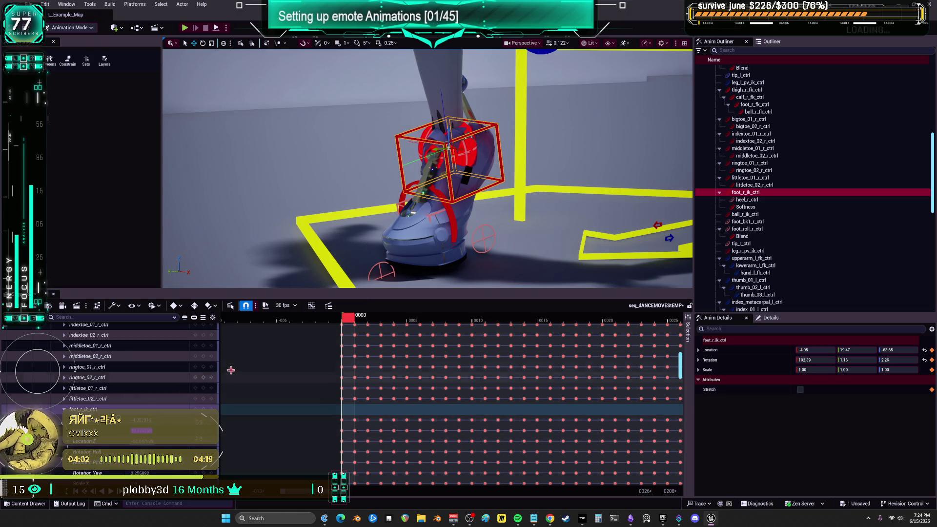
Scrub to frames 1–2 and undo a trial Location X of -3 and other property edits.
click(356, 322)
drag(348, 324, 374, 323)
click(146, 421)
text(-3)
key(Return)
key(ctrl+z)
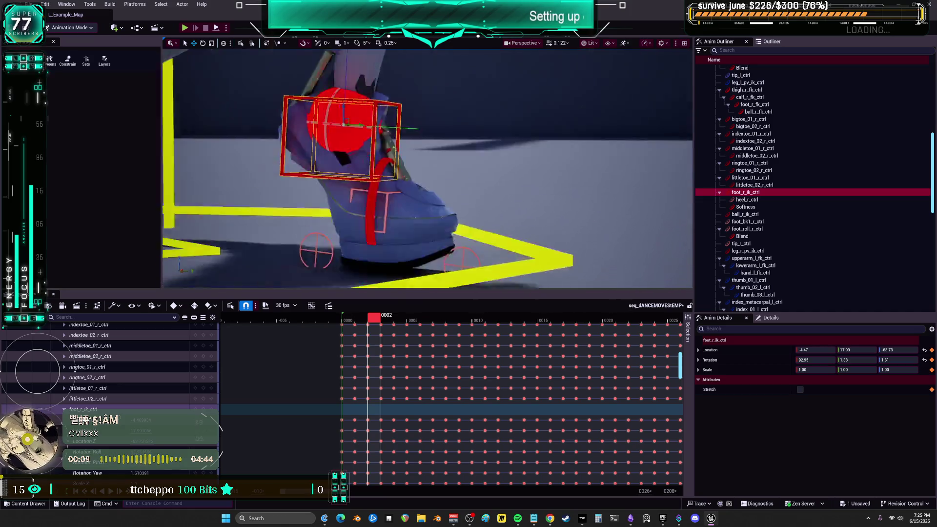
click(341, 165)
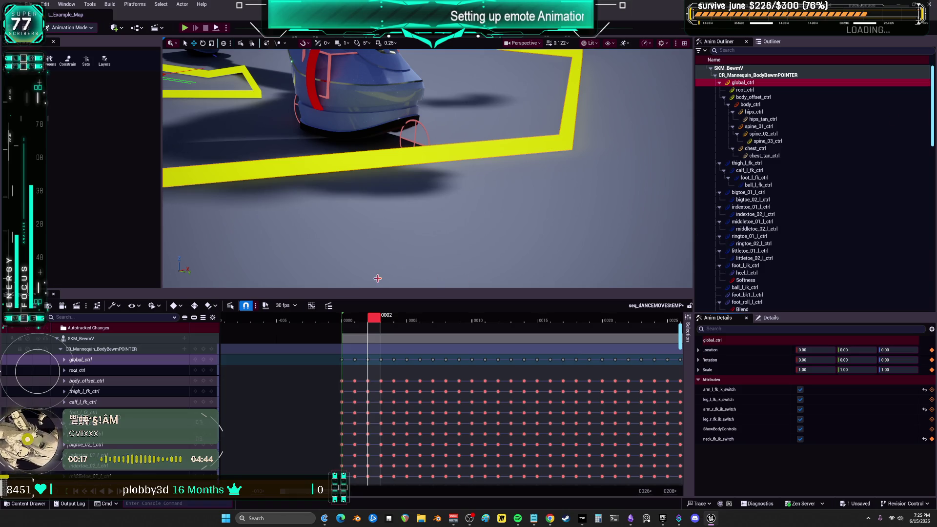
key(ctrl+z)
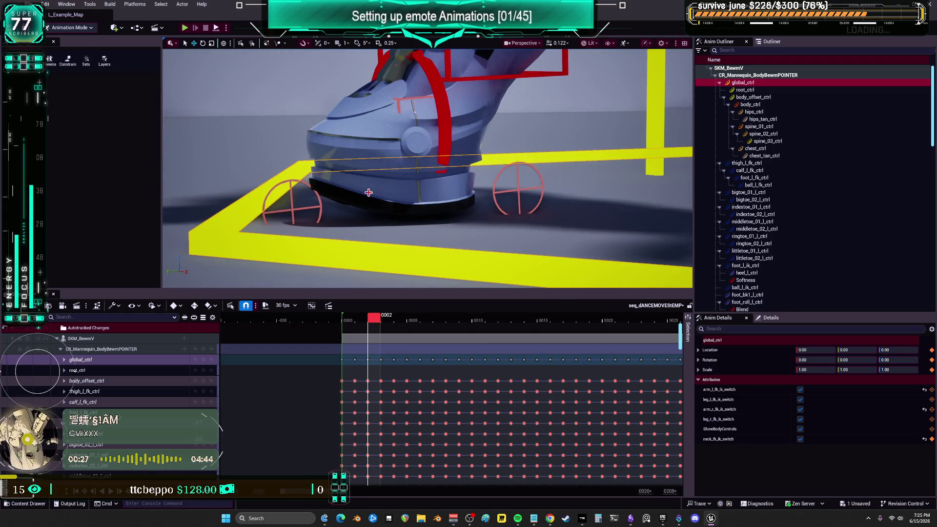
Reselect the right foot IK control at frame 0000 and orbit the view to show both legs.
click(442, 143)
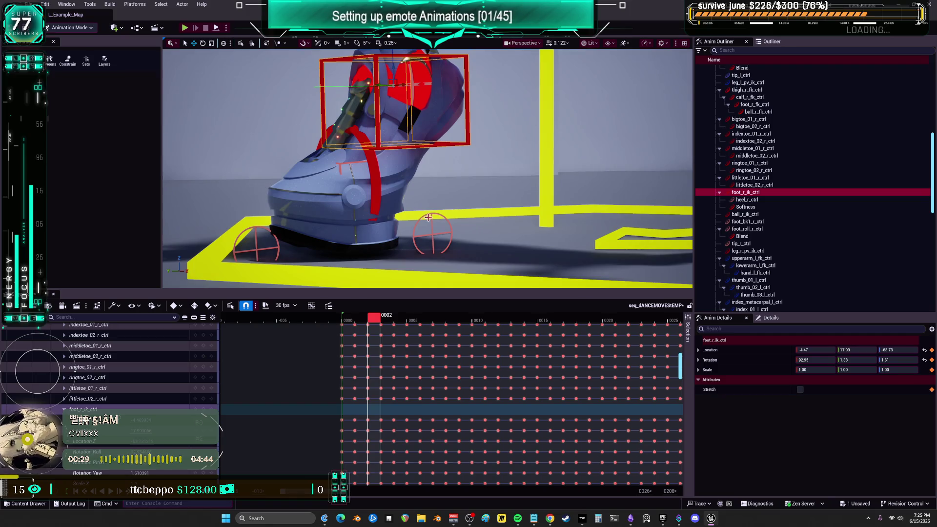
drag(372, 318, 339, 325)
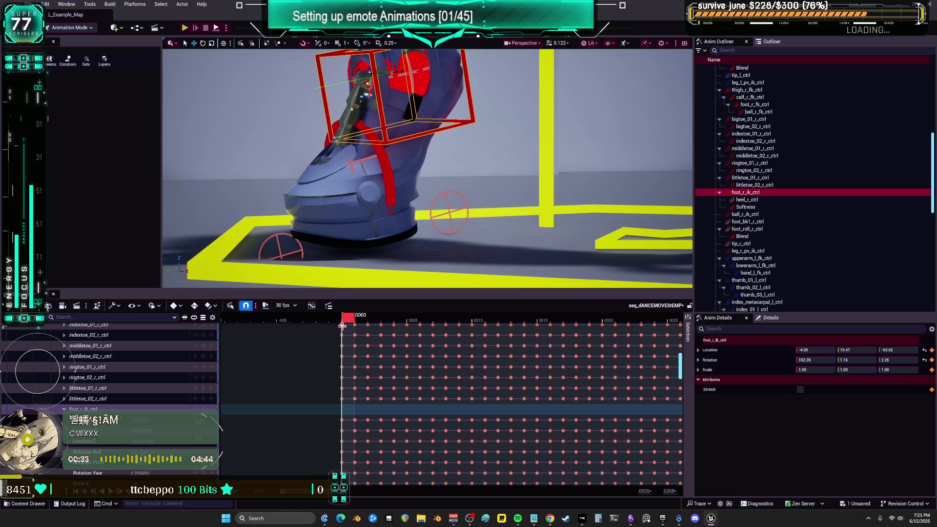
click(348, 243)
mouse_move(427, 168)
mouse_down()
mouse_move(405, 147)
mouse_move(391, 161)
mouse_move(420, 178)
mouse_up()
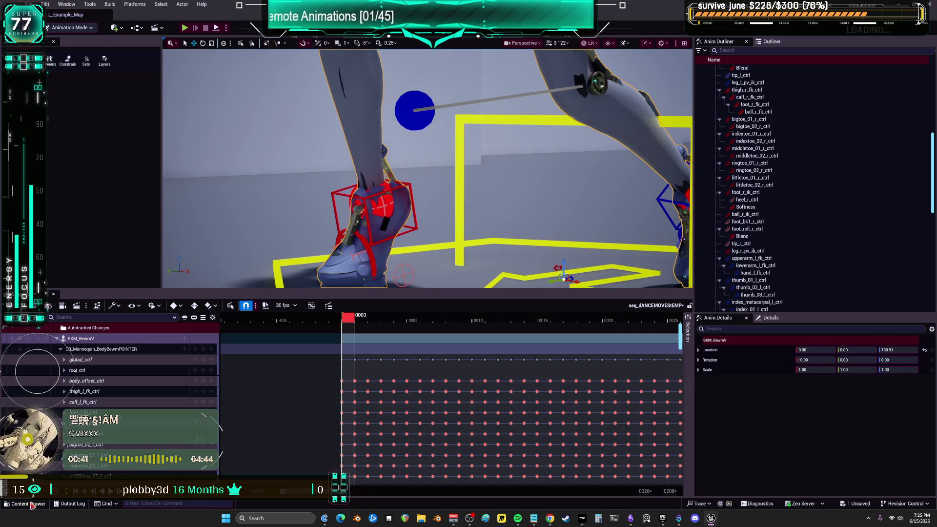
Find SKM_BewmV in the BEWMV folder of the Content Drawer and open it in the mesh editor.
click(32, 504)
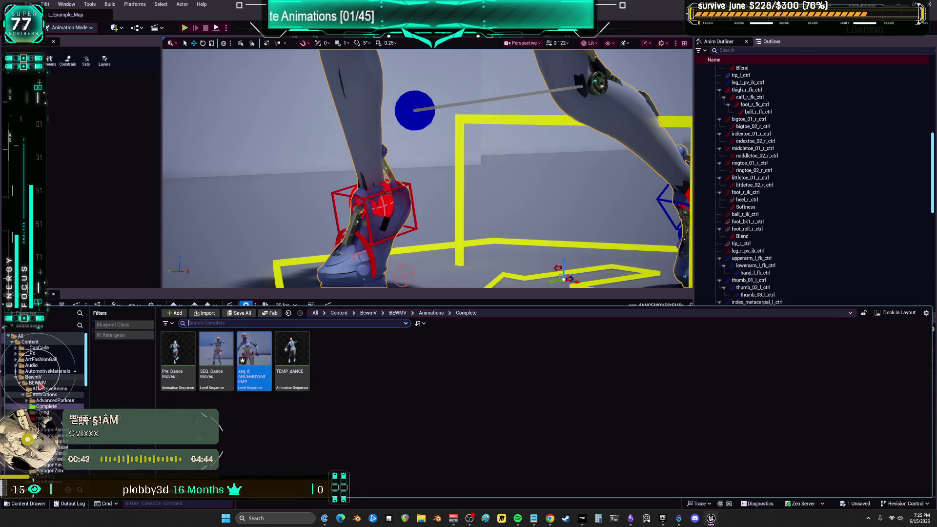
click(38, 383)
scroll(634, 405, down, 1)
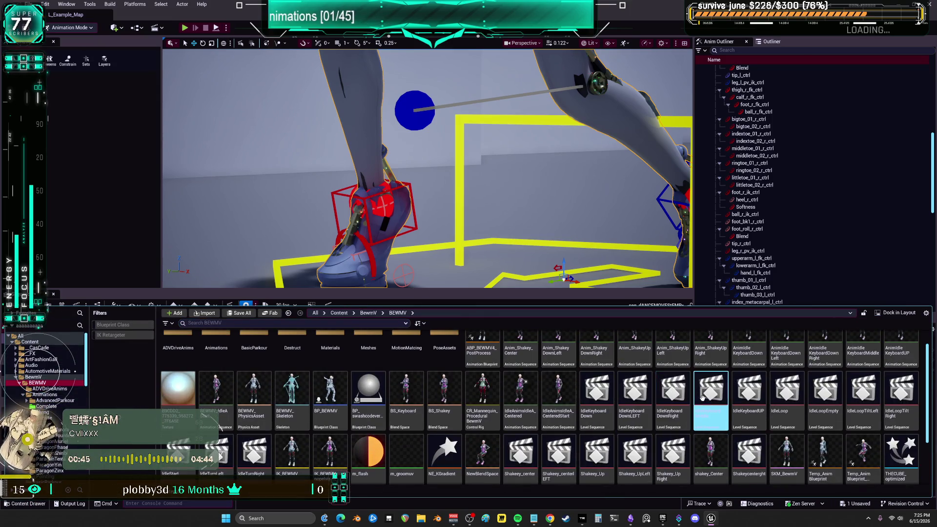
key(Left)
key(Left)
key(Left)
key(Right)
key(Right)
key(Right)
key(Right)
key(Down)
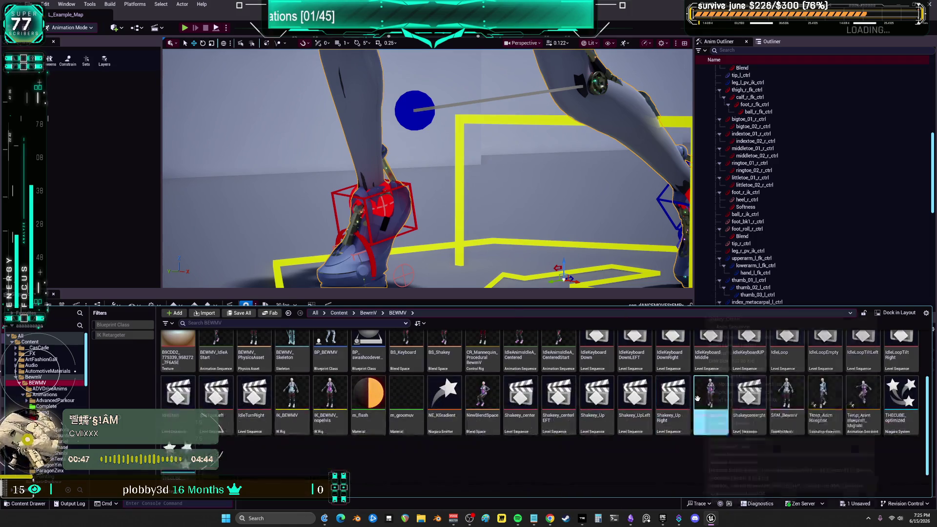
click(786, 403)
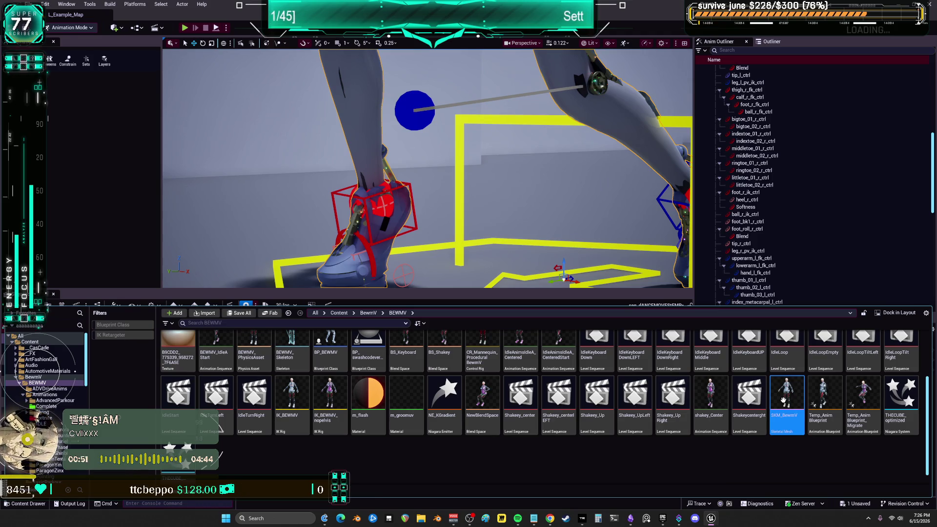
double_click(782, 400)
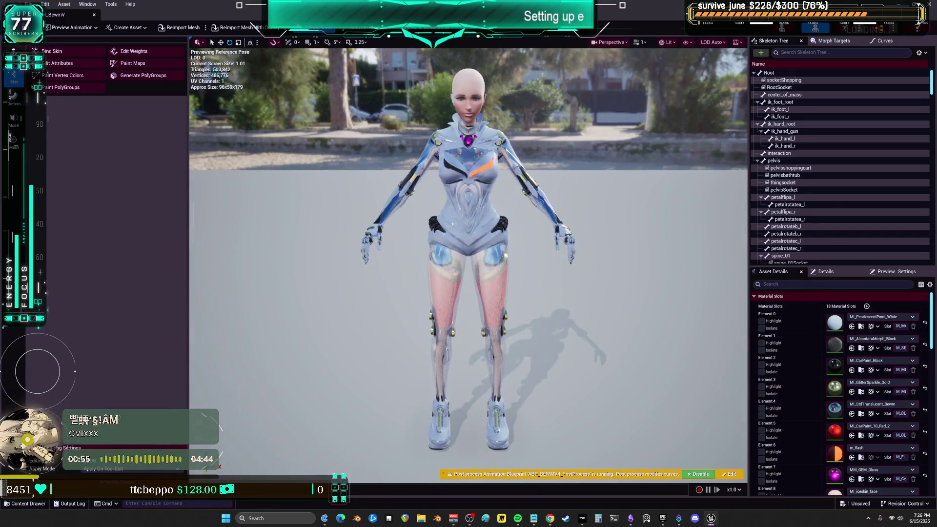
Assign MI_PearlescentPaint_White to material Elements 1 and 2 of SKM_BewmV.
click(861, 326)
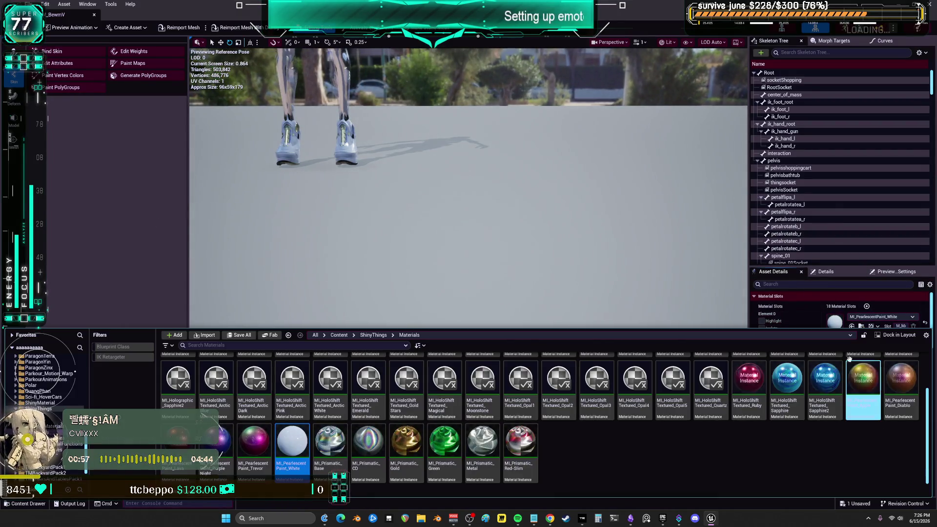
scroll(732, 327, up, 5)
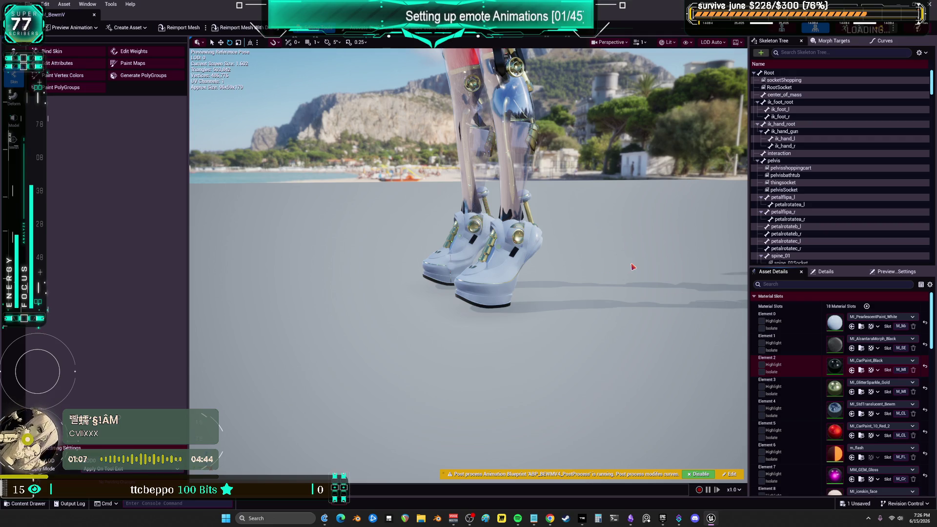
key(ctrl+z)
scroll(838, 388, down, 10)
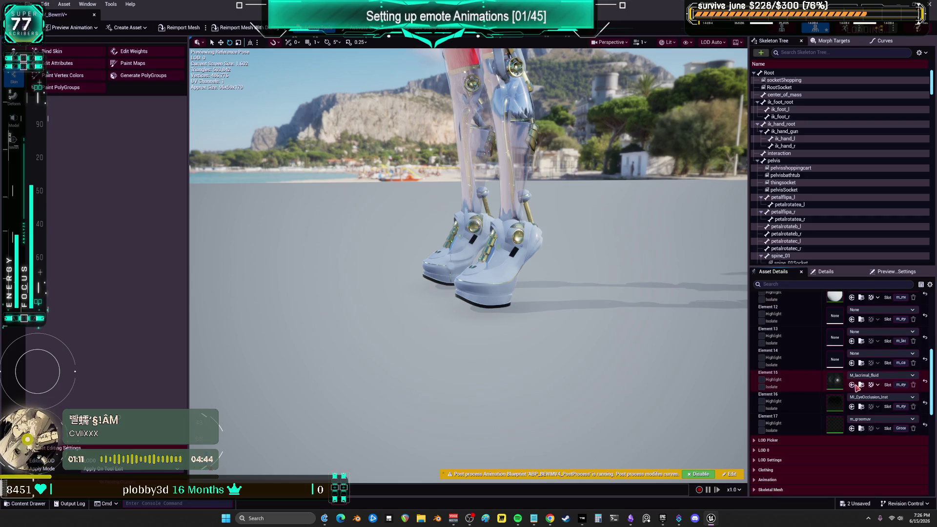
scroll(780, 361, up, 10)
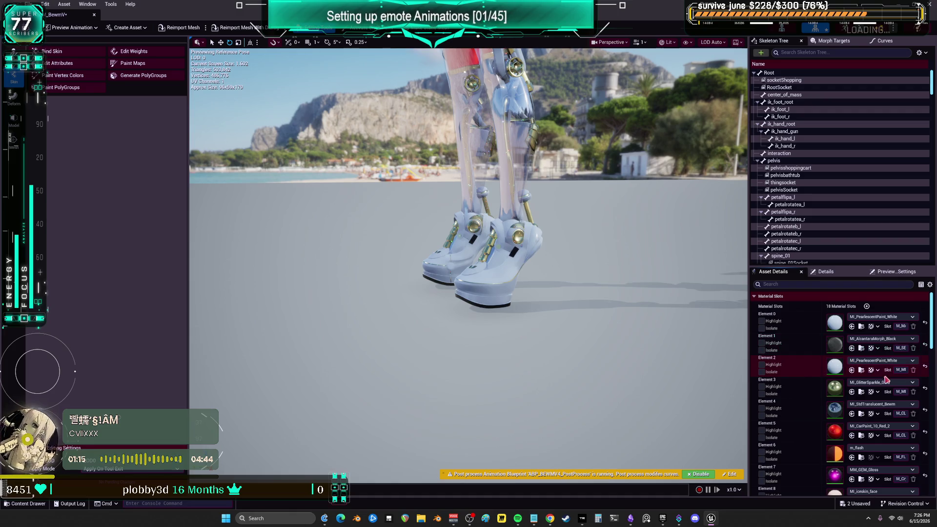
click(861, 370)
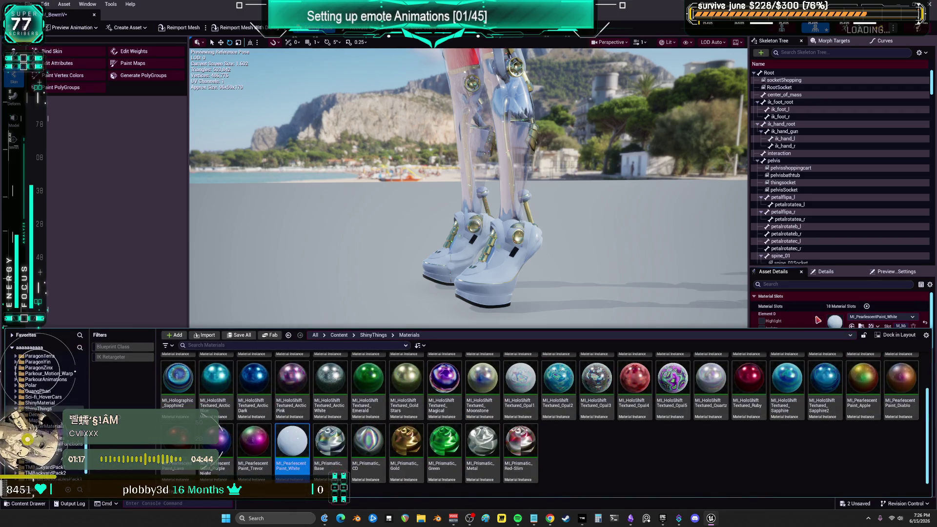
Save SKM_BewmV and return to the level.
click(824, 322)
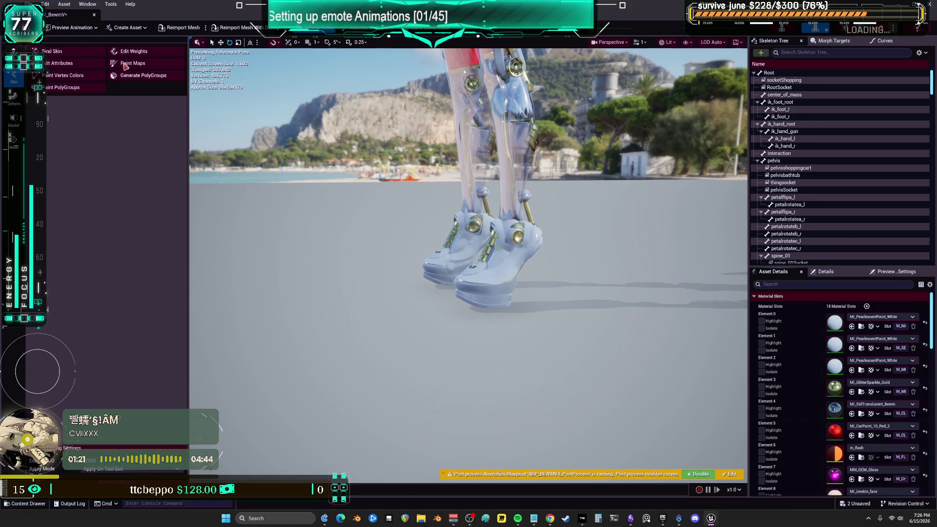
key(ctrl+s)
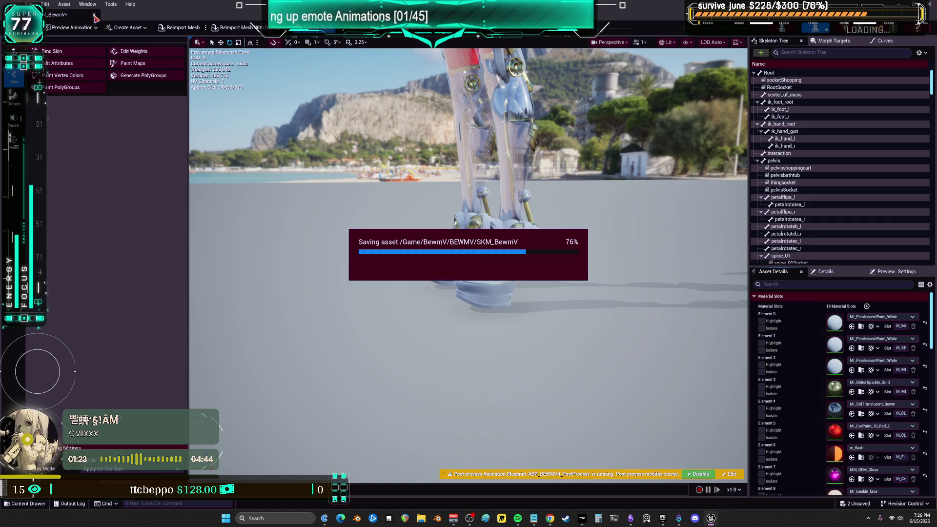
click(95, 15)
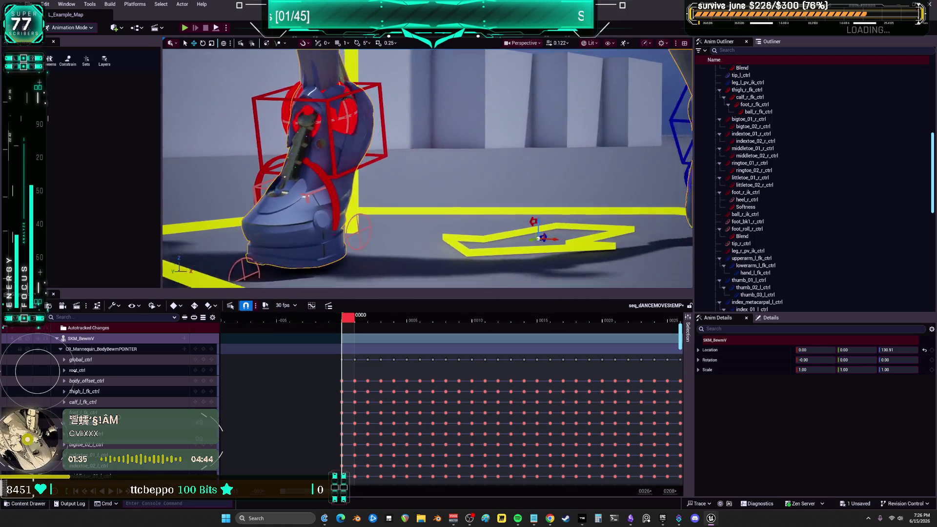
click(425, 148)
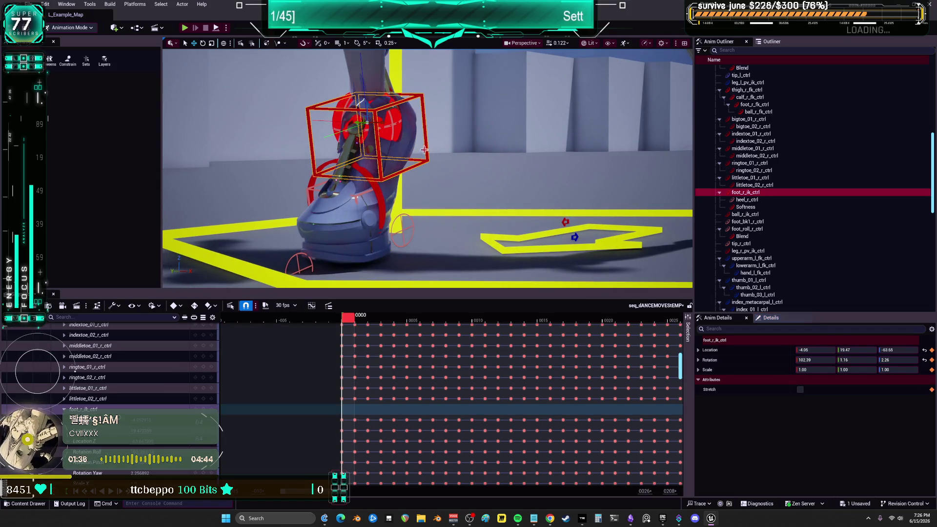
click(358, 321)
mouse_move(350, 323)
mouse_down()
mouse_move(403, 328)
mouse_move(370, 331)
mouse_move(384, 332)
mouse_up()
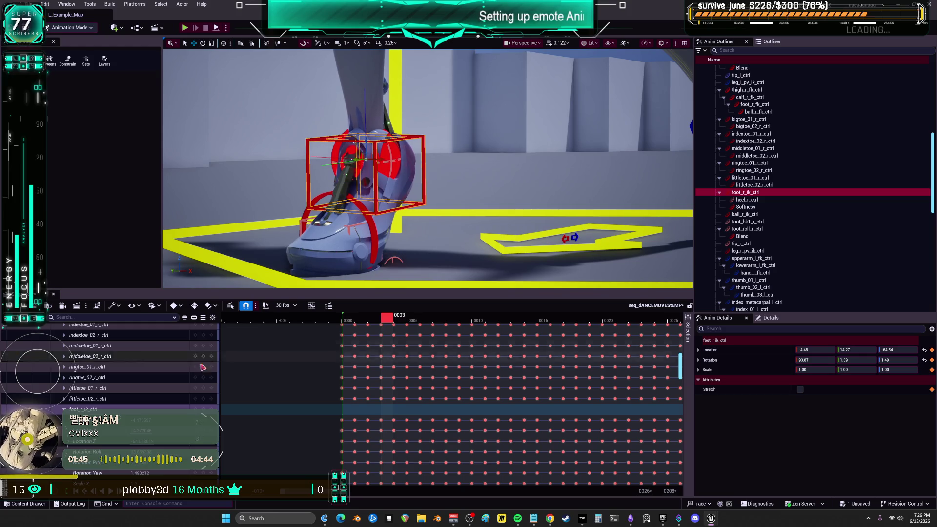
key(ctrl+z)
key(ctrl+z)
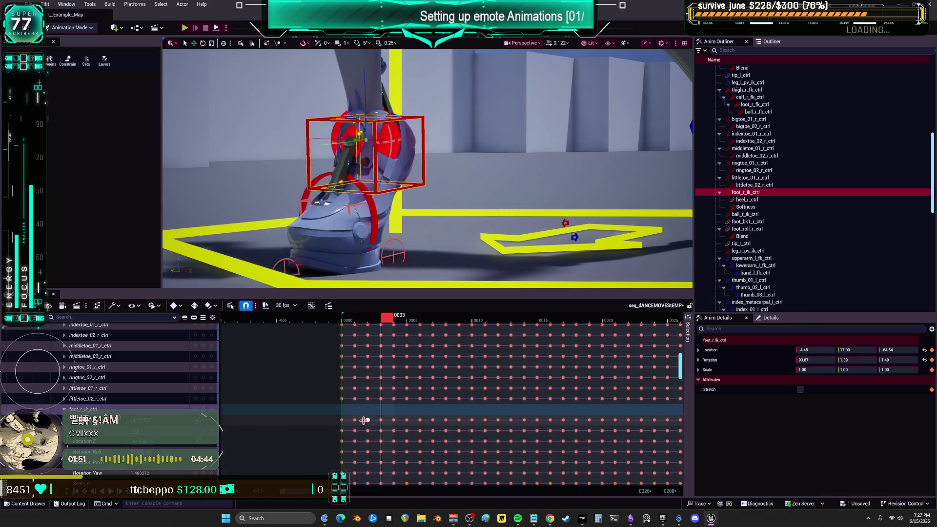
drag(390, 323, 393, 325)
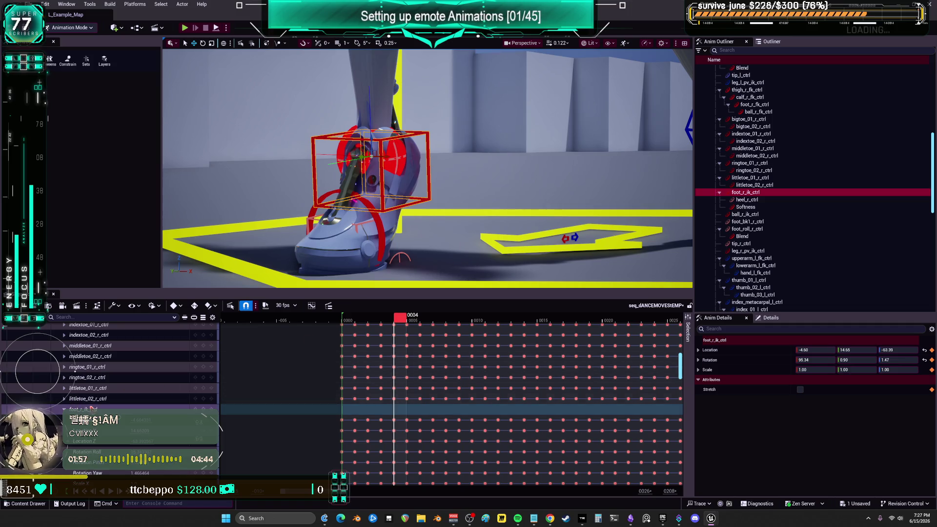
key(ctrl+z)
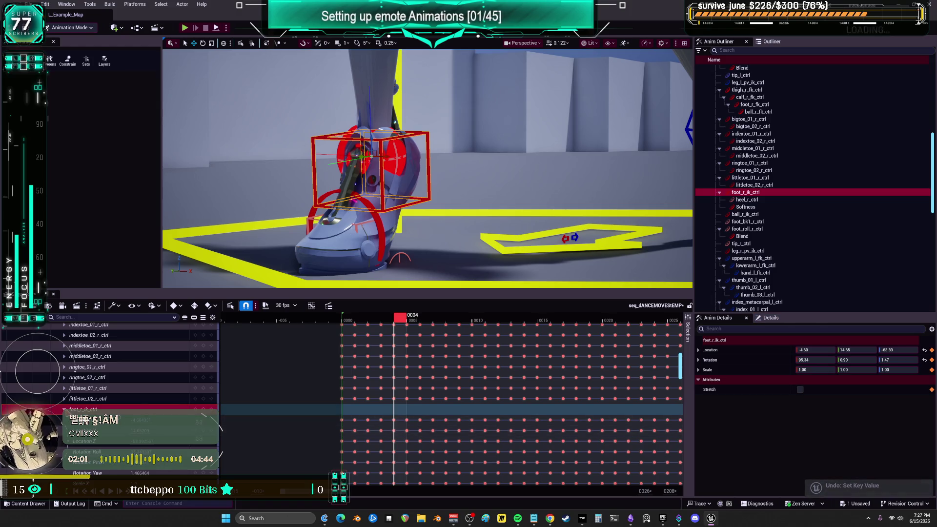
mouse_move(400, 318)
mouse_down()
mouse_move(357, 322)
mouse_move(383, 323)
mouse_up()
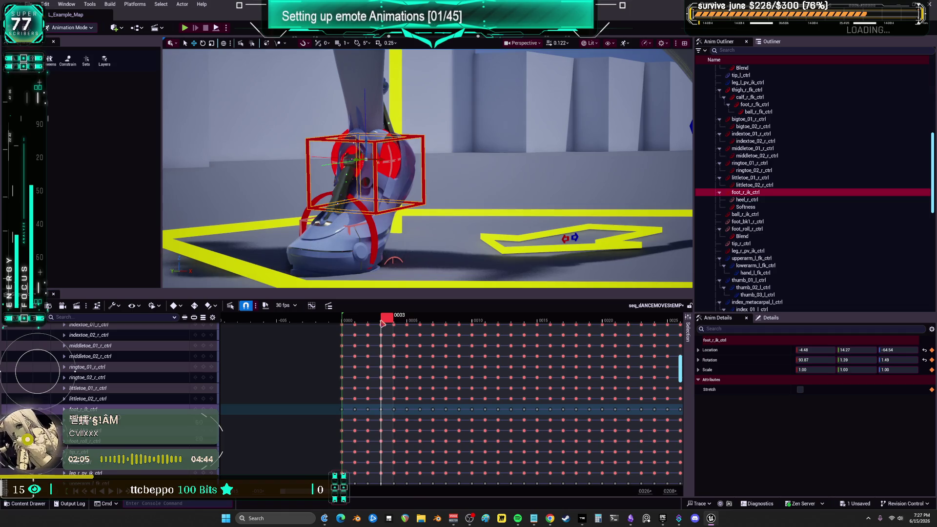
scroll(103, 378, up, 15)
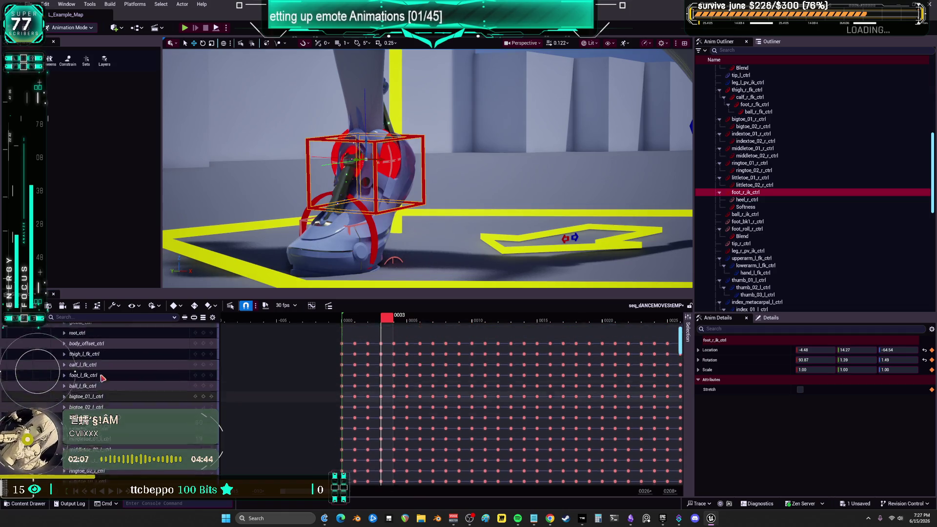
Add an Additive section to the body control rig and select foot_r_ik_ctrl.
double_click(101, 349)
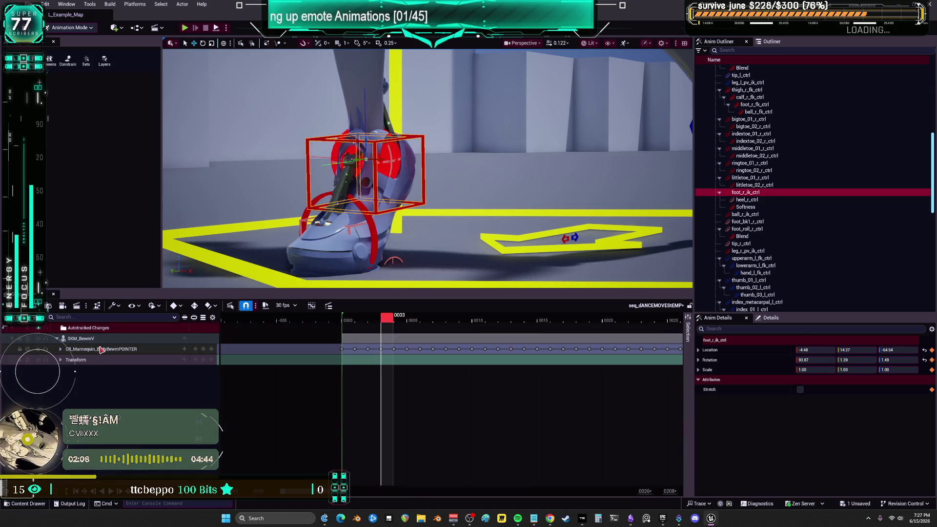
click(185, 349)
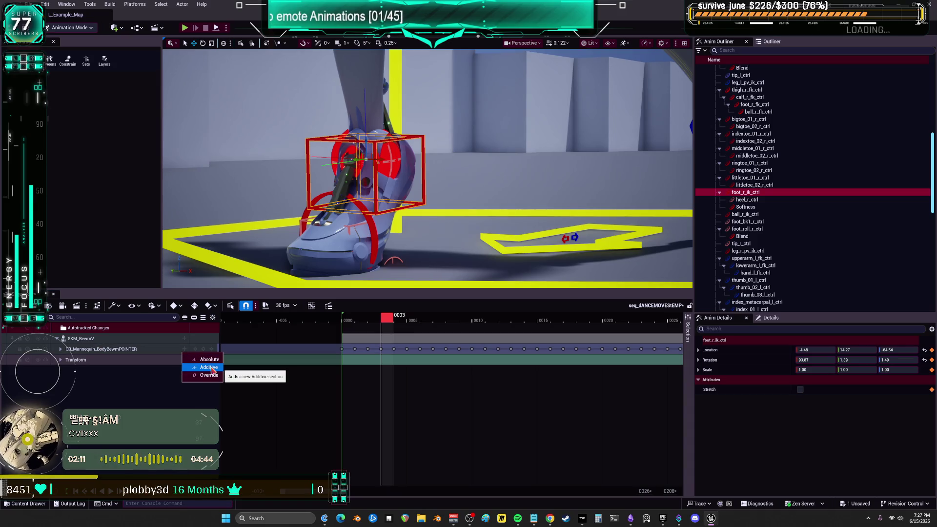
click(209, 368)
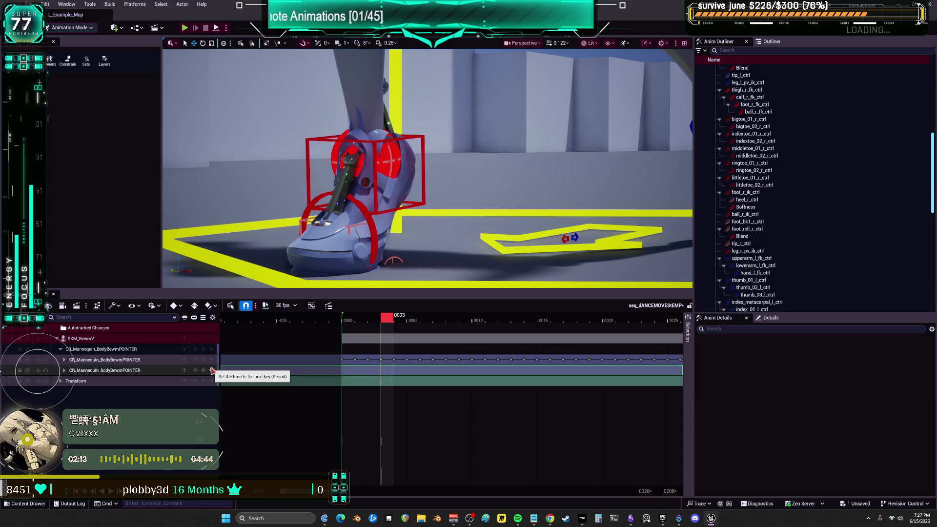
click(64, 370)
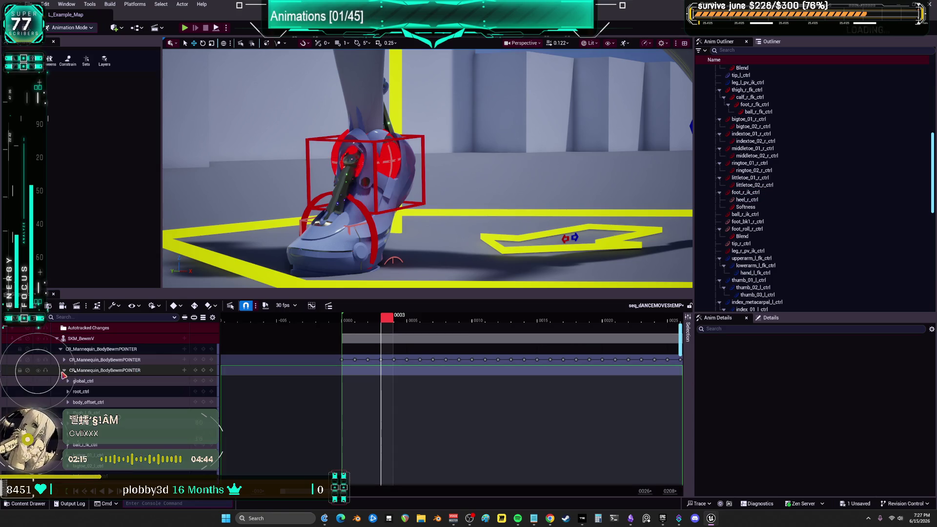
click(420, 206)
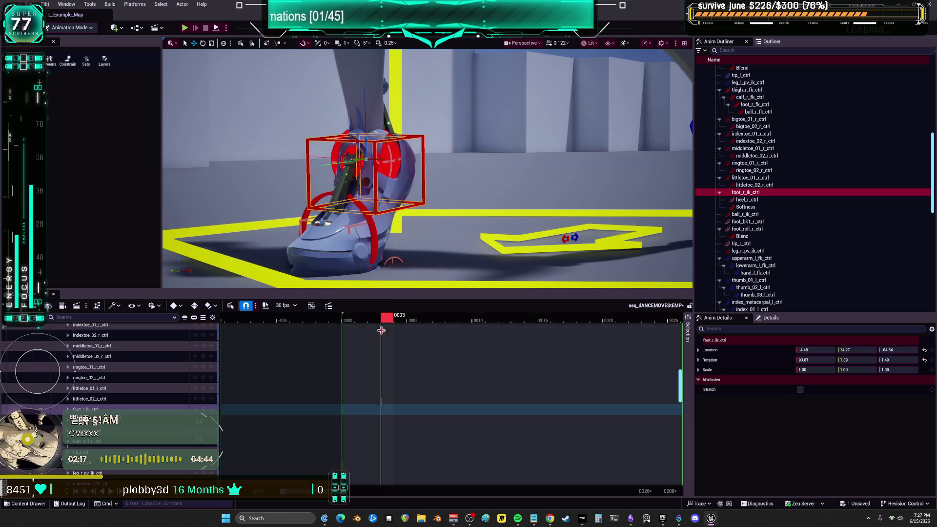
Turn on snapping the Sequencer playhead to whole frames and return to frame 0000.
mouse_move(387, 318)
mouse_down()
mouse_move(297, 320)
mouse_move(358, 330)
mouse_up()
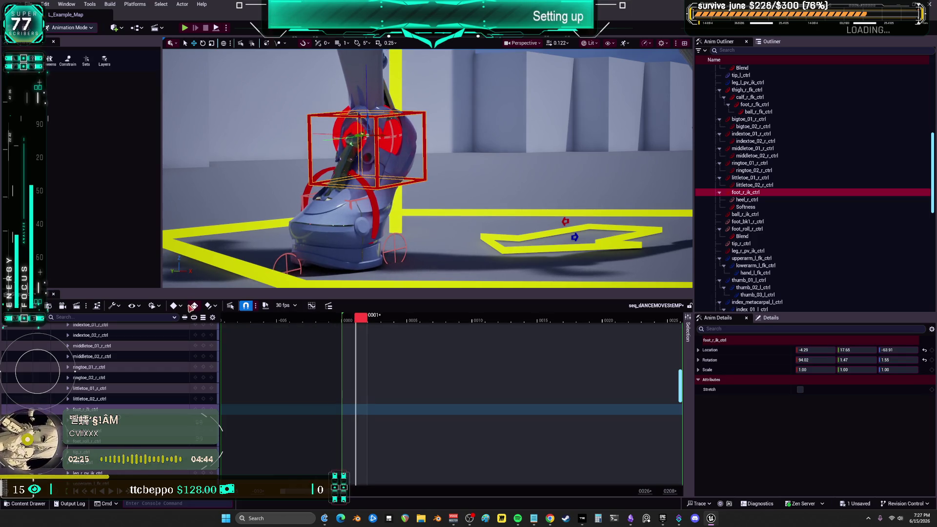
mouse_move(360, 320)
mouse_down()
mouse_move(345, 320)
mouse_move(358, 320)
mouse_up()
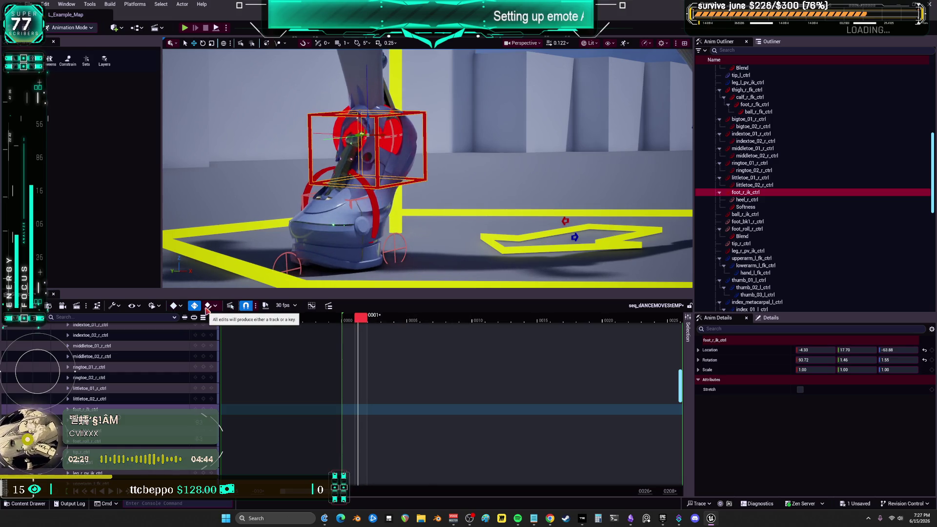
click(180, 306)
click(181, 308)
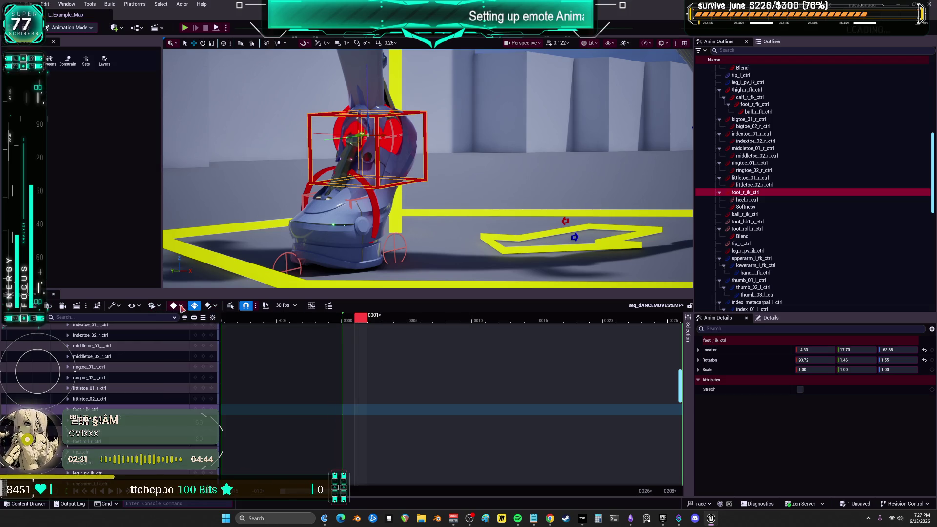
click(255, 307)
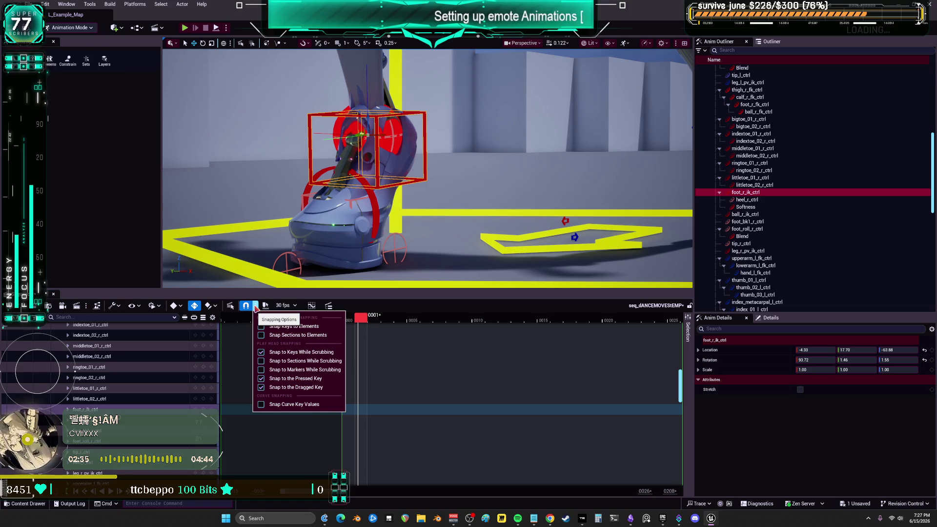
click(255, 306)
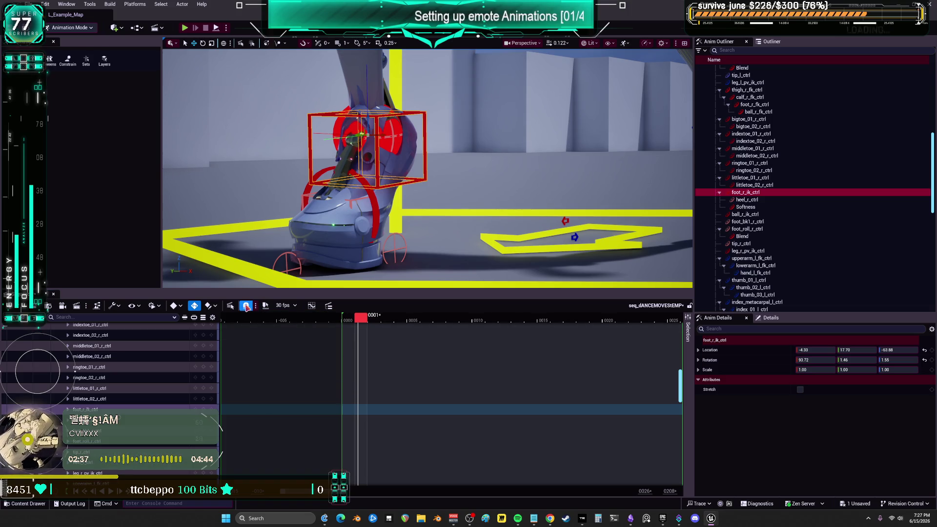
click(266, 305)
mouse_move(361, 317)
mouse_down()
mouse_move(372, 319)
mouse_move(349, 325)
mouse_move(377, 323)
mouse_up()
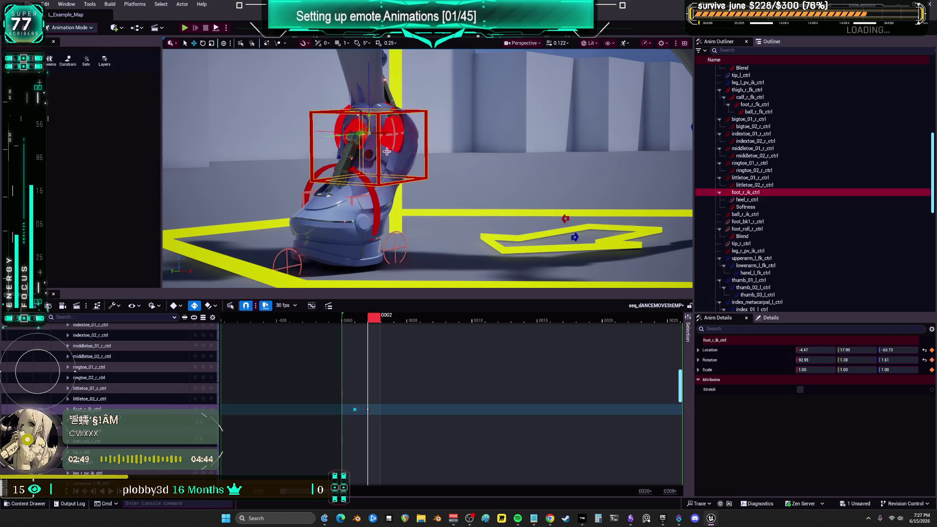
Key new right-foot IK poses at frames 13 and 14, lowering the foot at frame 14.
drag(380, 320, 391, 322)
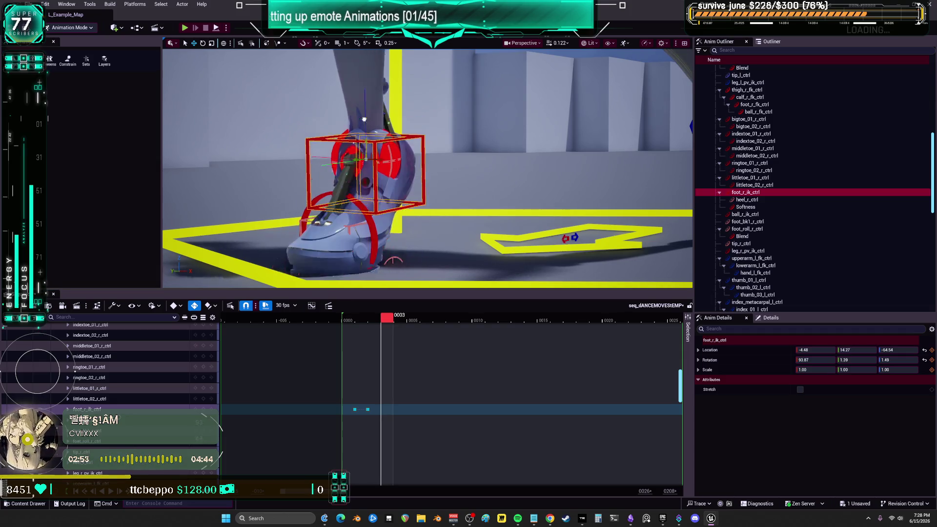
drag(369, 125, 366, 133)
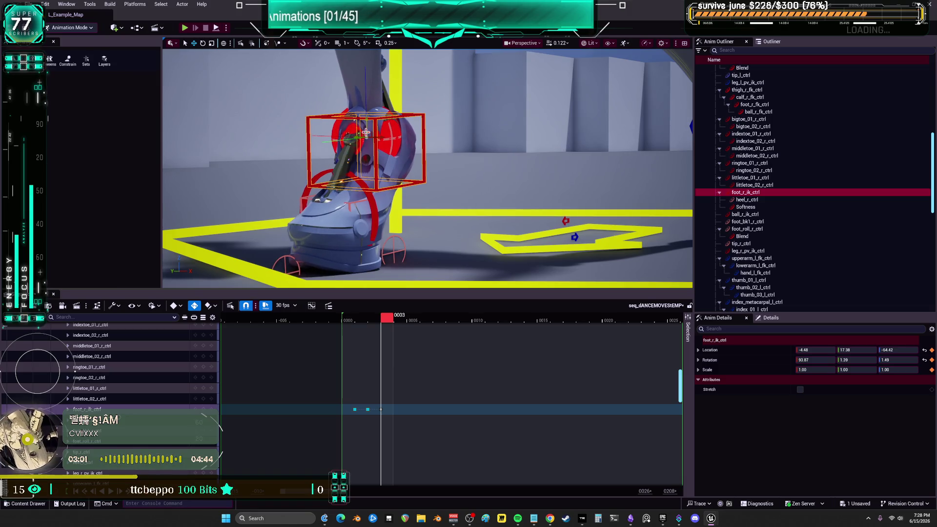
key(ctrl+z)
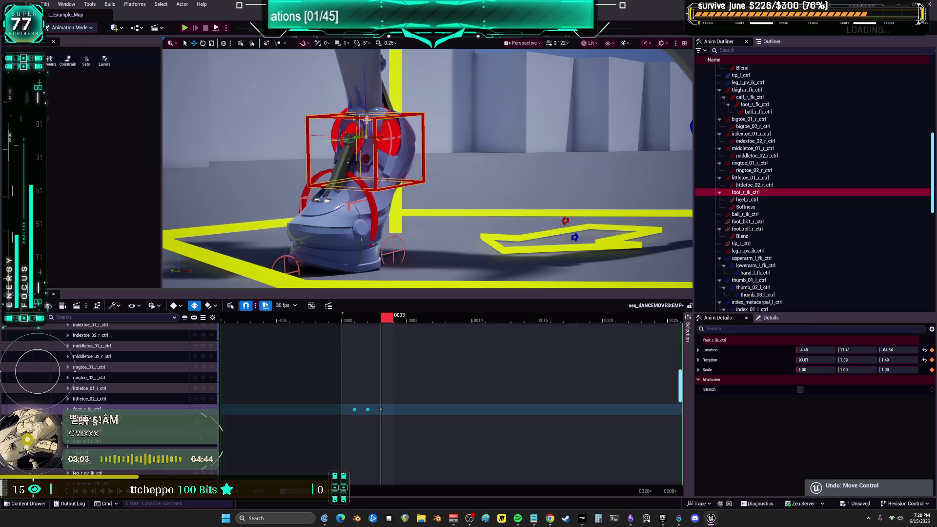
mouse_move(388, 316)
mouse_down()
mouse_move(566, 316)
mouse_move(513, 316)
mouse_up()
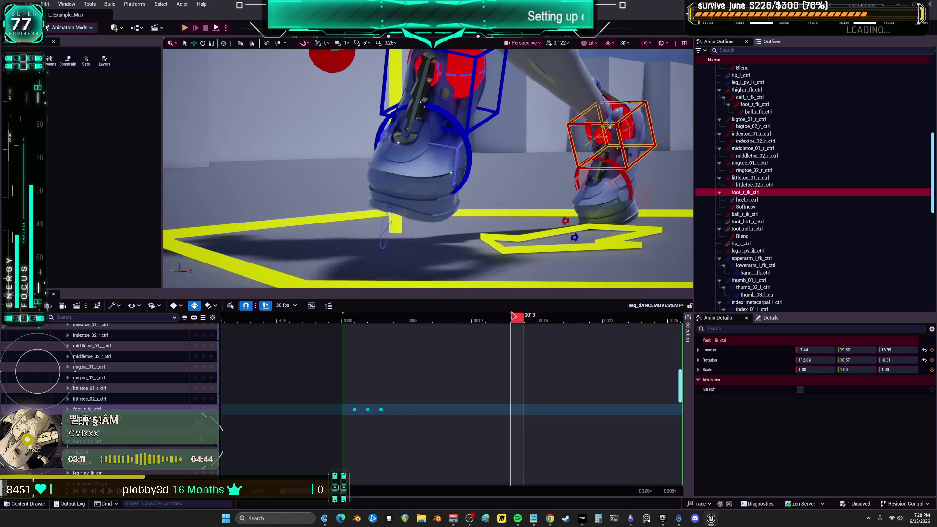
key(s)
click(531, 323)
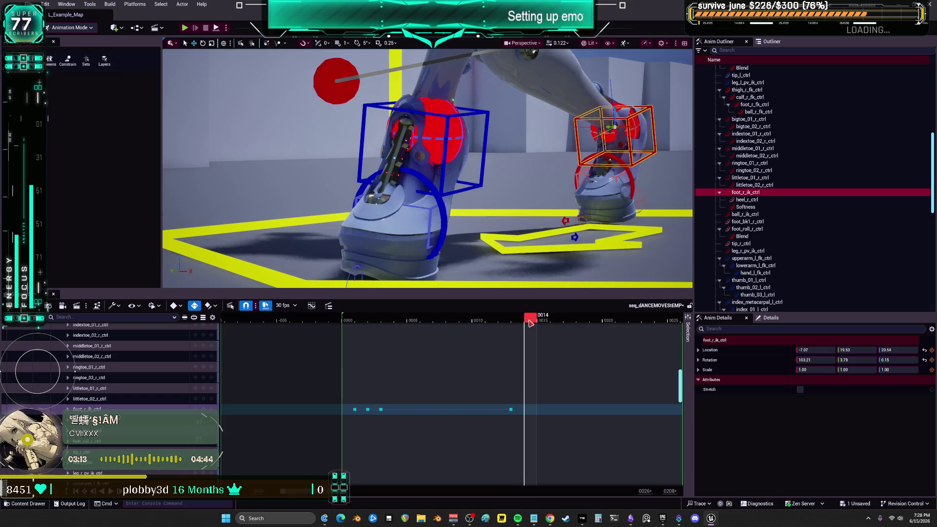
drag(616, 109, 614, 121)
Enter t.MaxFPS 10 in the console and refine the right foot's frame-14 pose to Location Y 18.31.
drag(593, 210, 386, 201)
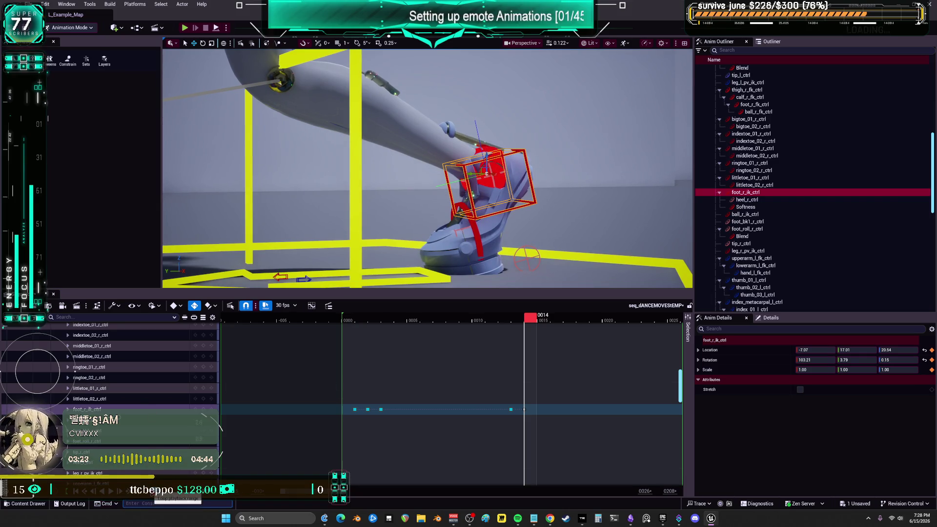
click(146, 503)
text(t.MaxFPS 10)
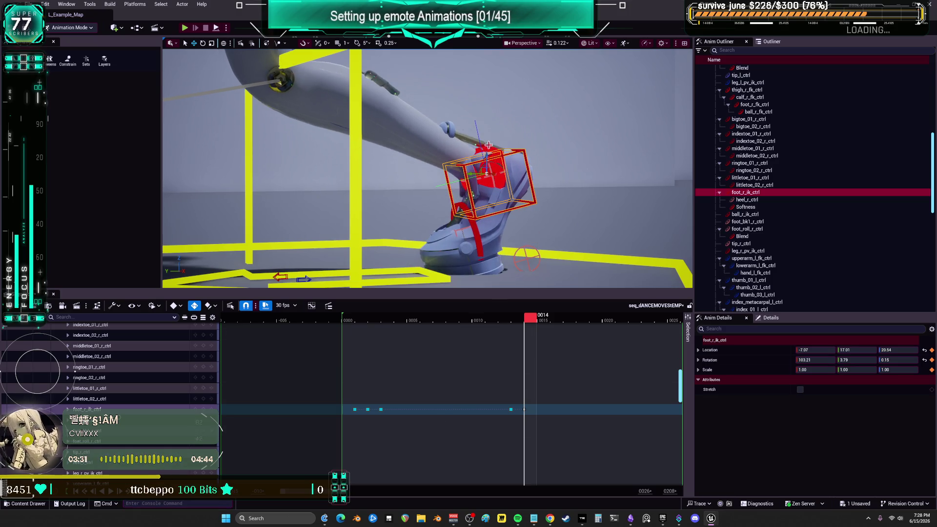
drag(484, 156, 487, 151)
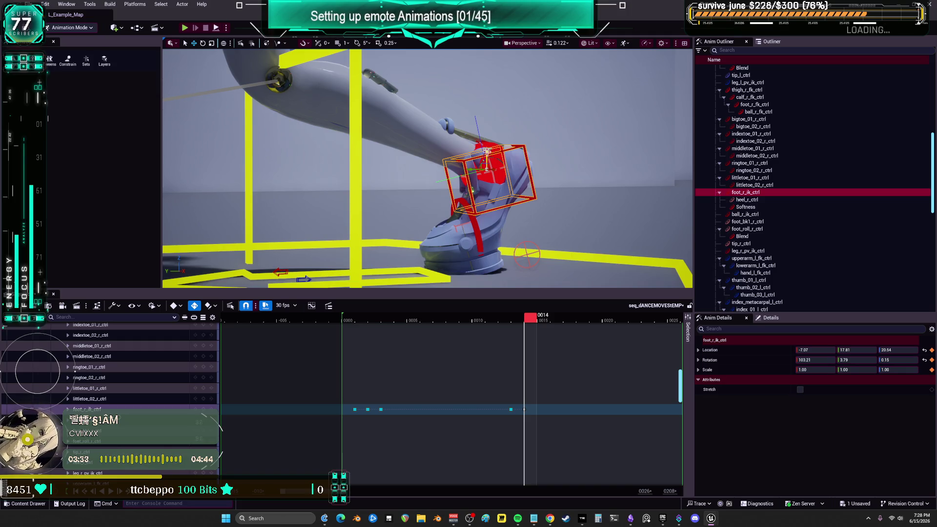
key(s)
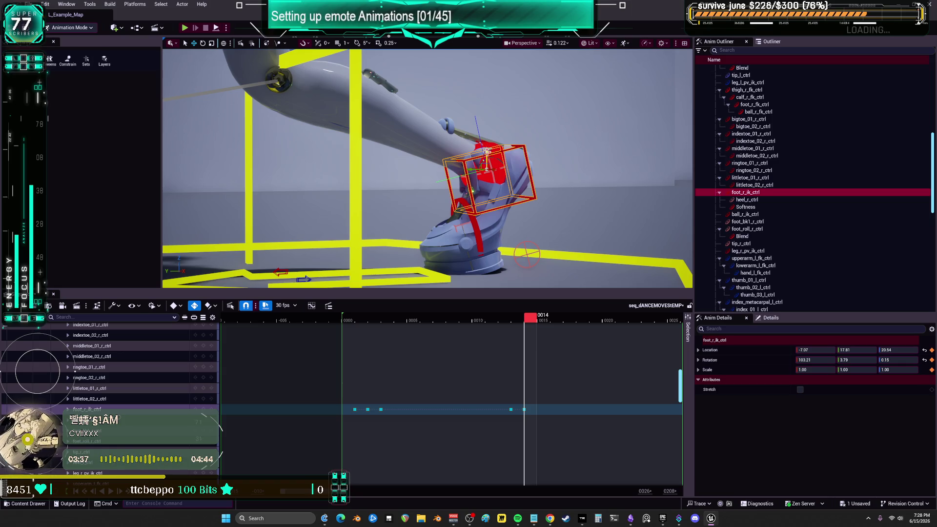
drag(486, 155, 487, 144)
mouse_move(488, 134)
mouse_down()
mouse_move(487, 166)
mouse_move(487, 145)
mouse_up()
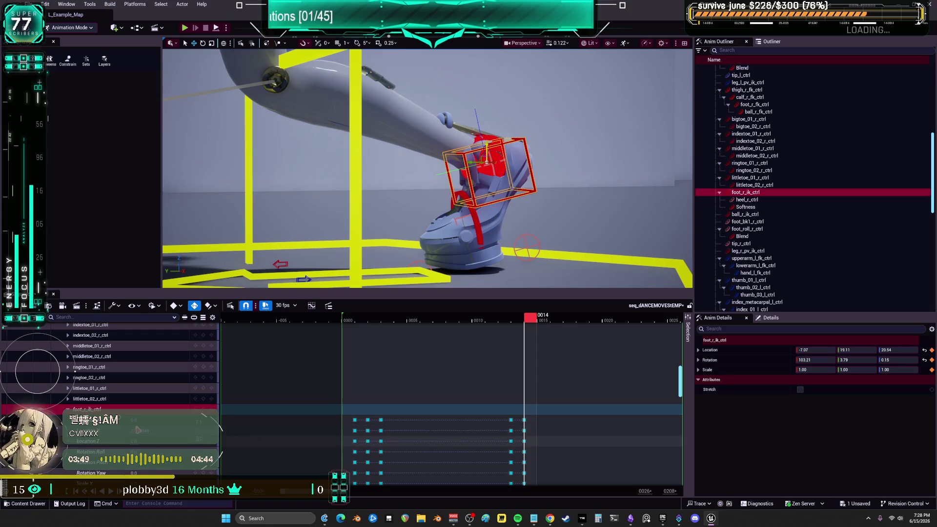
mouse_move(487, 159)
mouse_down()
mouse_move(486, 288)
mouse_move(487, 153)
mouse_up()
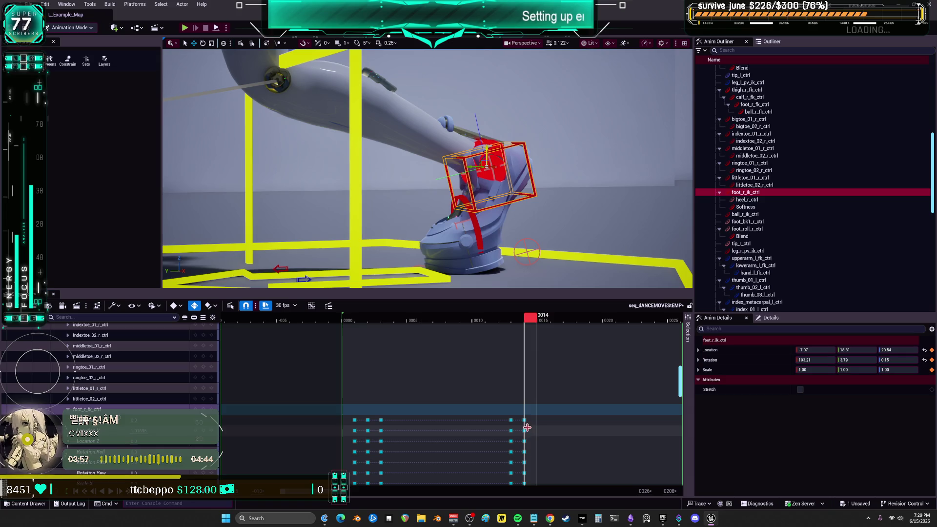
Scrub from frame 17 through about 150, adjusting the view, to review the feet's motion.
drag(532, 322, 610, 329)
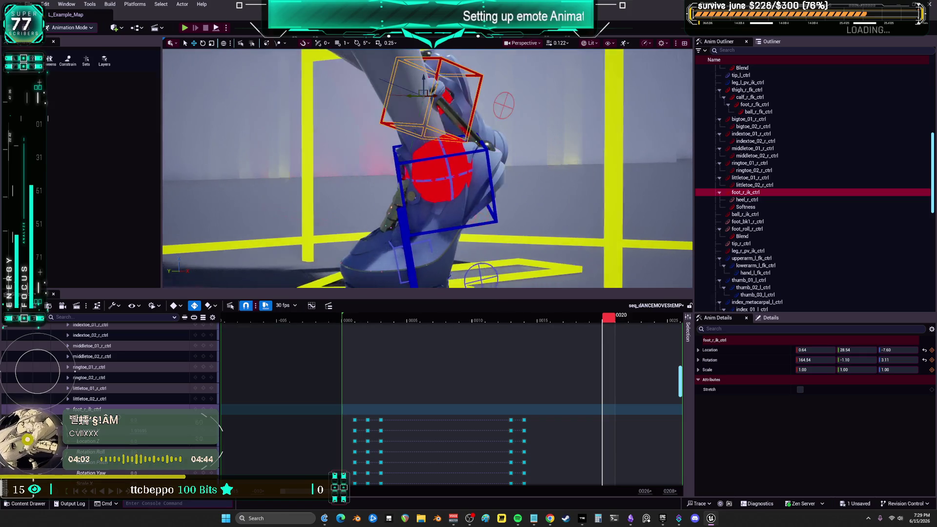
scroll(566, 420, down, 2)
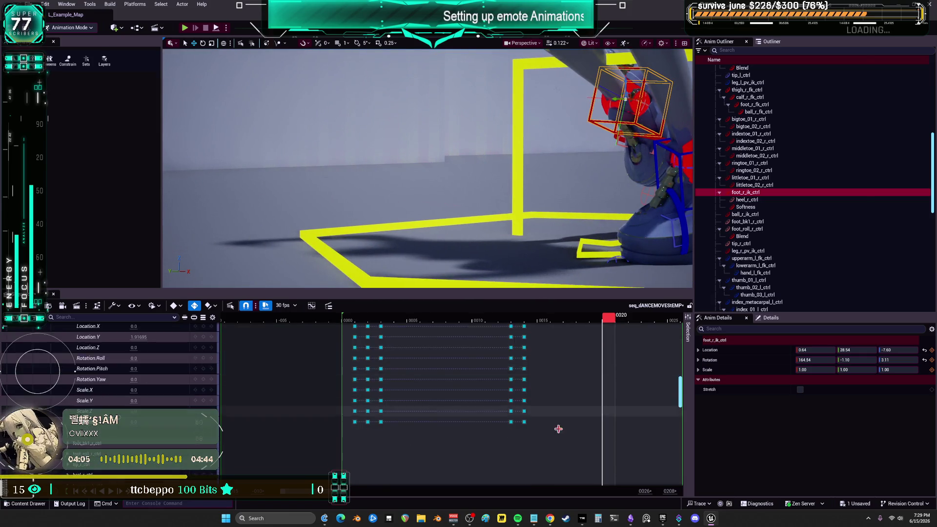
scroll(408, 378, right, 3)
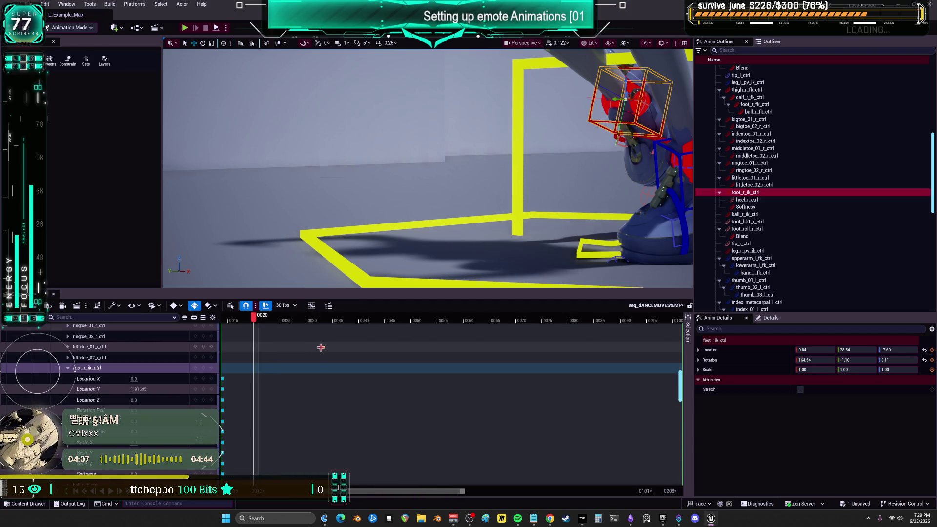
drag(253, 317, 422, 331)
drag(647, 200, 584, 200)
drag(429, 321, 568, 326)
mouse_move(523, 220)
mouse_down()
mouse_move(429, 220)
mouse_move(551, 220)
mouse_move(529, 219)
mouse_up()
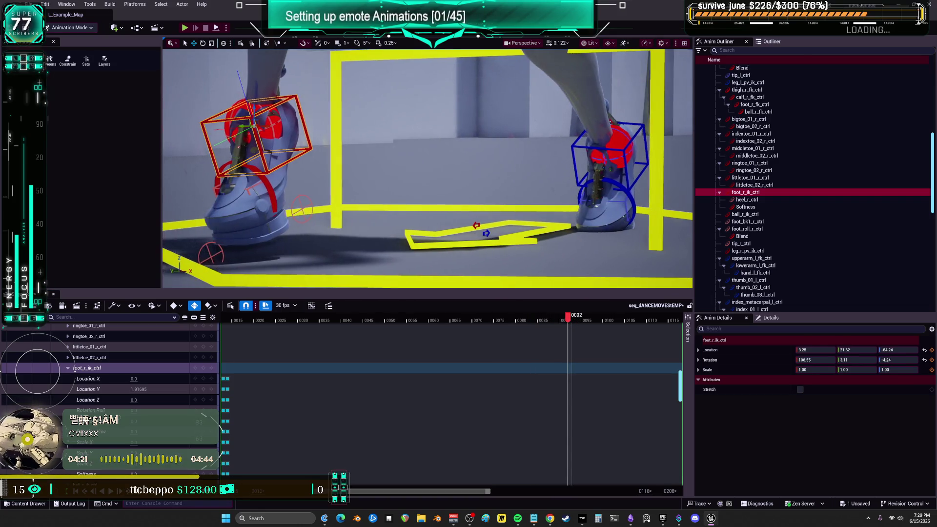
drag(568, 323, 552, 322)
mouse_move(532, 254)
mouse_down()
mouse_move(512, 253)
mouse_move(537, 251)
mouse_move(528, 251)
mouse_up()
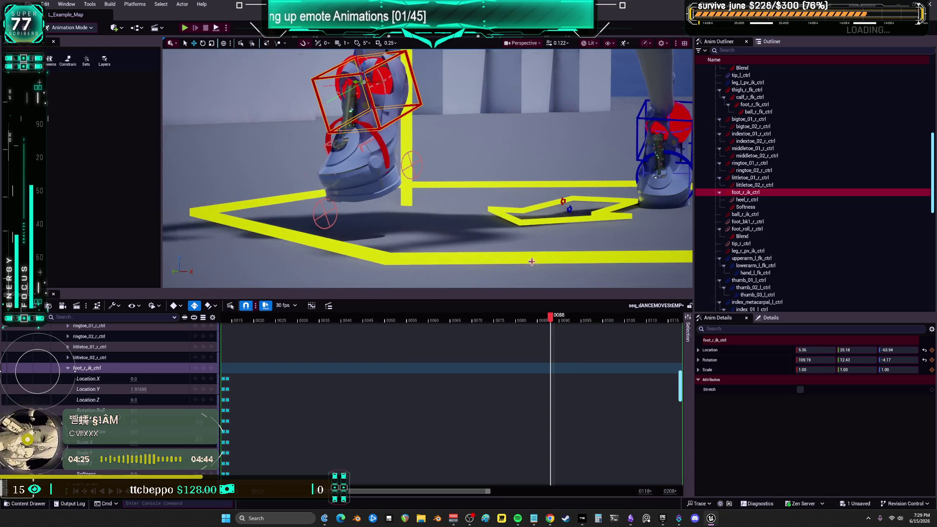
drag(552, 318, 689, 333)
drag(414, 493, 524, 492)
mouse_move(336, 322)
mouse_down()
mouse_move(565, 316)
mouse_move(542, 319)
mouse_up()
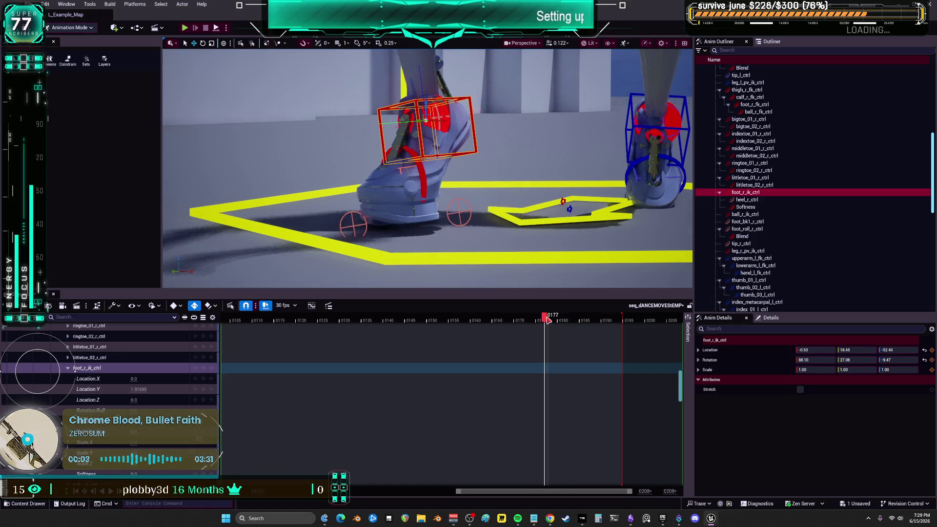
Key the right foot IK control at frames 177 and 179, adjusting its Location.Y at 179.
key(s)
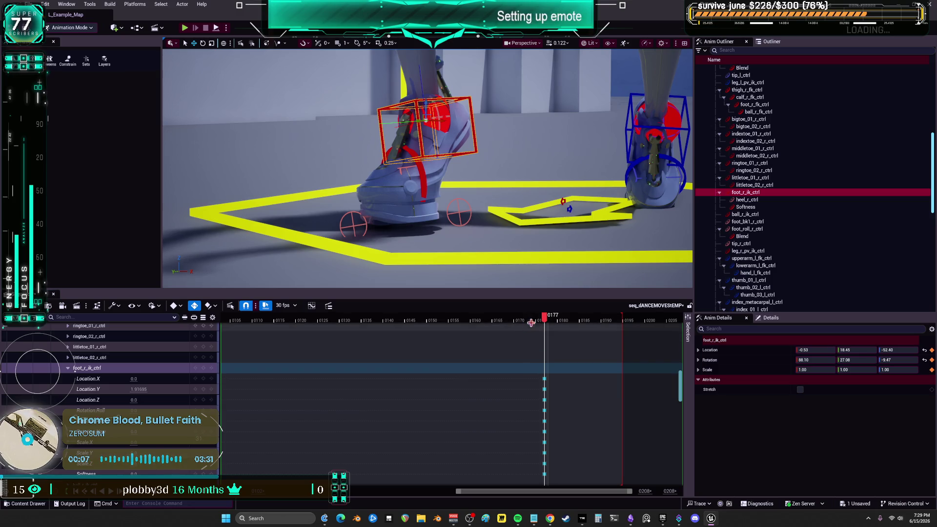
click(557, 320)
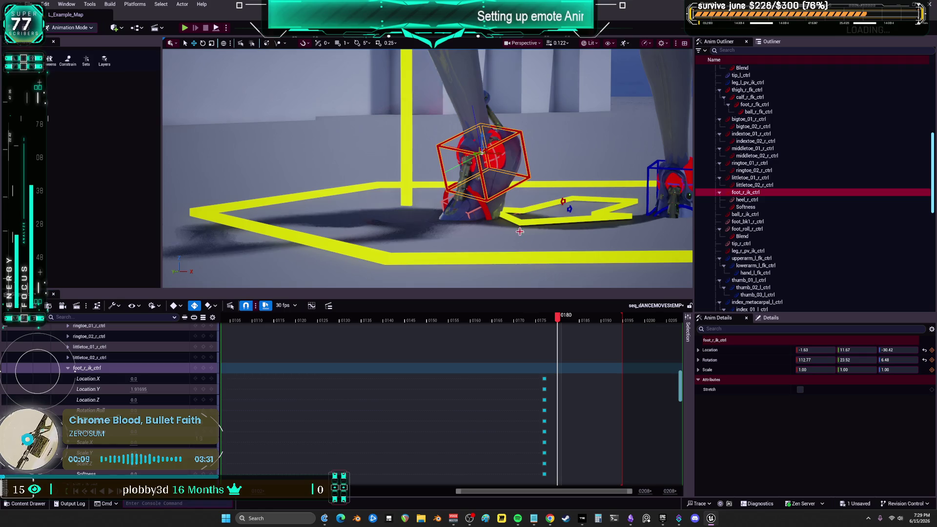
drag(562, 315, 547, 316)
click(555, 320)
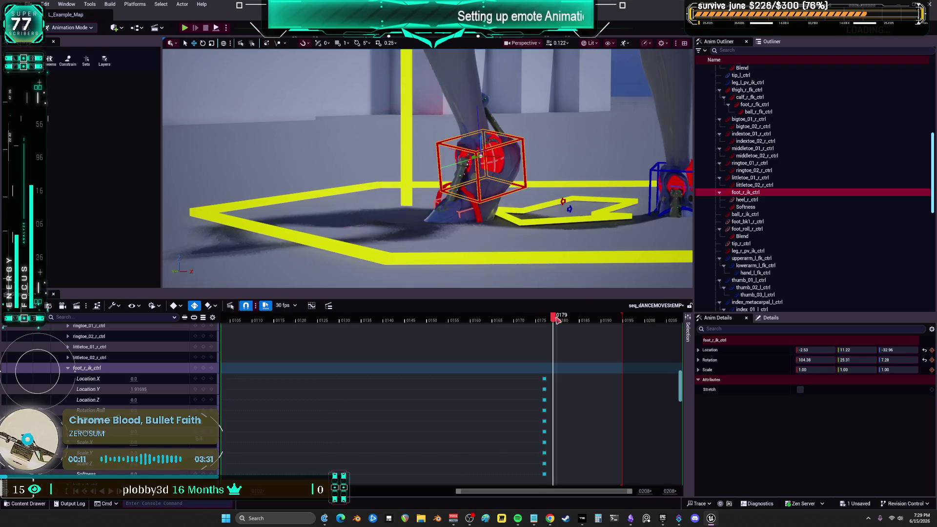
key(s)
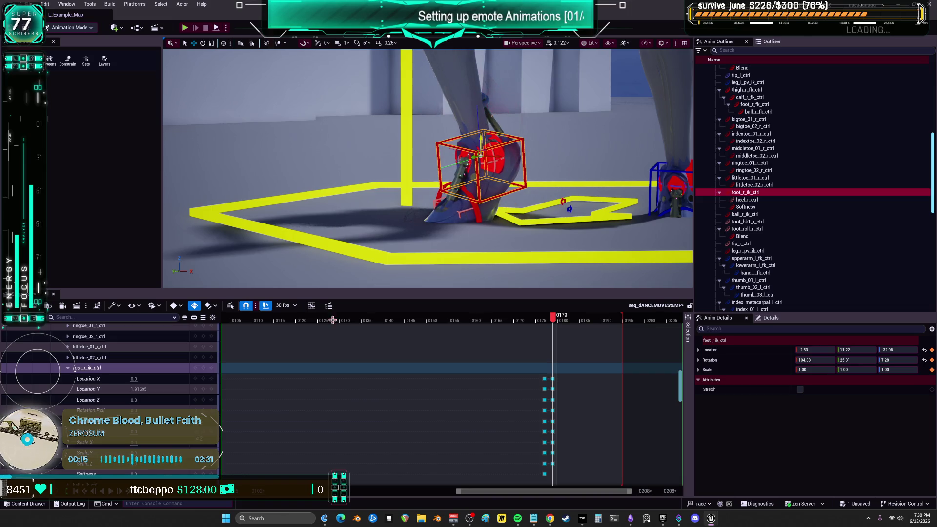
text(148)
key(Return)
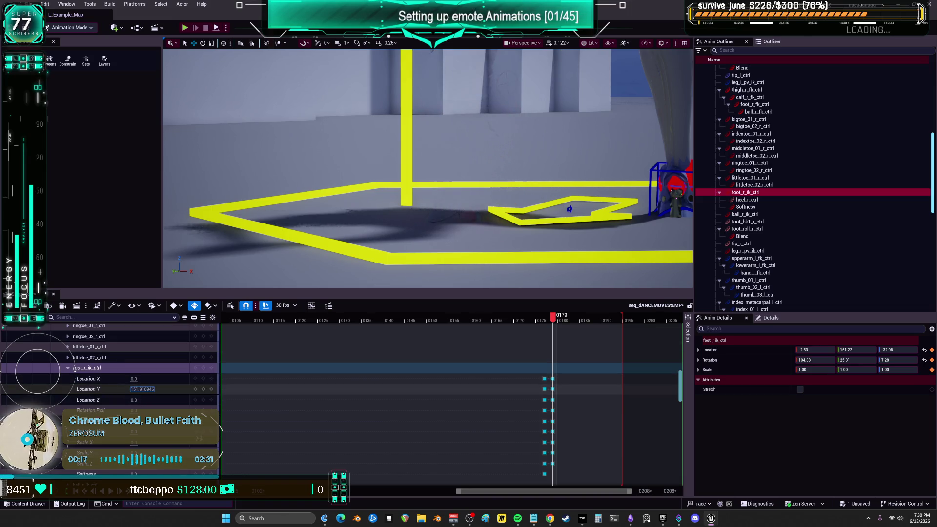
drag(141, 389, 124, 389)
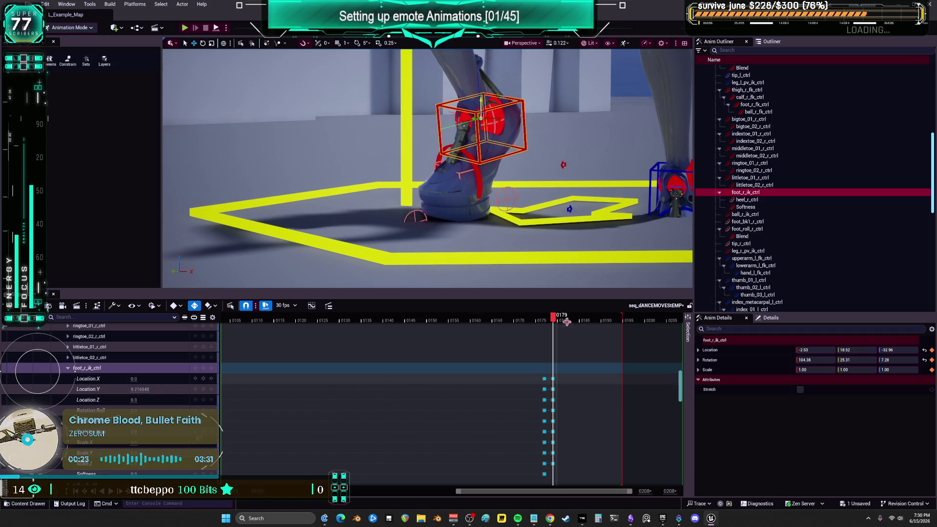
Preview the foot motion from frame 179 to 187, then zoom the timeline back to frame 0.
drag(562, 322, 625, 324)
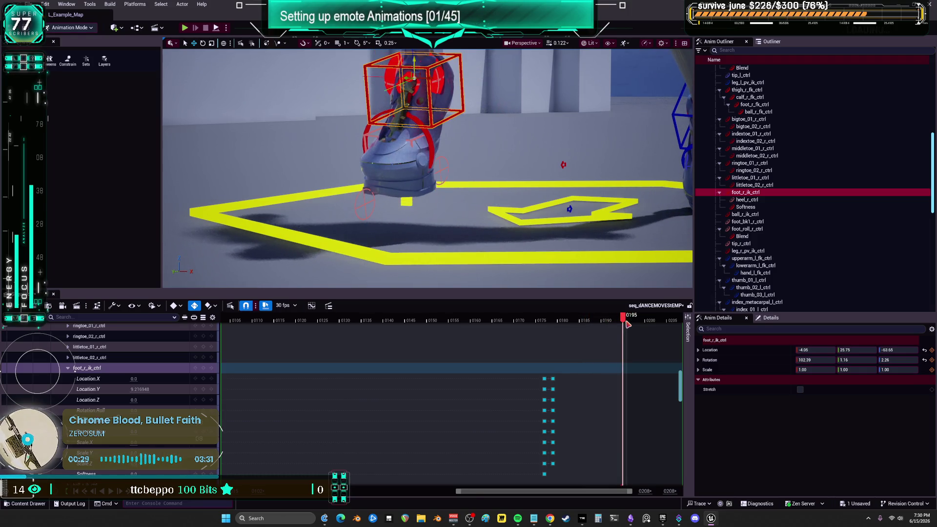
drag(628, 326, 475, 325)
drag(459, 492, 273, 491)
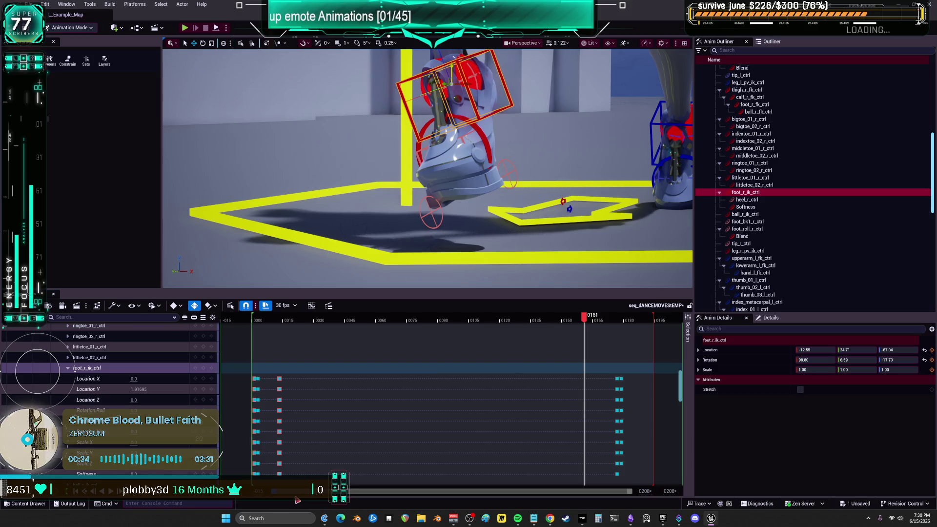
click(254, 323)
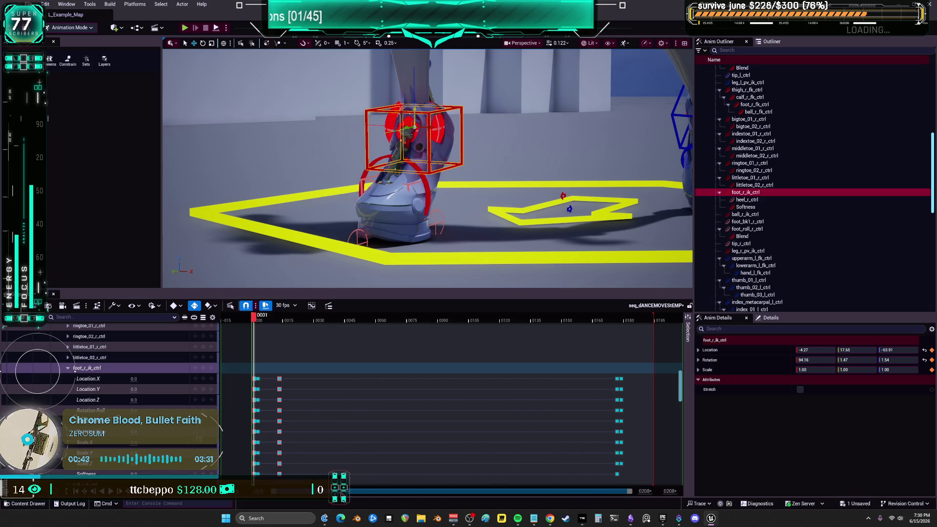
drag(613, 493, 351, 493)
drag(366, 323, 358, 320)
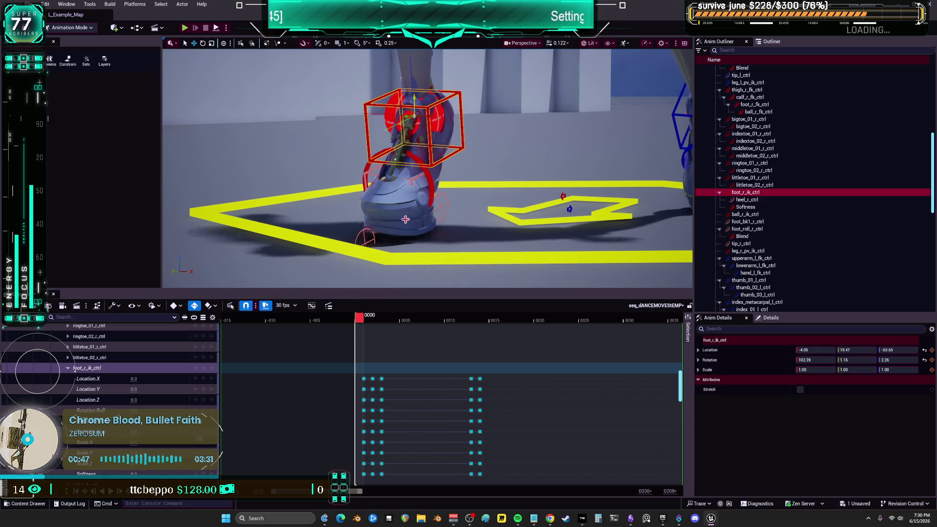
Key the right foot at frame 0 and paste that pose at frame 195.
key(s)
mouse_move(339, 361)
mouse_down()
mouse_move(363, 455)
mouse_move(356, 496)
mouse_up()
mouse_move(347, 365)
mouse_down()
mouse_move(359, 473)
mouse_move(348, 468)
mouse_move(356, 370)
mouse_up()
drag(340, 494, 573, 473)
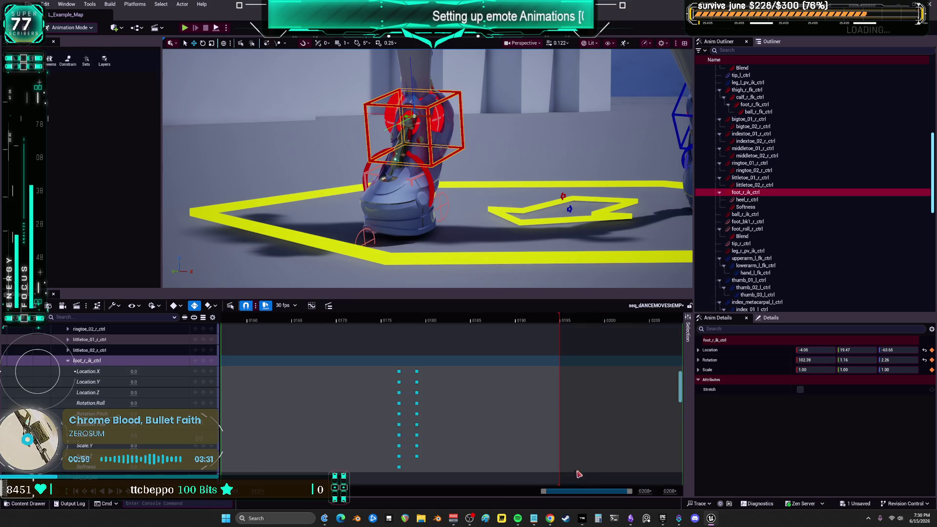
drag(552, 318, 562, 320)
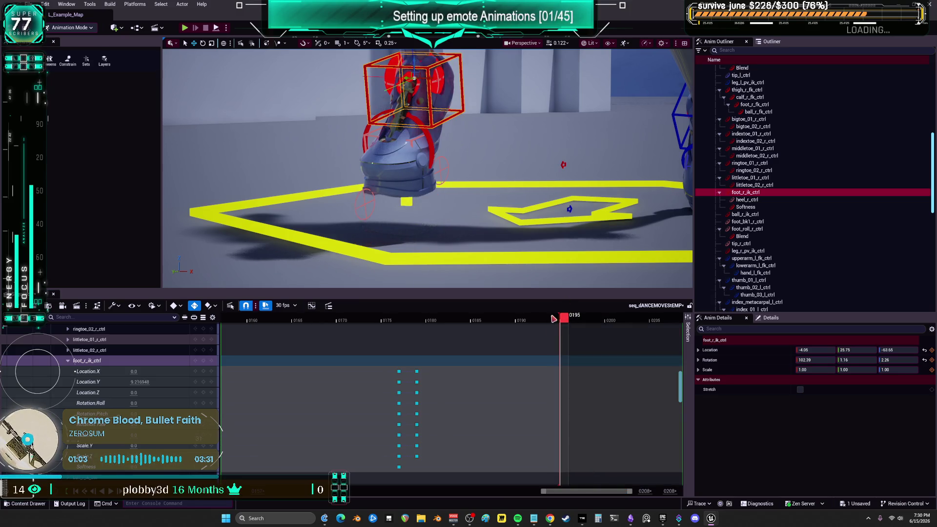
key(ctrl+v)
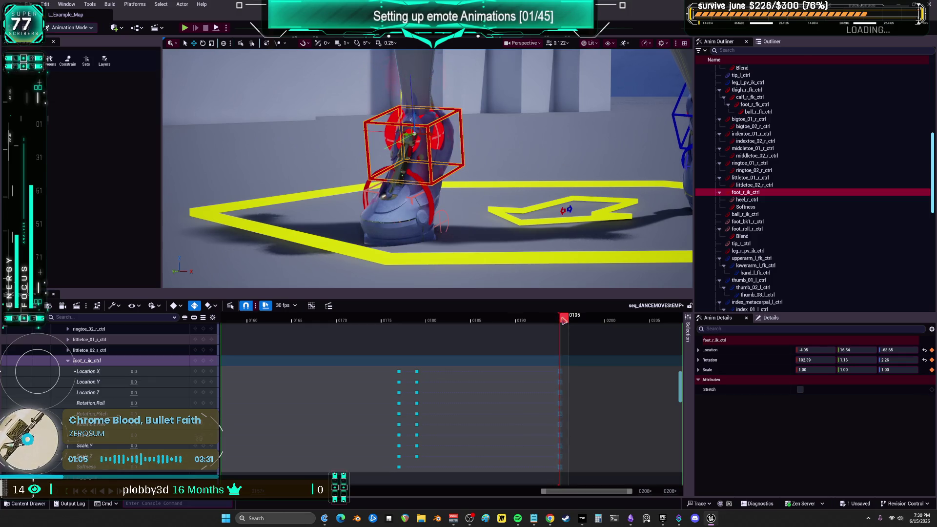
Key the right foot at frame 185 and raise it slightly at frame 193.
mouse_move(556, 325)
mouse_down()
mouse_move(452, 331)
mouse_move(562, 329)
mouse_up()
key(s)
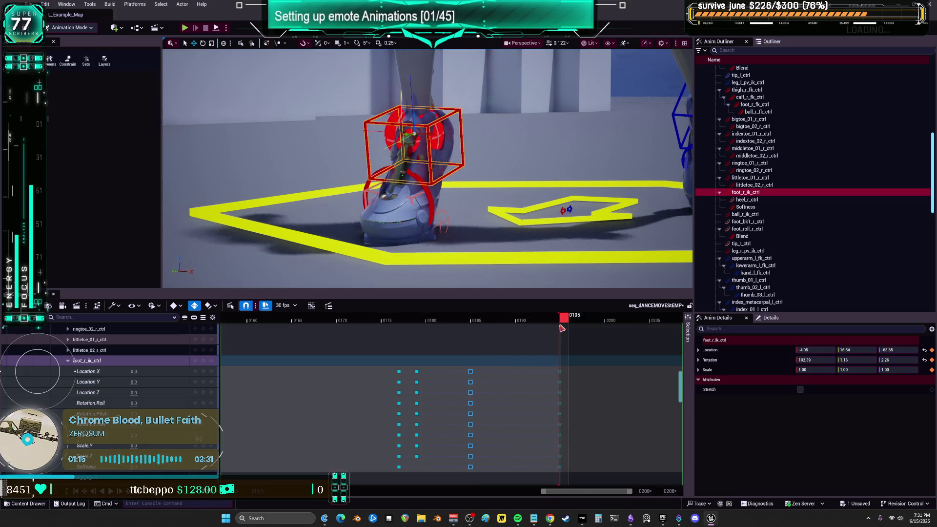
click(542, 320)
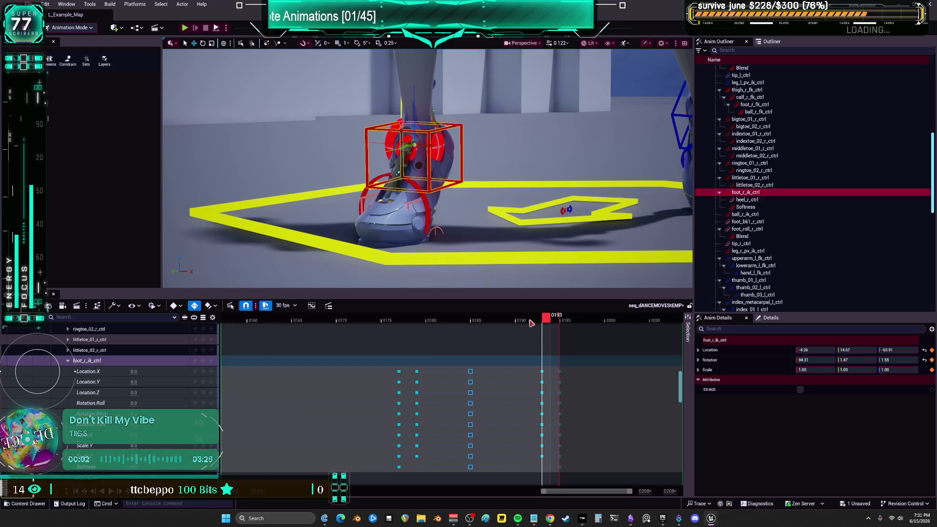
drag(133, 382, 145, 382)
click(134, 382)
mouse_move(552, 319)
mouse_down()
mouse_move(564, 321)
mouse_move(491, 325)
mouse_move(377, 358)
mouse_move(413, 358)
mouse_up()
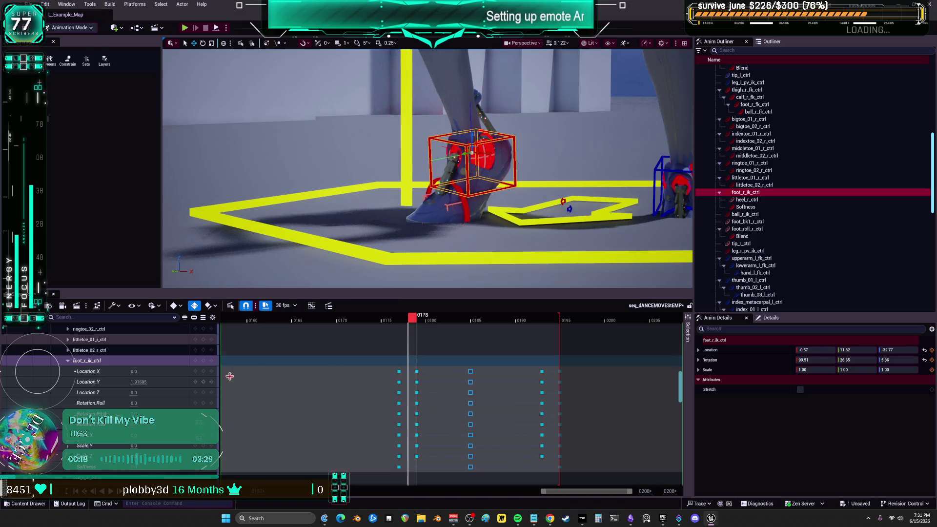
Raise the right foot at frames 179 and 195, bringing Location Y to 18.44.
mouse_move(133, 381)
mouse_down()
mouse_move(161, 381)
mouse_move(135, 384)
mouse_up()
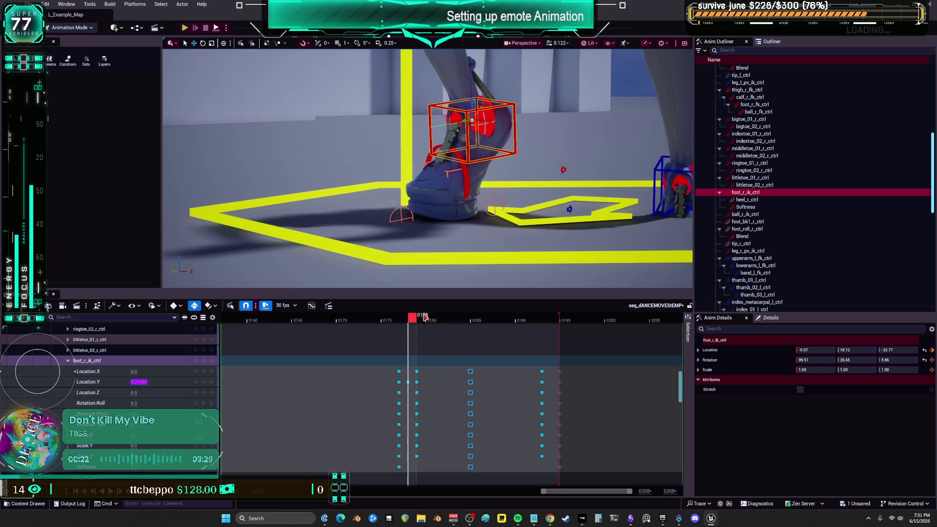
mouse_move(411, 322)
mouse_down()
mouse_move(512, 327)
mouse_move(546, 348)
mouse_up()
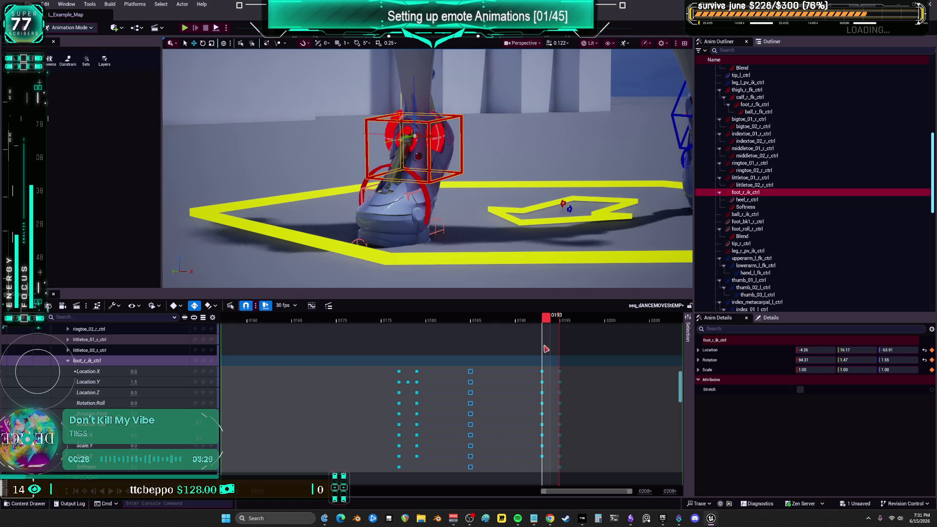
drag(135, 382, 151, 383)
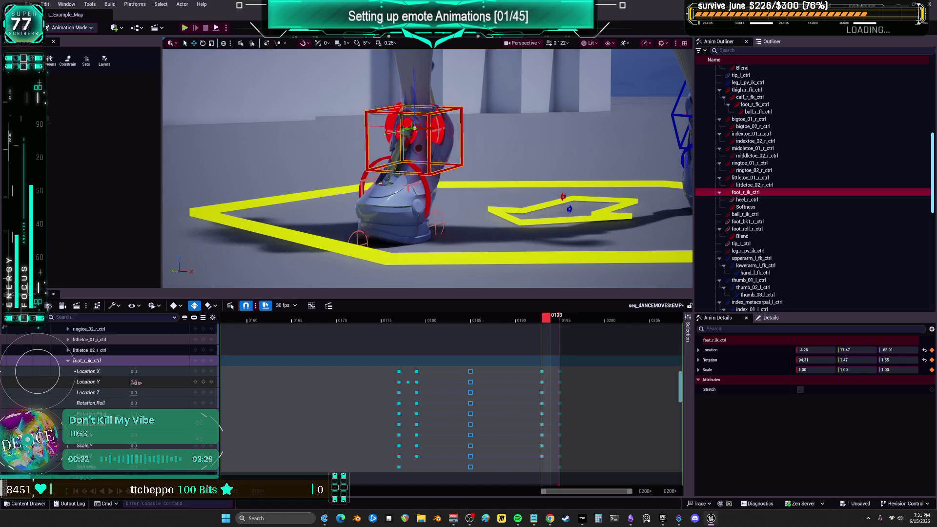
mouse_move(547, 322)
mouse_down()
mouse_move(570, 324)
mouse_move(519, 322)
mouse_move(566, 325)
mouse_move(547, 349)
mouse_move(564, 348)
mouse_up()
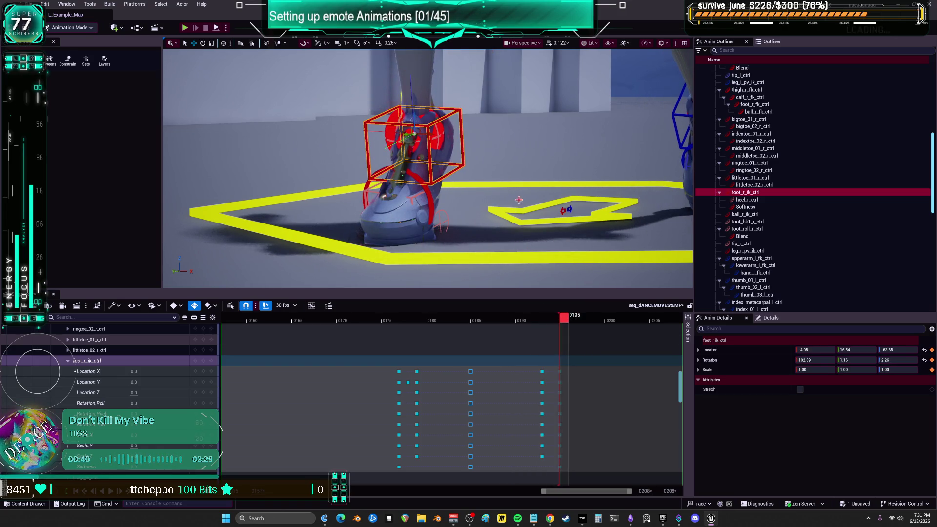
drag(477, 200, 516, 200)
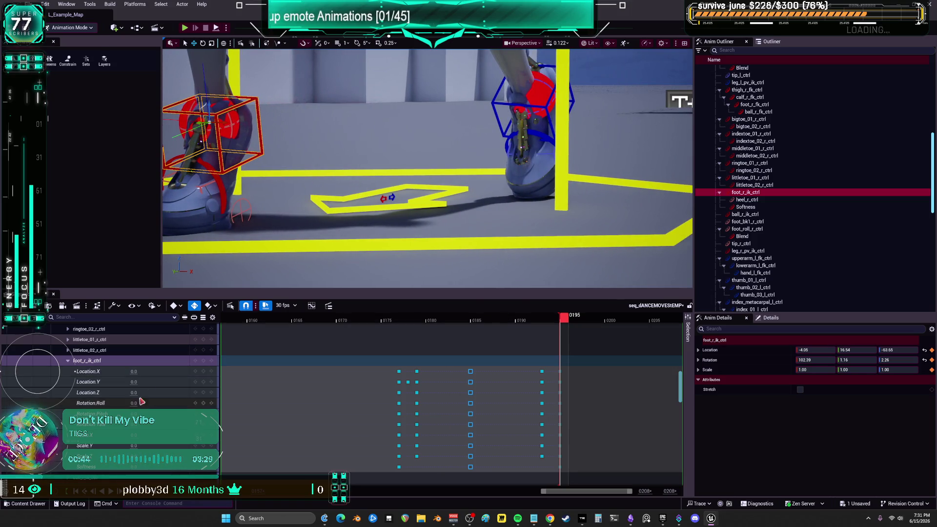
drag(133, 382, 149, 382)
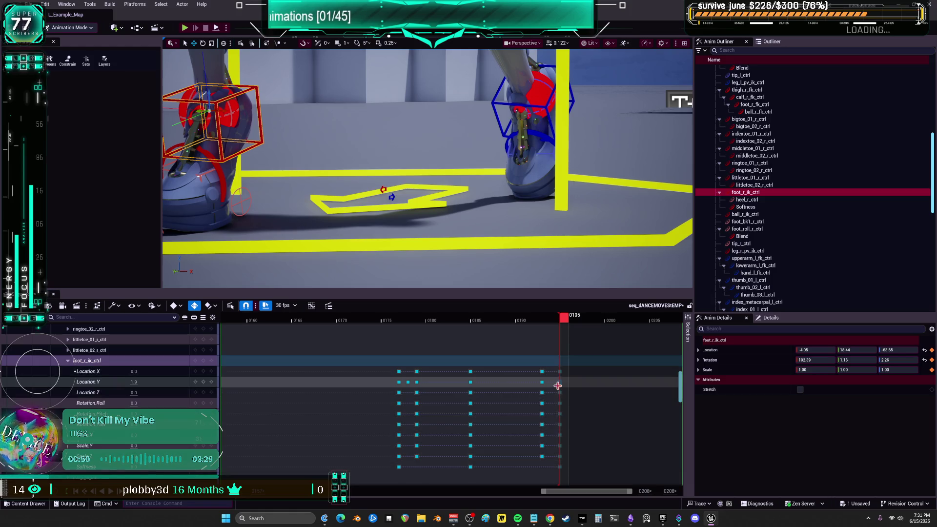
key(Home)
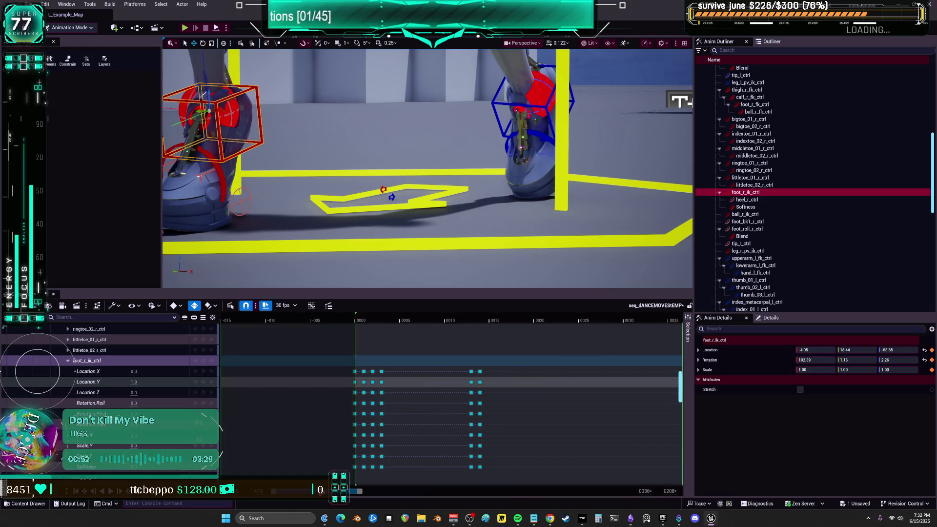
Select the frame 0 Location.Y key, undo the pasted keys, and zoom out to the full sequence.
click(359, 318)
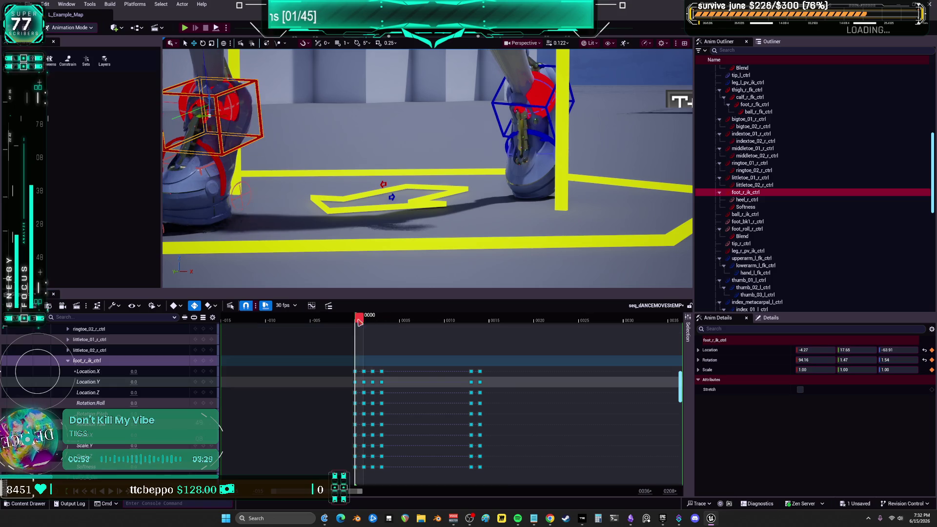
click(354, 381)
key(f)
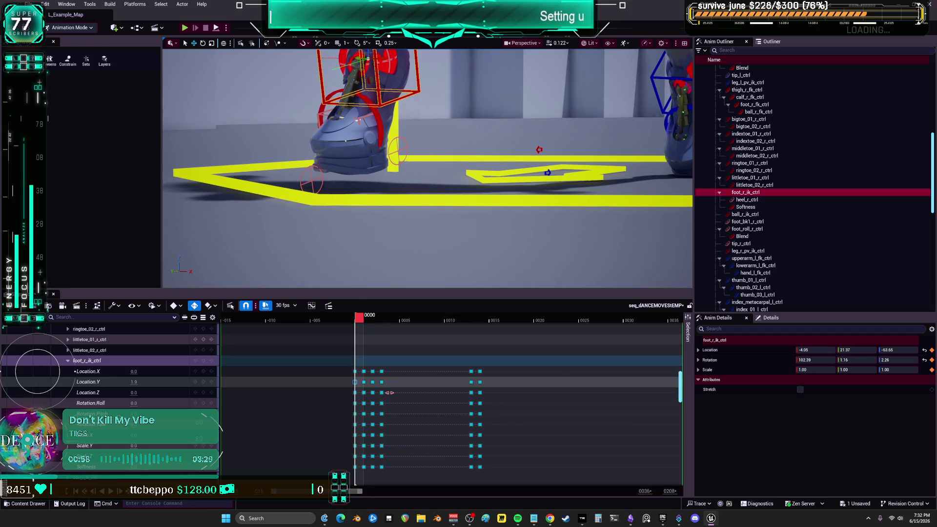
key(ctrl+z)
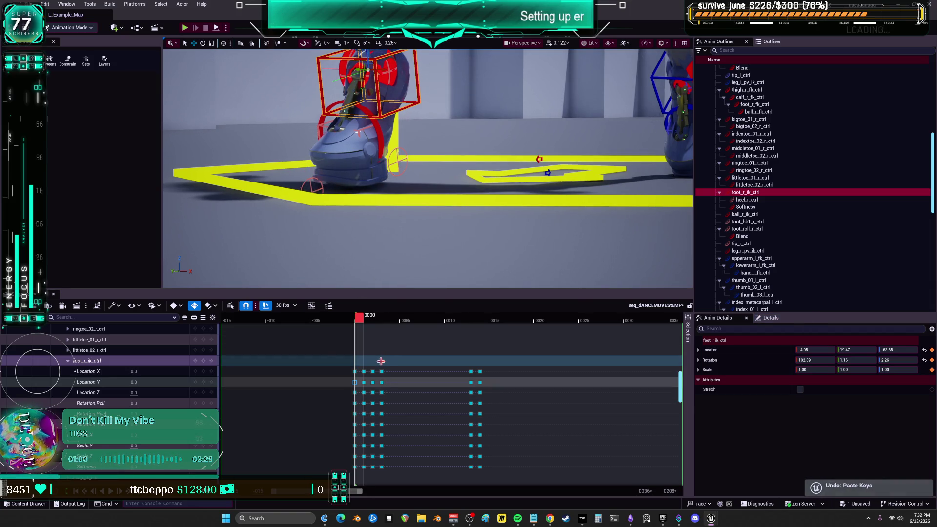
mouse_move(360, 316)
mouse_down()
mouse_move(394, 318)
mouse_move(360, 330)
mouse_up()
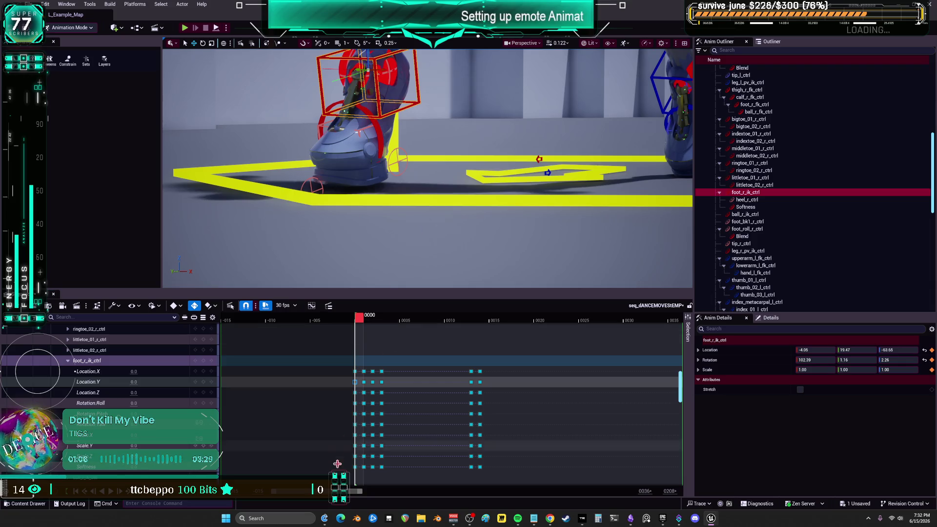
drag(360, 490, 588, 487)
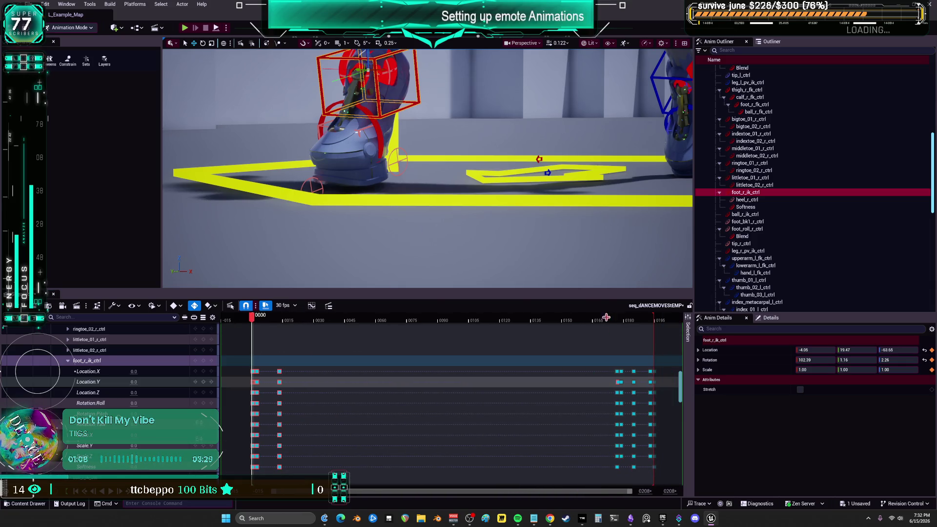
click(559, 316)
Play the sequence, run t.MaxFPS in the console, and stop playback at frame 65.
click(111, 491)
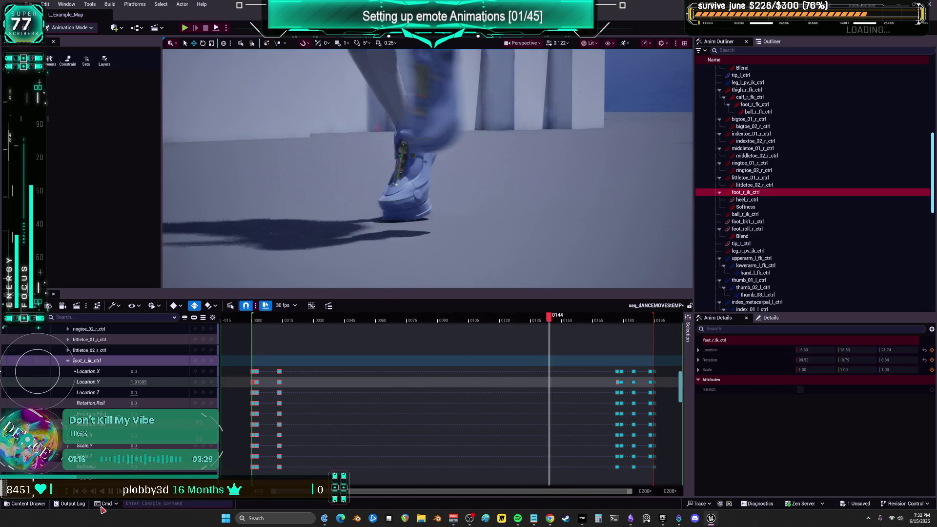
click(137, 504)
text(t)
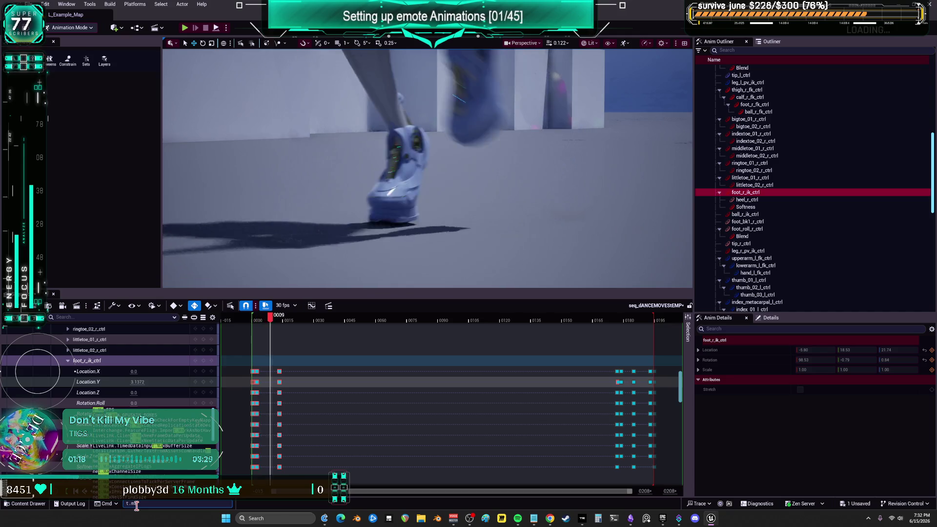
text(.MaxFPS)
key(Return)
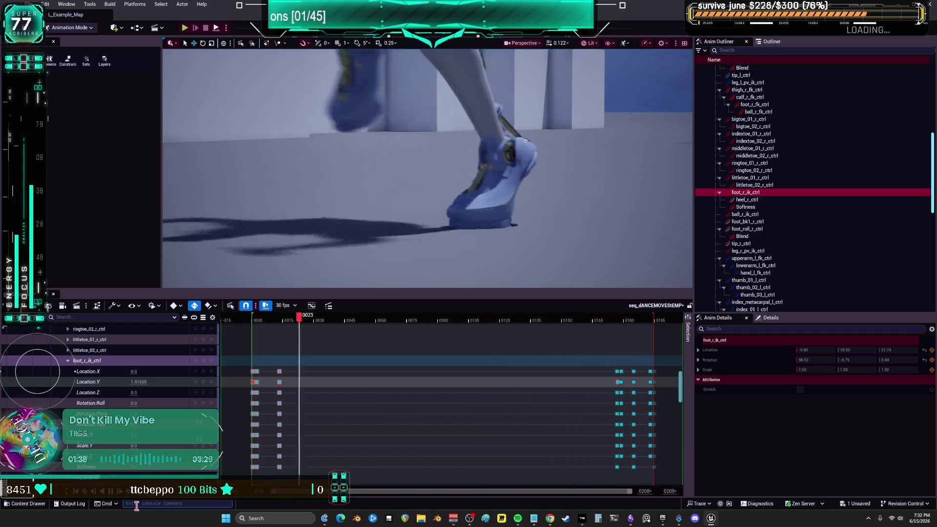
click(111, 490)
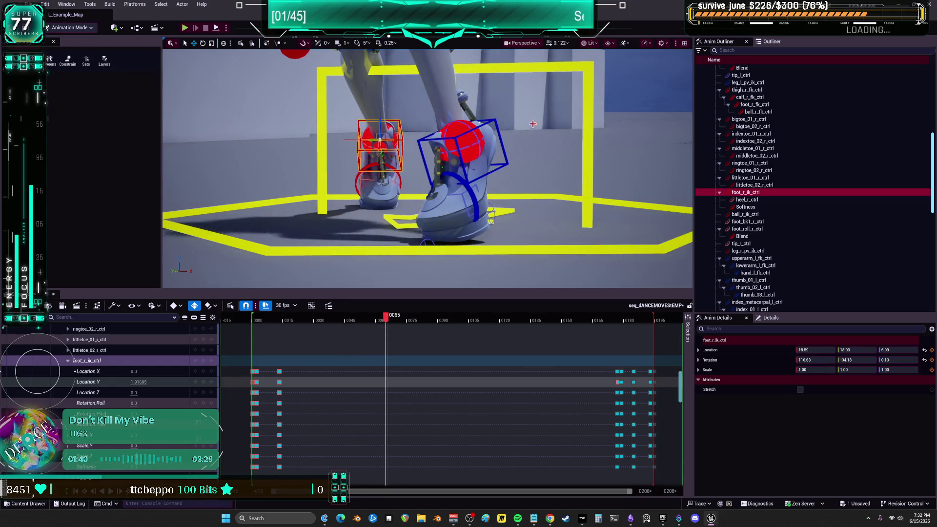
Select foot_l_ik_ctrl and key it at frames -001 and 0000.
click(507, 152)
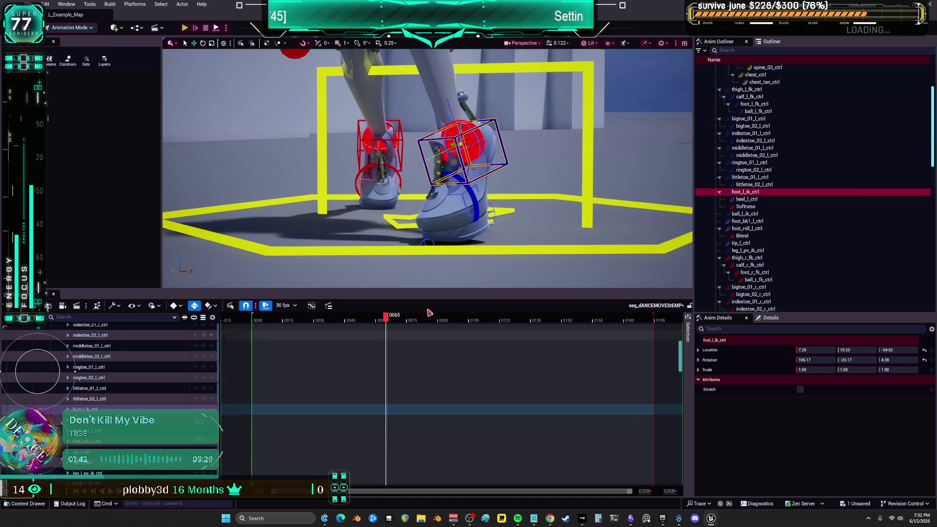
mouse_move(386, 322)
mouse_down()
mouse_move(249, 325)
mouse_move(402, 337)
mouse_move(574, 334)
mouse_up()
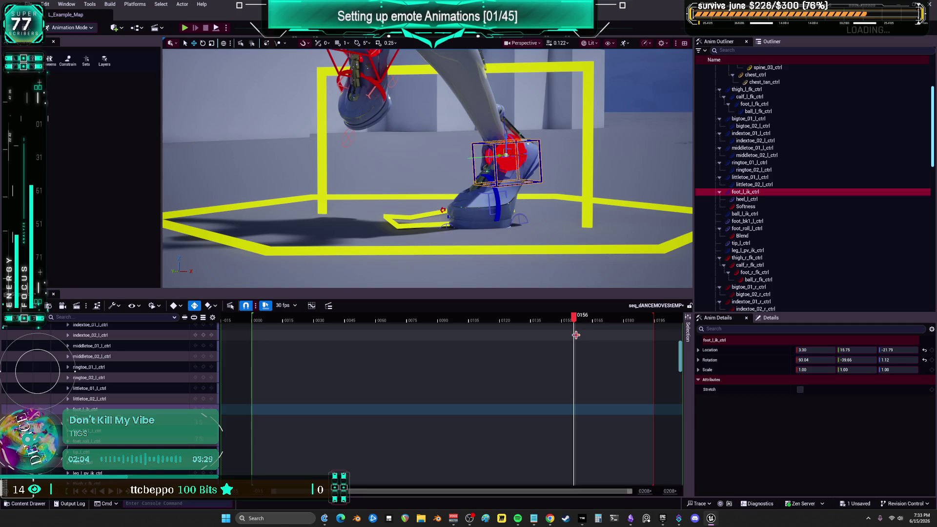
drag(576, 317, 579, 317)
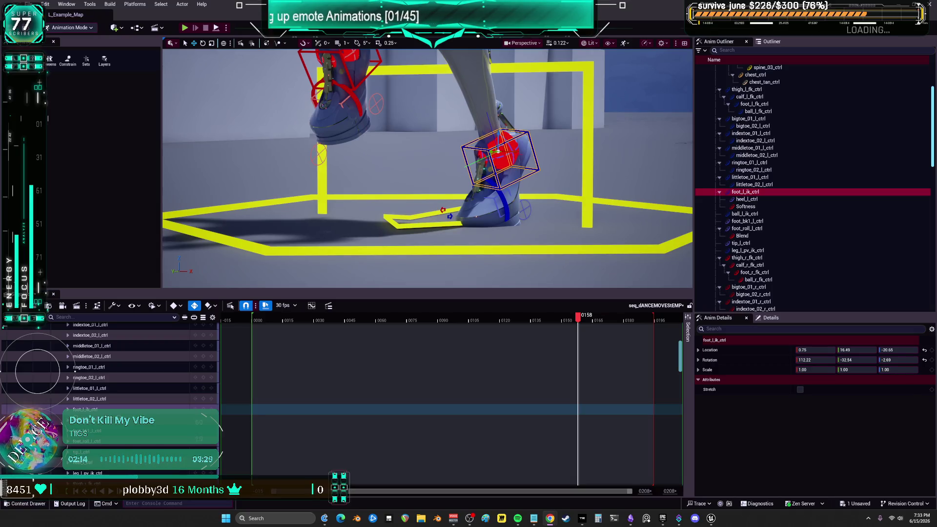
click(250, 317)
key(s)
drag(254, 322, 255, 320)
drag(633, 496, 341, 492)
click(476, 322)
key(s)
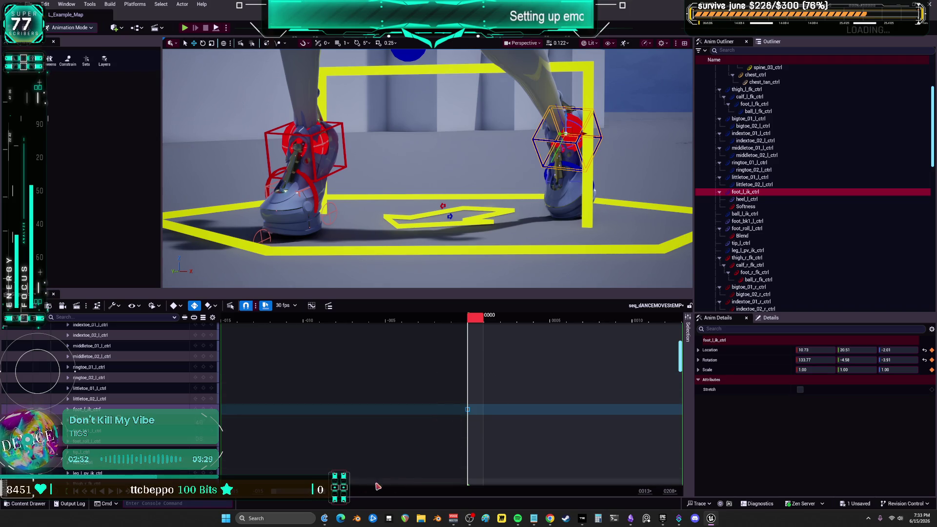
Raise foot_l_ik_ctrl at frame 0188 to key it, then scrub to 0194 to check.
drag(273, 491, 585, 491)
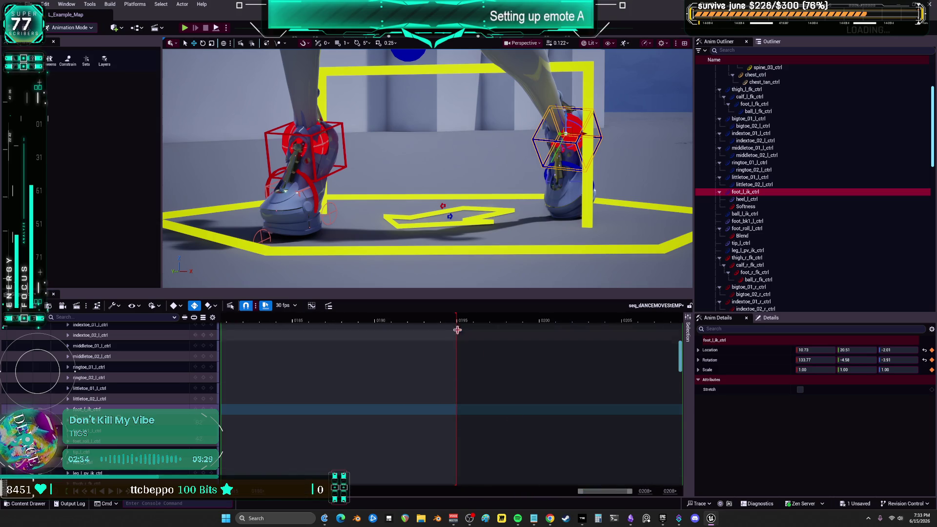
click(457, 322)
click(460, 321)
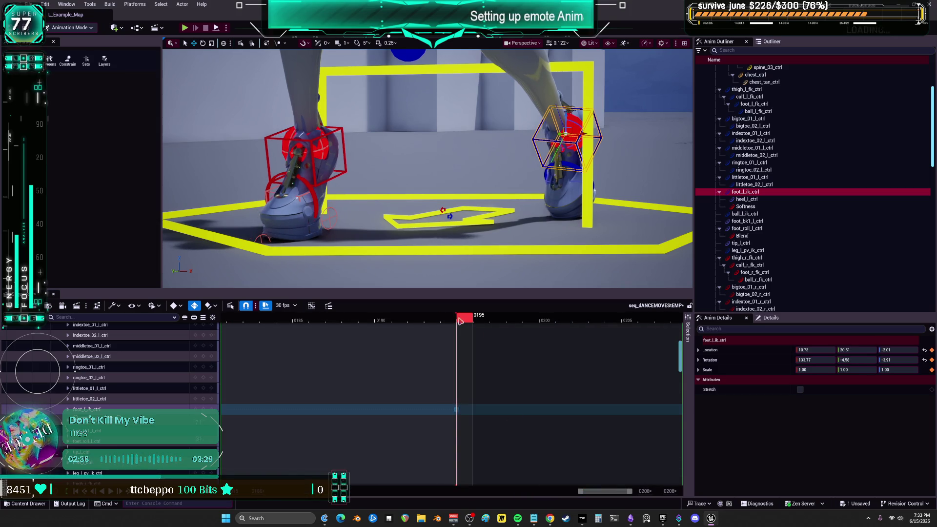
drag(455, 321, 354, 332)
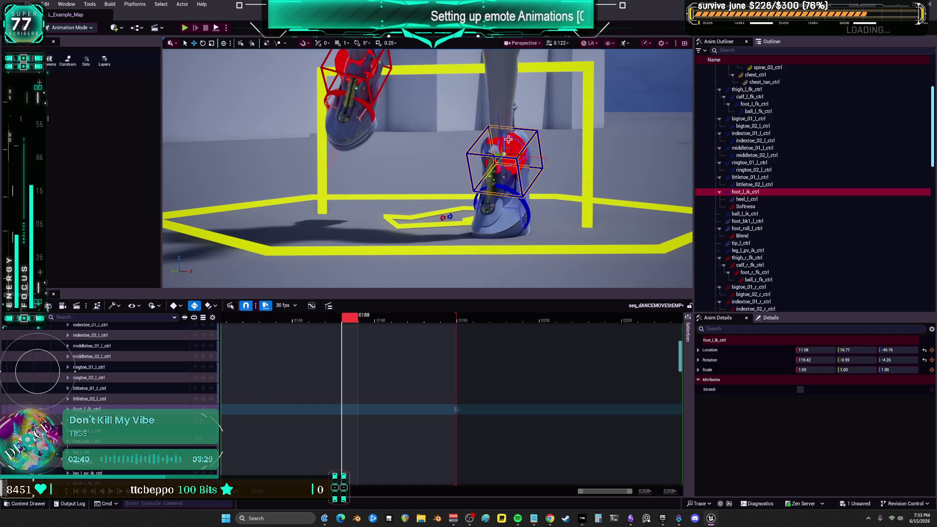
click(68, 409)
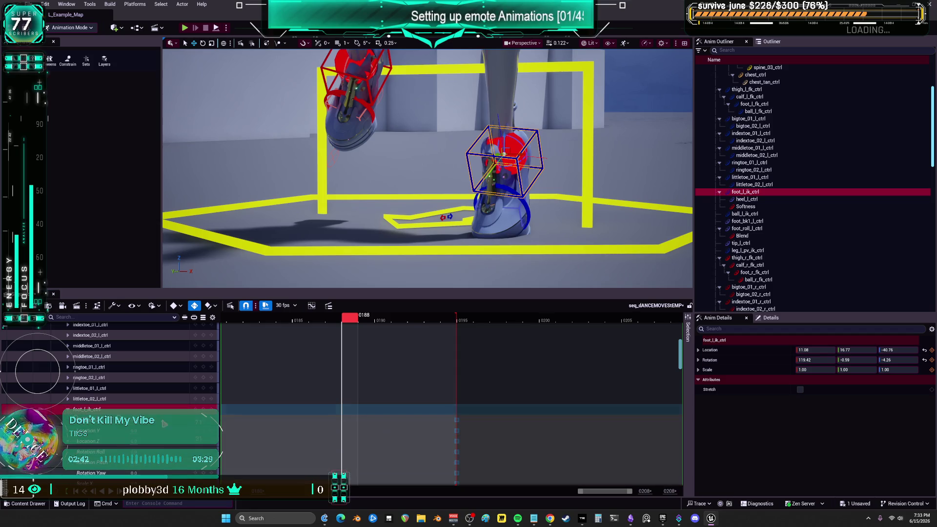
drag(503, 155, 503, 227)
key(ctrl+z)
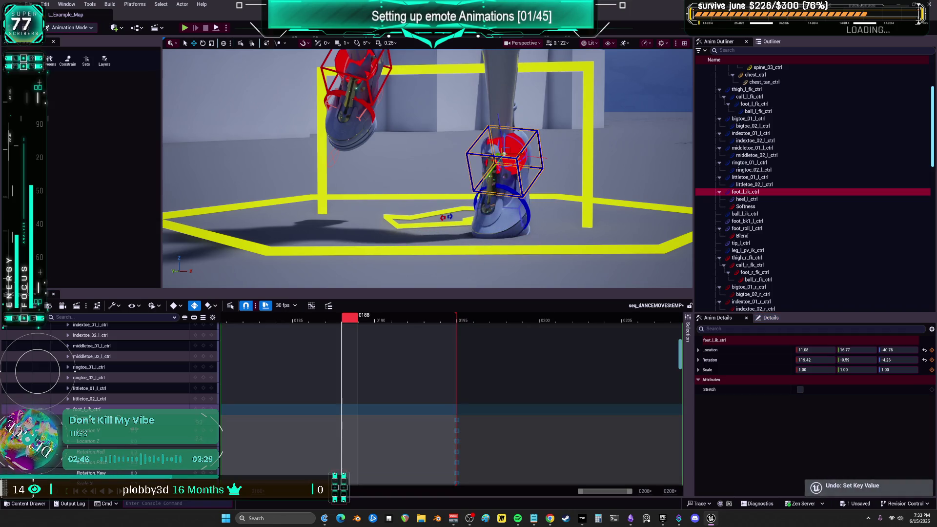
drag(504, 154, 504, 138)
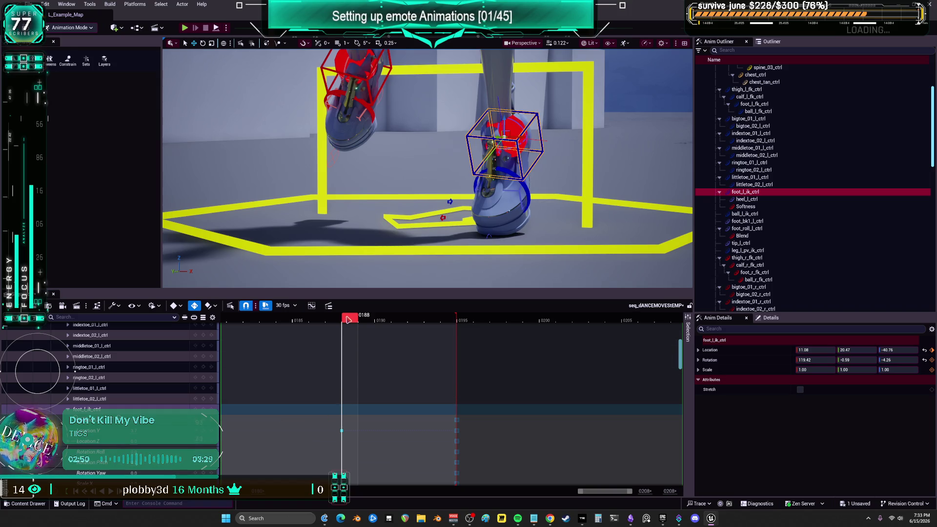
mouse_move(362, 326)
mouse_down()
mouse_move(460, 353)
mouse_move(343, 352)
mouse_up()
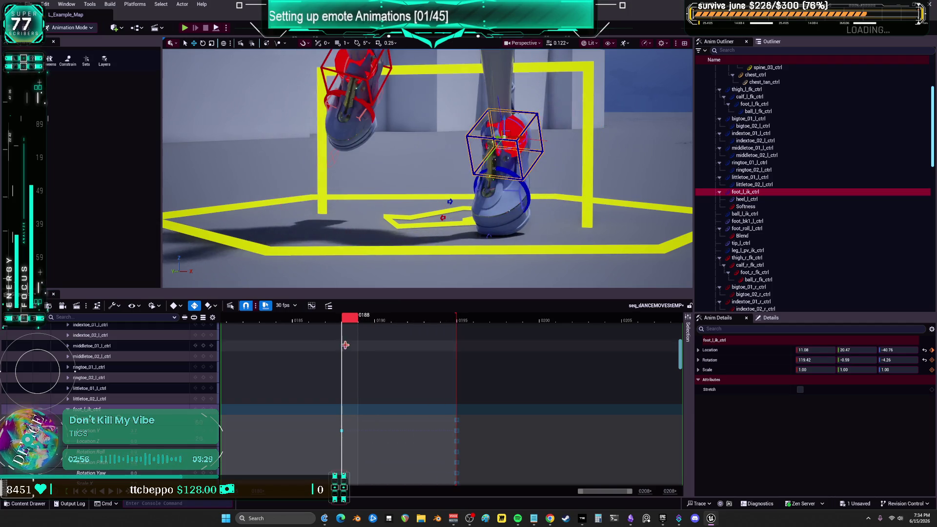
Set Sequencer's default key interpolation to Linear and scrub to frame 0190.
click(258, 305)
click(208, 308)
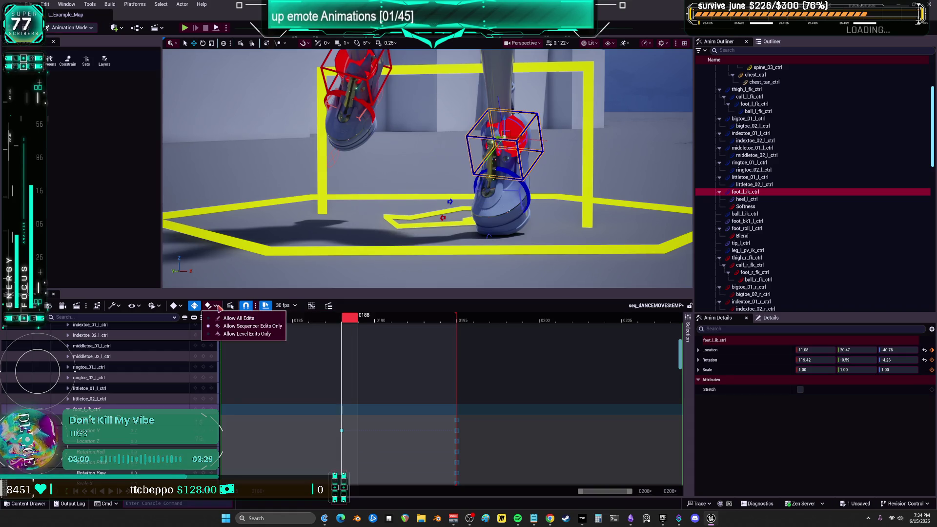
click(180, 306)
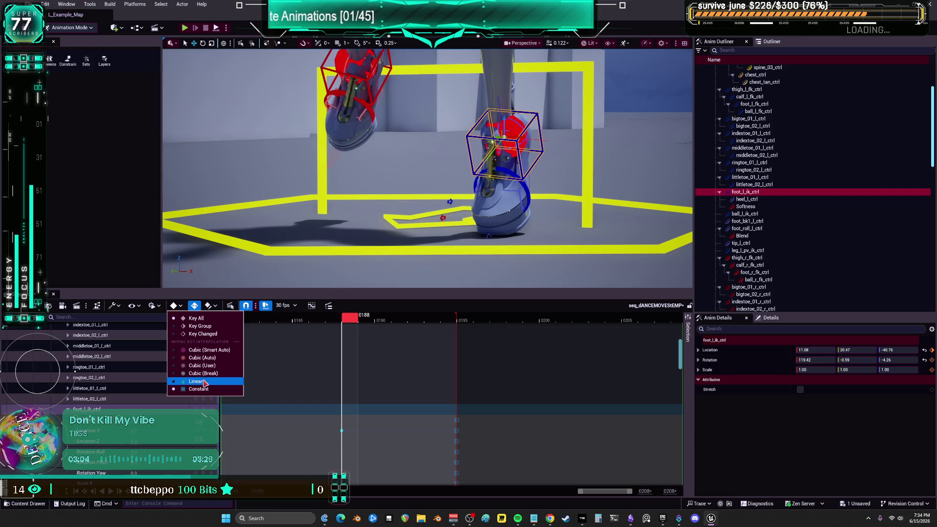
click(204, 381)
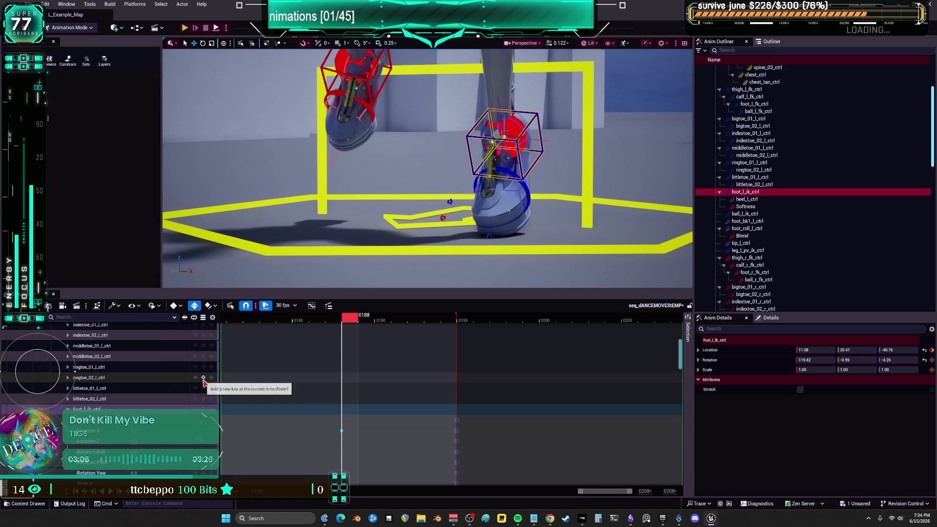
drag(350, 318, 456, 346)
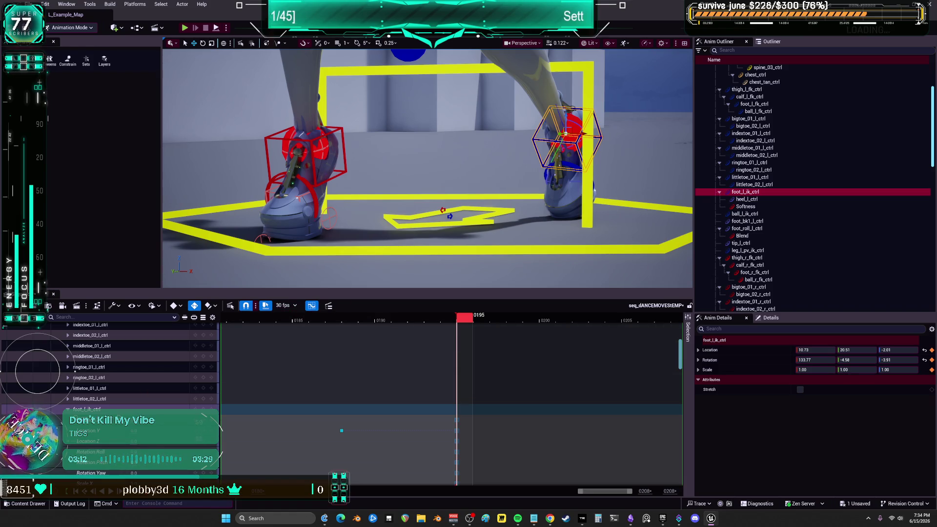
Set the 0188 left foot key to Auto cubic in the Curve Editor, then scrub 0188–0194 to review.
click(311, 305)
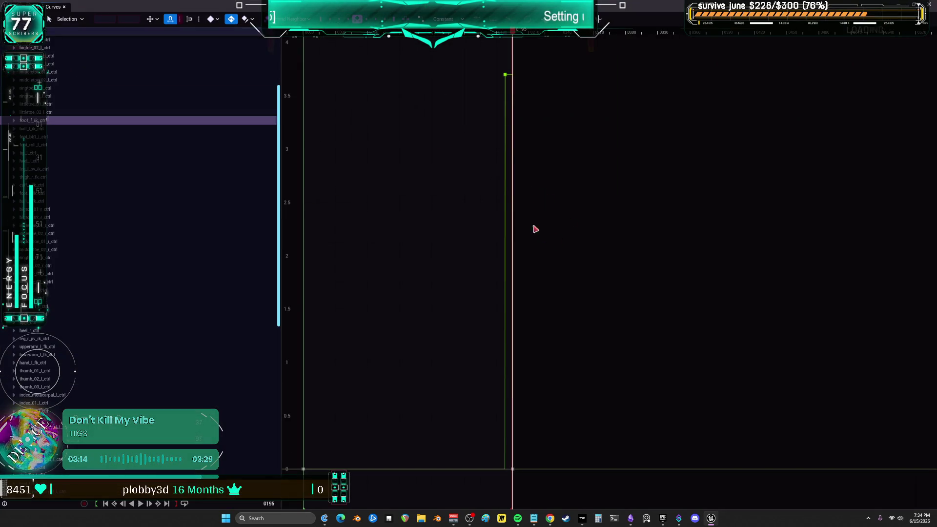
right_click(505, 75)
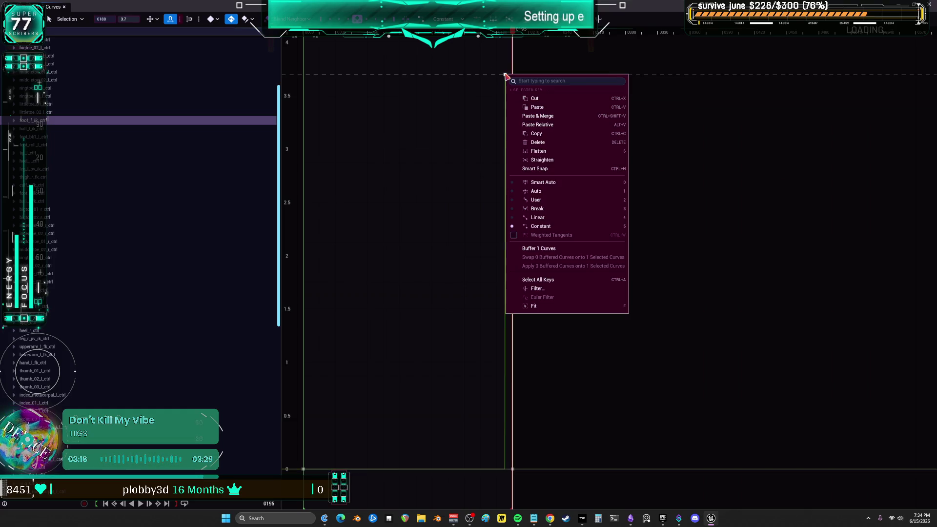
click(611, 191)
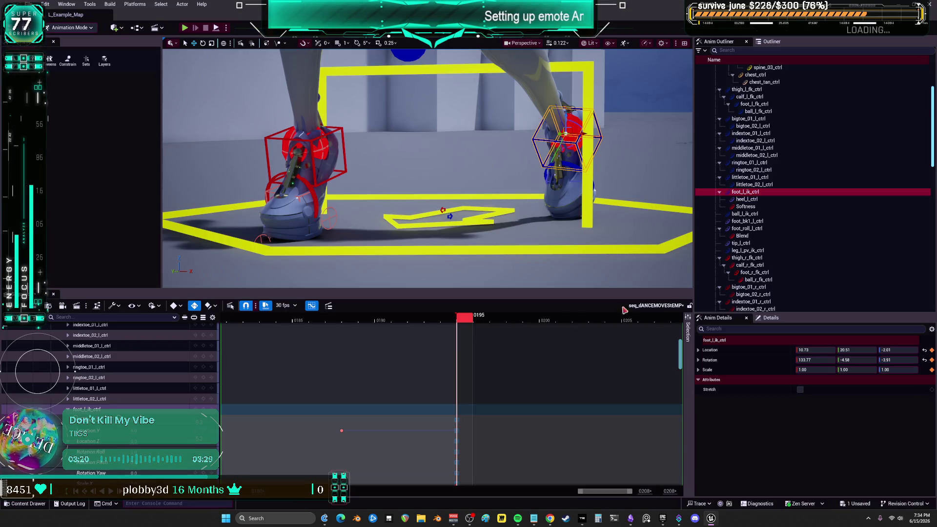
click(356, 321)
mouse_move(356, 329)
mouse_down()
mouse_move(451, 356)
mouse_move(275, 362)
mouse_up()
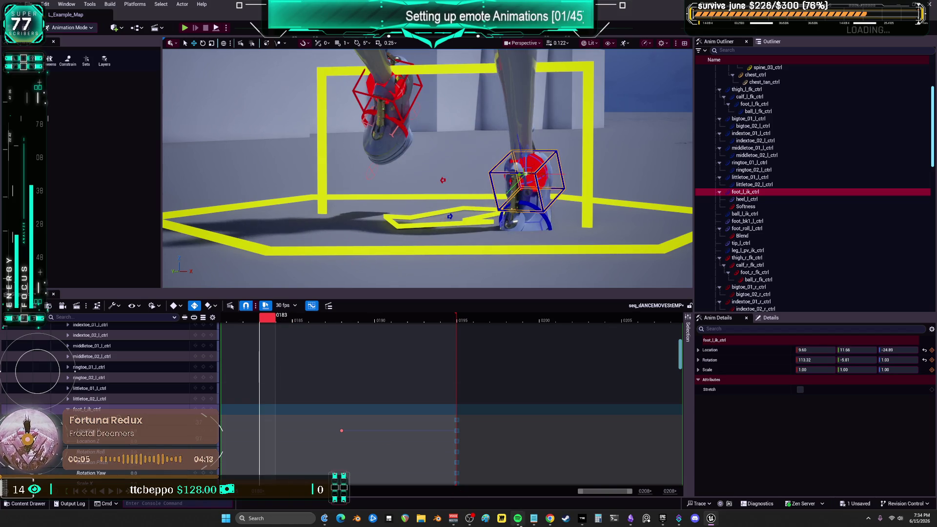
Key the left foot control at frame 0176 and raise it at frame 0179.
drag(605, 496, 593, 495)
mouse_move(405, 327)
mouse_down()
mouse_move(376, 327)
mouse_move(475, 331)
mouse_up()
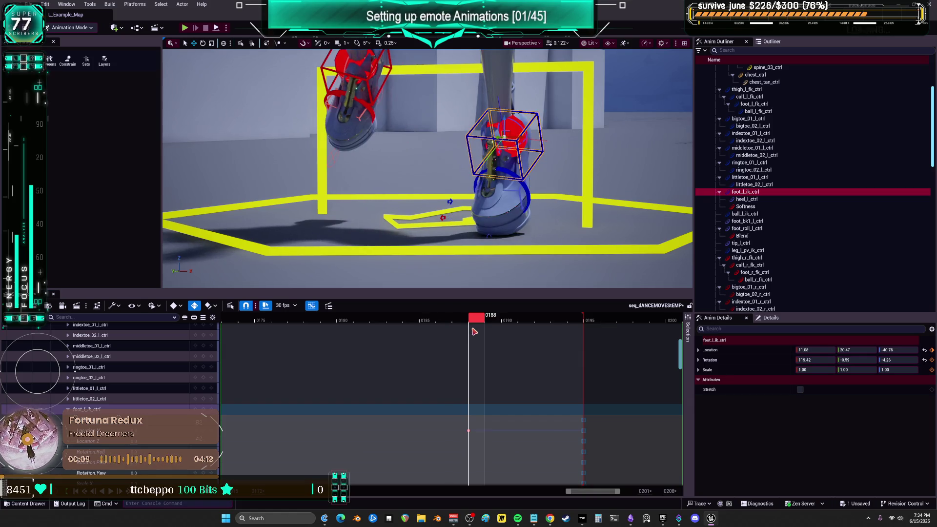
drag(481, 389, 440, 456)
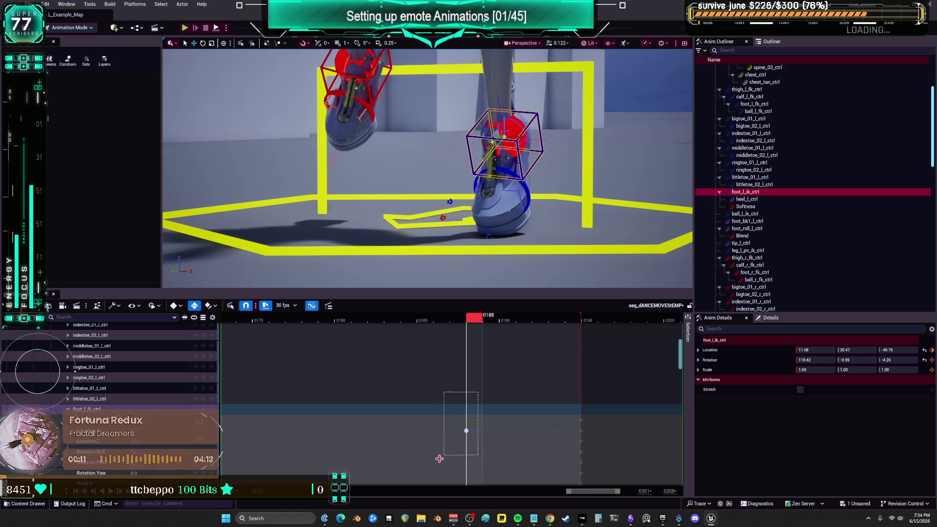
drag(474, 321, 274, 339)
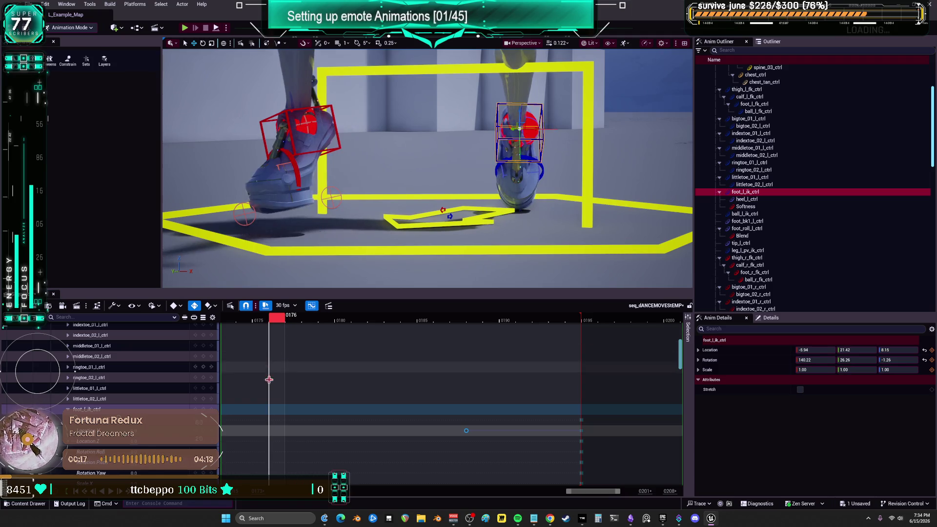
key(s)
mouse_move(277, 331)
mouse_down()
mouse_move(336, 334)
mouse_move(332, 323)
mouse_up()
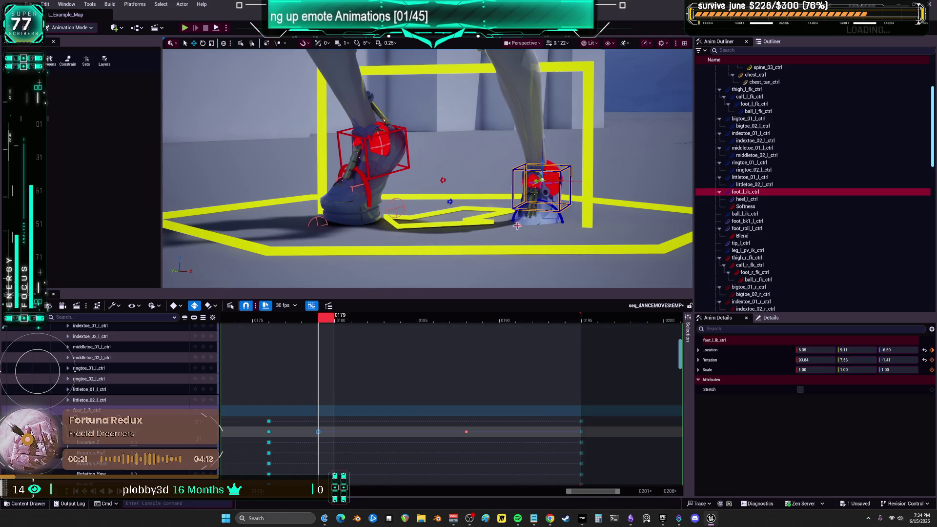
drag(376, 382, 376, 361)
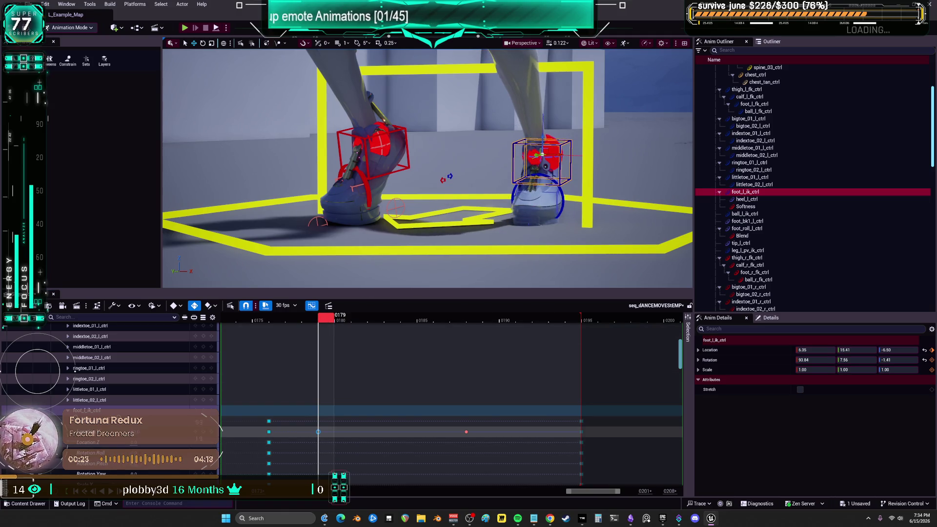
mouse_move(313, 321)
mouse_down()
mouse_move(277, 327)
mouse_move(293, 328)
mouse_up()
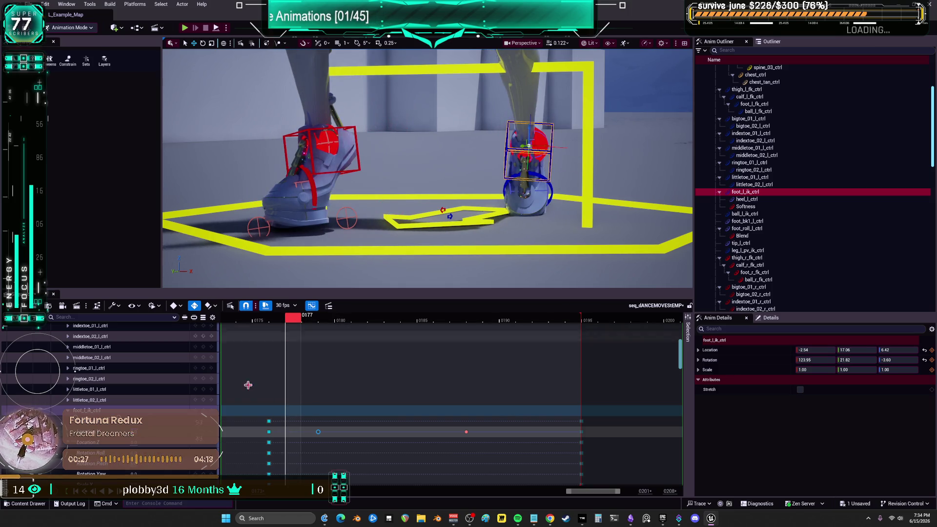
Raise the left foot IK control at frame 177, then step forward to frame 183.
click(137, 434)
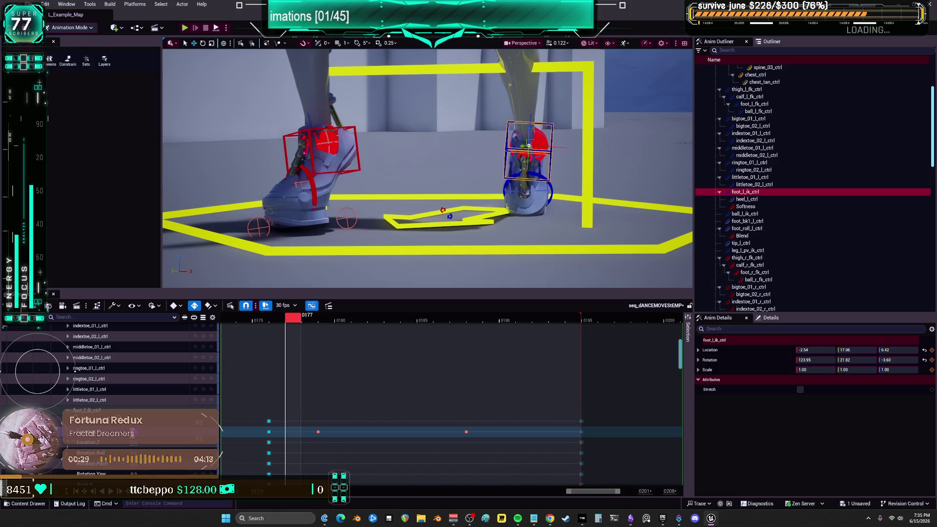
scroll(75, 370, up, 1)
drag(528, 146, 529, 132)
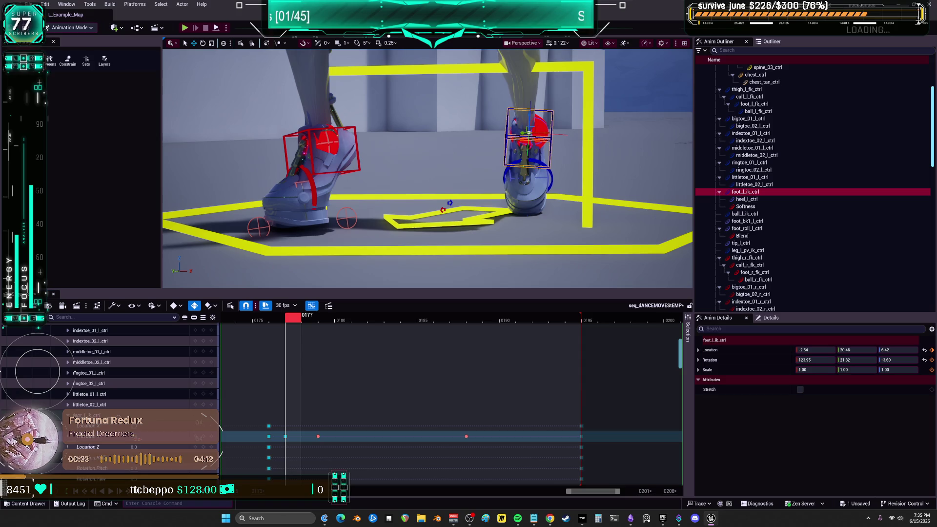
drag(290, 322, 302, 322)
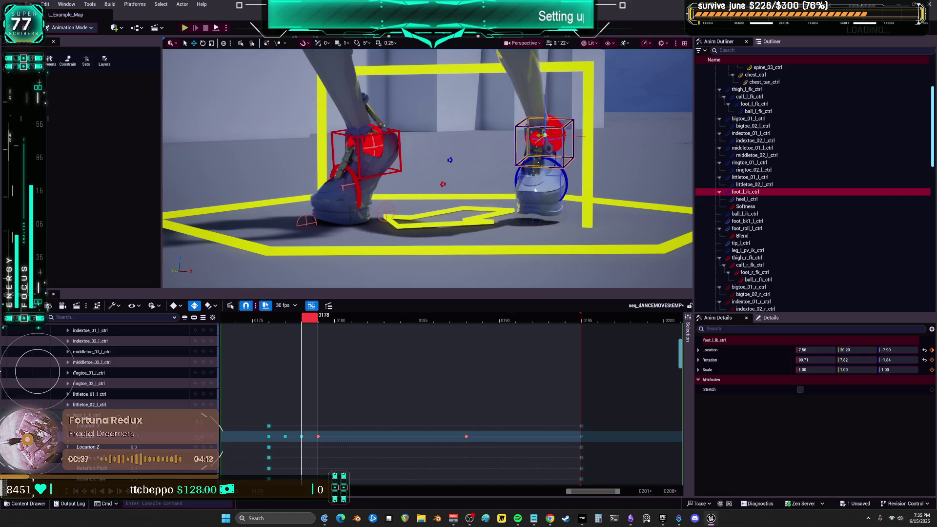
drag(307, 328, 328, 322)
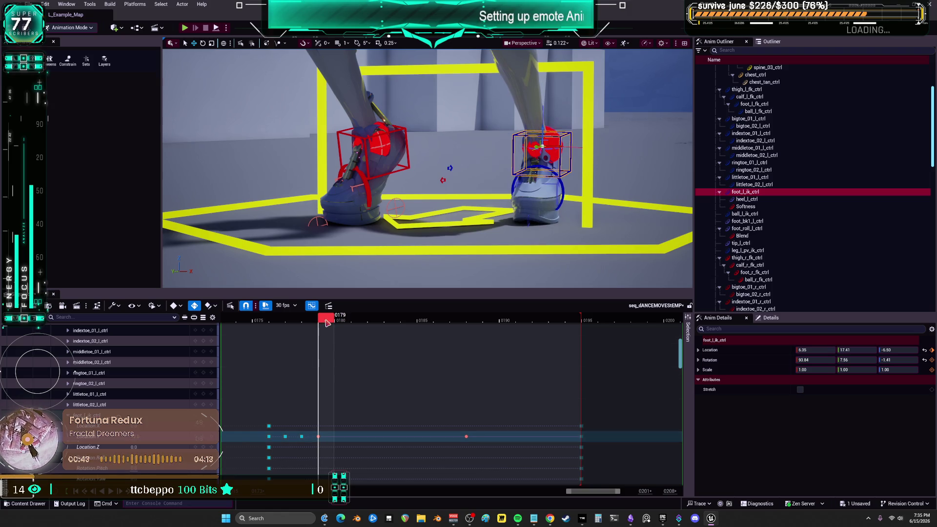
mouse_move(334, 323)
mouse_down()
mouse_move(441, 334)
mouse_move(351, 351)
mouse_move(456, 374)
mouse_move(639, 379)
mouse_move(391, 385)
mouse_move(260, 412)
mouse_up()
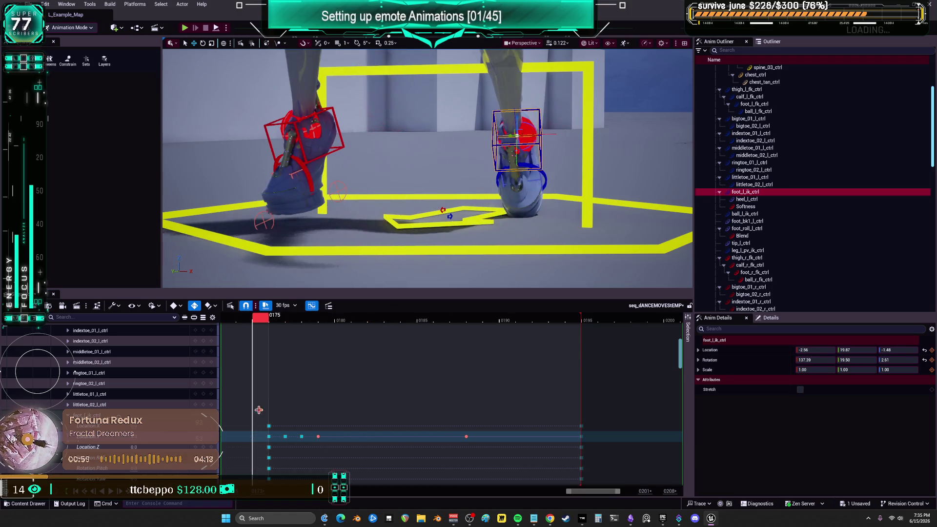
Lift the left foot IK control at frames 175 and 171, checking frames 169–175.
drag(588, 492, 569, 492)
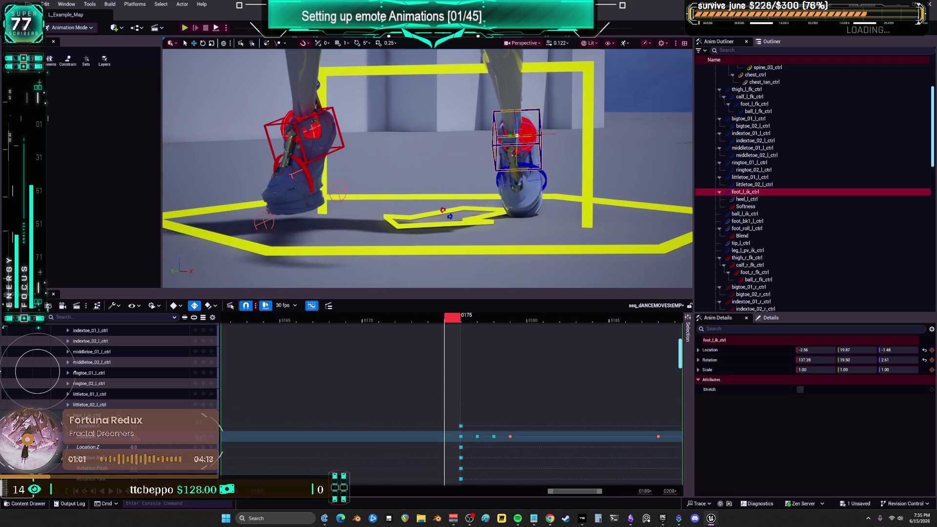
drag(516, 135, 517, 132)
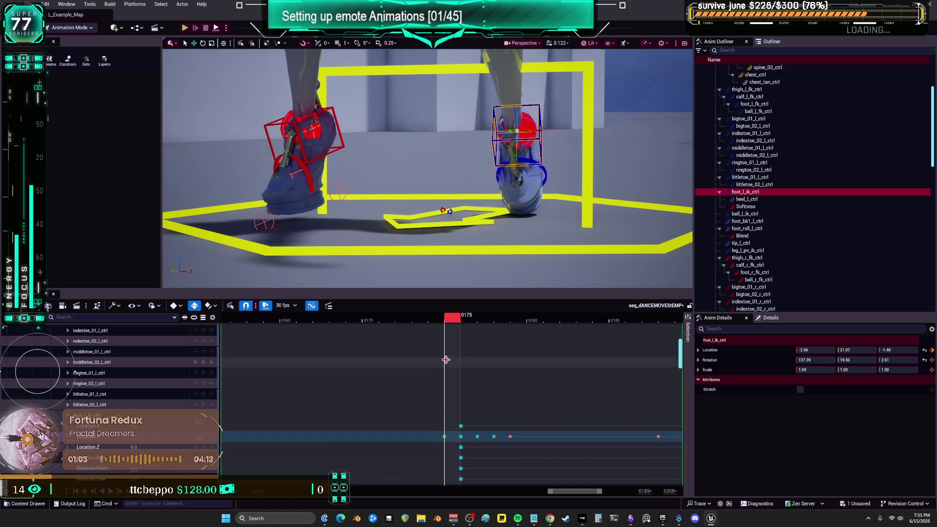
drag(424, 321, 386, 321)
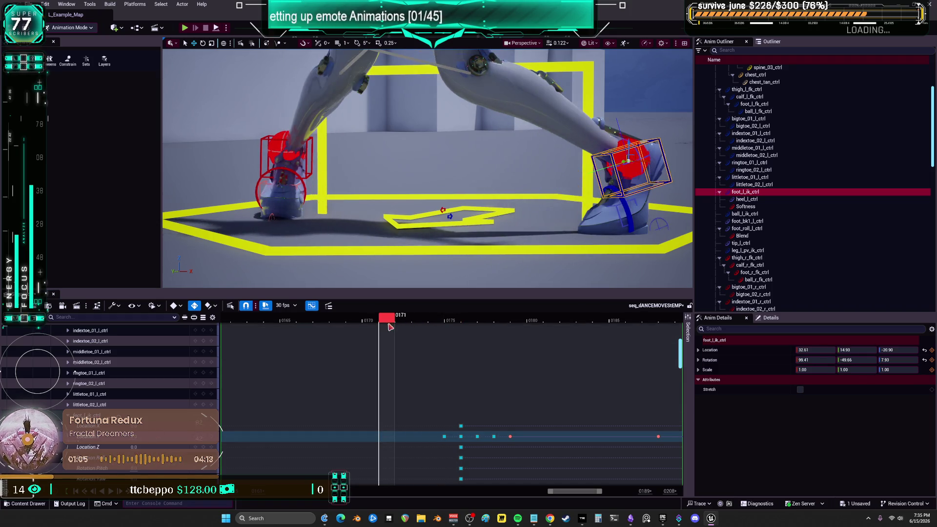
drag(628, 160, 628, 147)
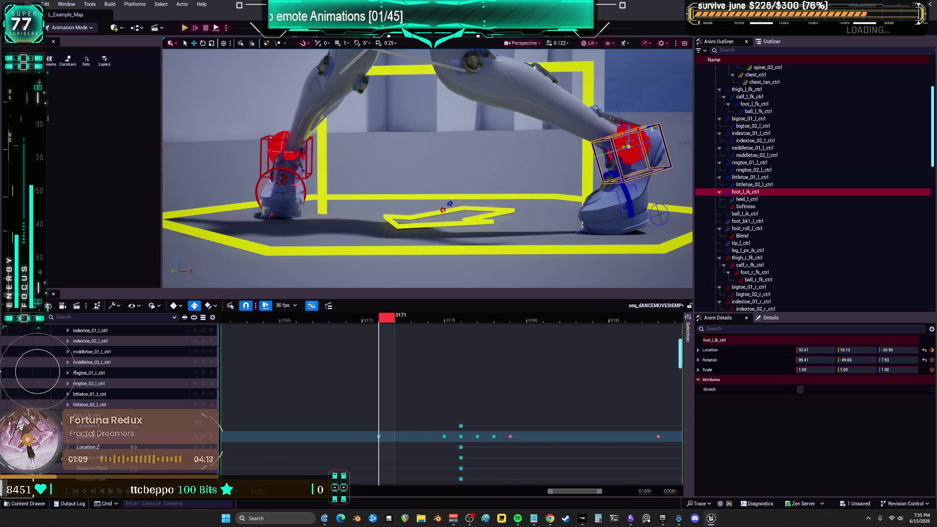
mouse_move(394, 324)
mouse_down()
mouse_move(447, 322)
mouse_move(304, 322)
mouse_up()
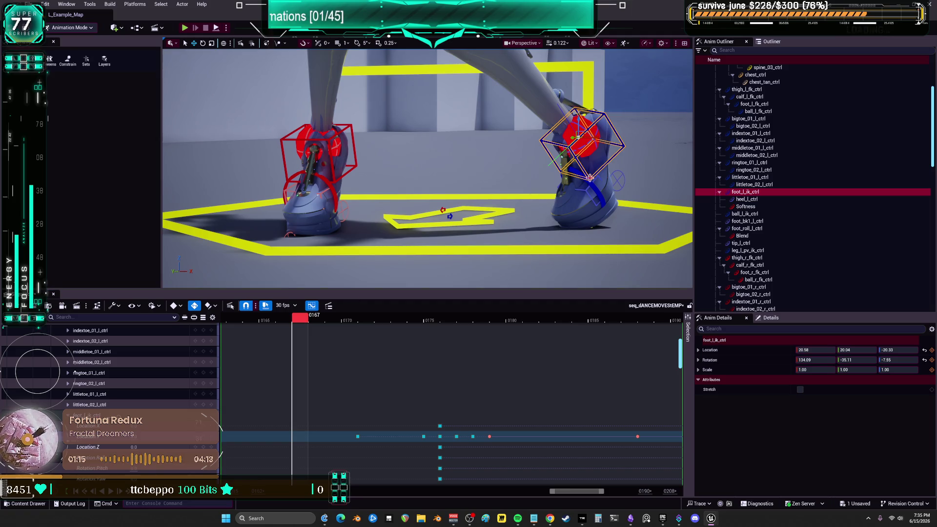
Key the left foot pose at frames 167 and 168, raising it at 169 and 170.
key(s)
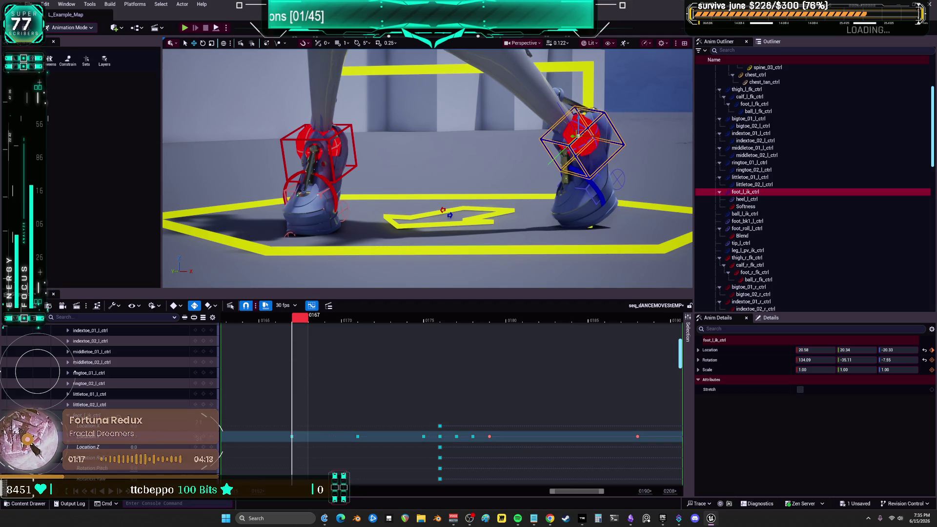
click(304, 321)
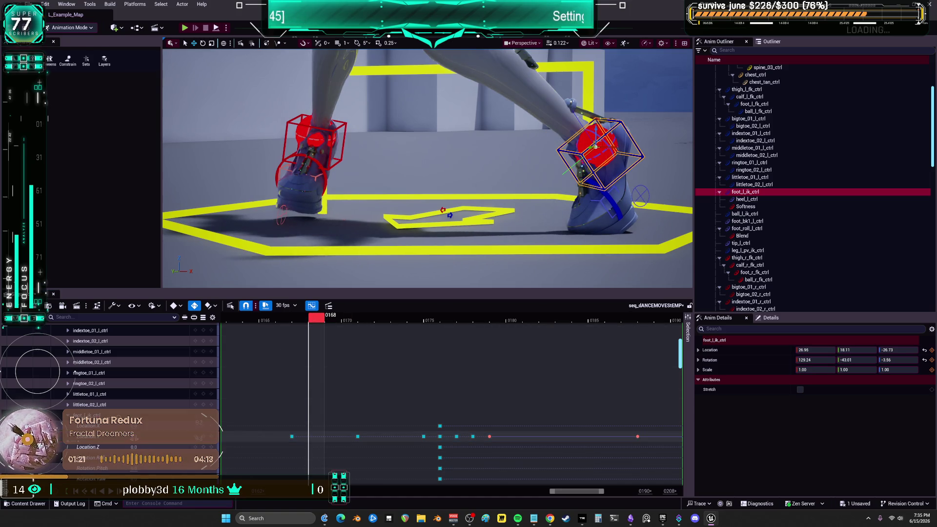
key(s)
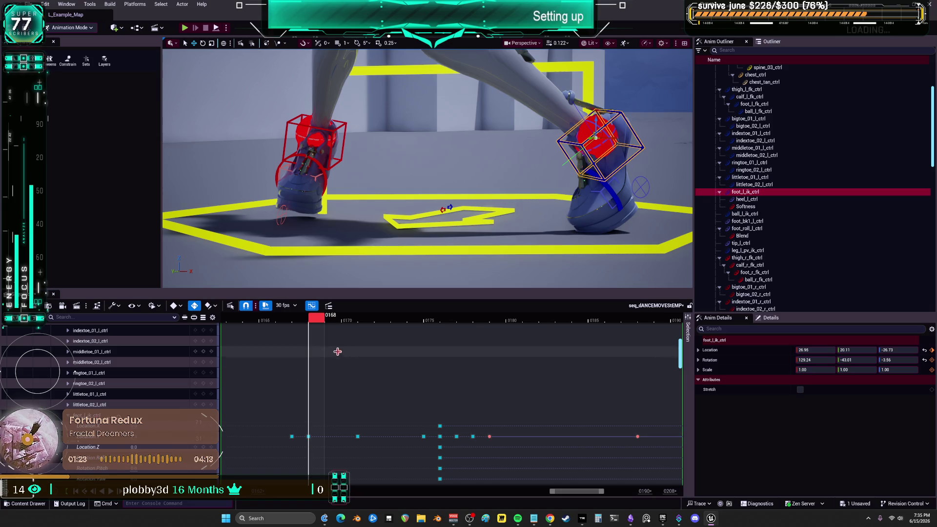
click(333, 320)
drag(610, 146, 609, 138)
key(s)
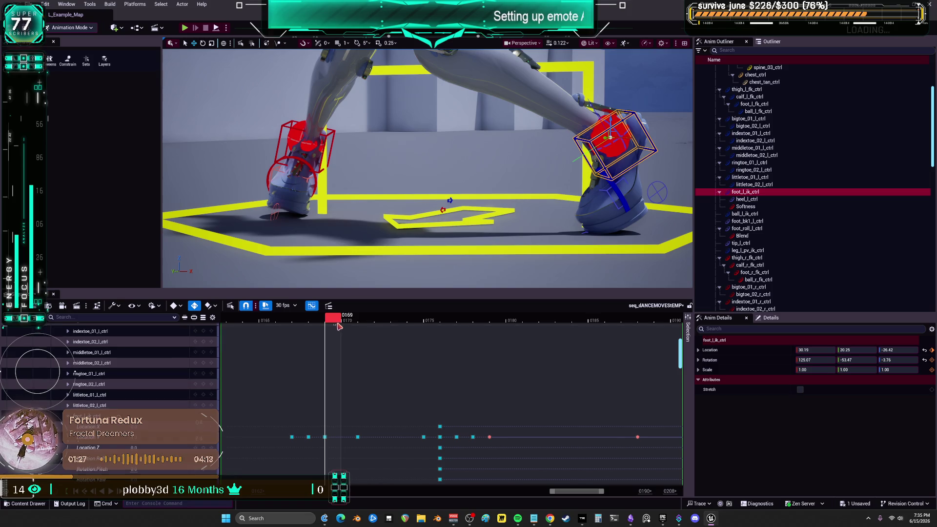
click(338, 326)
drag(625, 145, 624, 139)
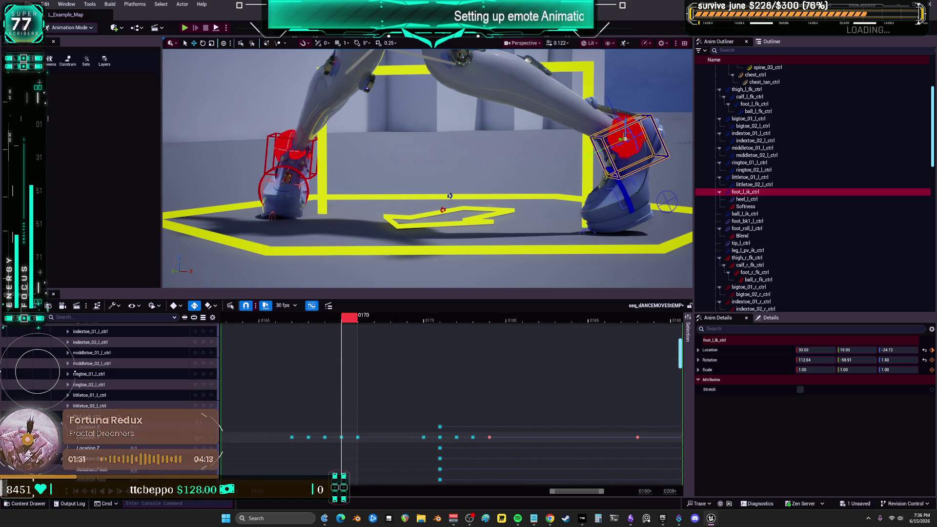
Adjust and key the left foot pose at frame 165.
scroll(541, 322, left, 5)
mouse_move(541, 322)
mouse_down()
mouse_move(425, 327)
mouse_move(469, 324)
mouse_up()
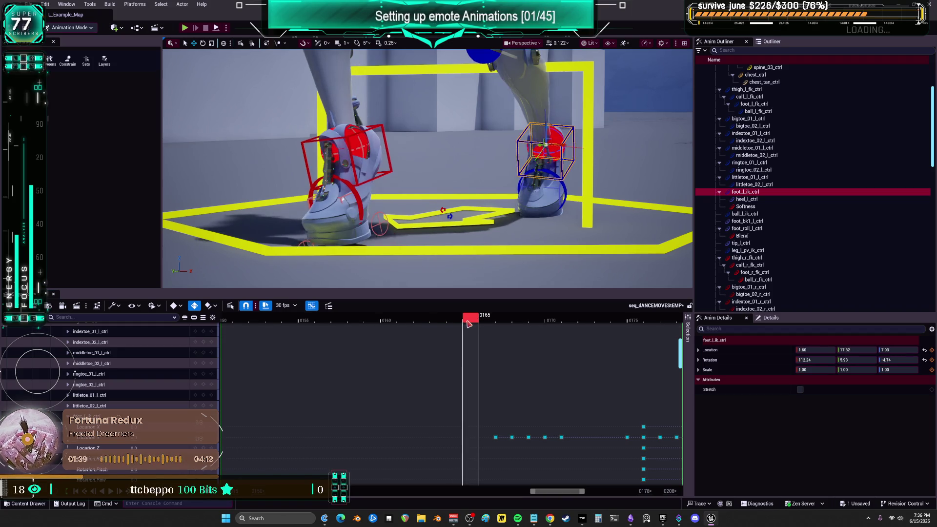
mouse_move(428, 168)
mouse_down()
mouse_move(405, 166)
mouse_move(550, 193)
mouse_up()
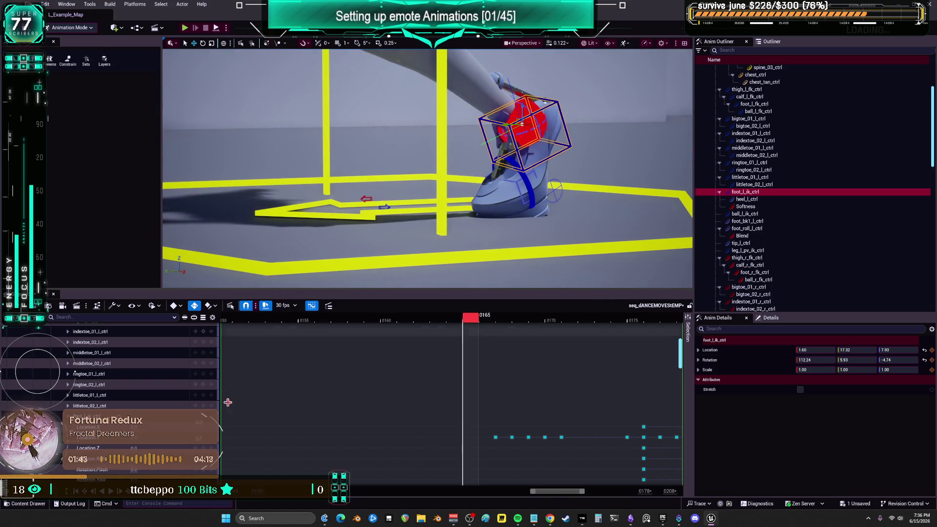
key(ctrl+z)
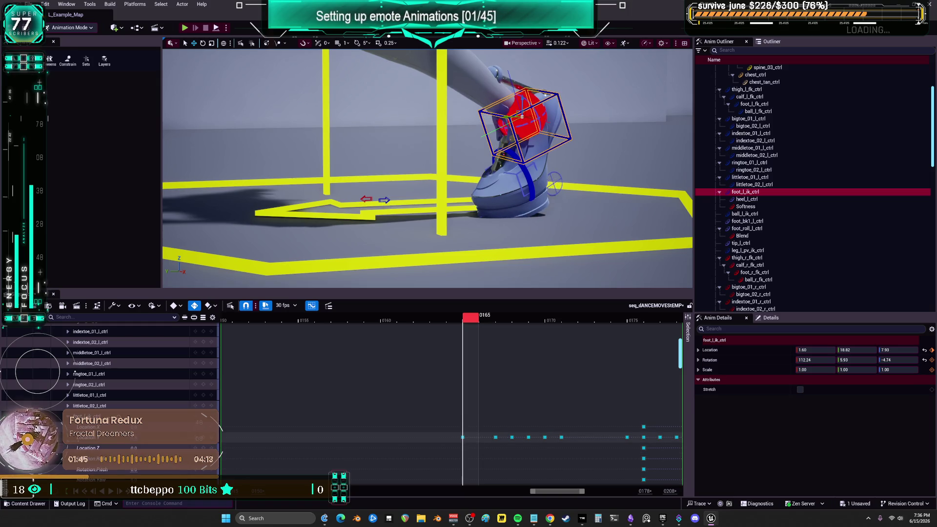
key(s)
drag(485, 319, 257, 321)
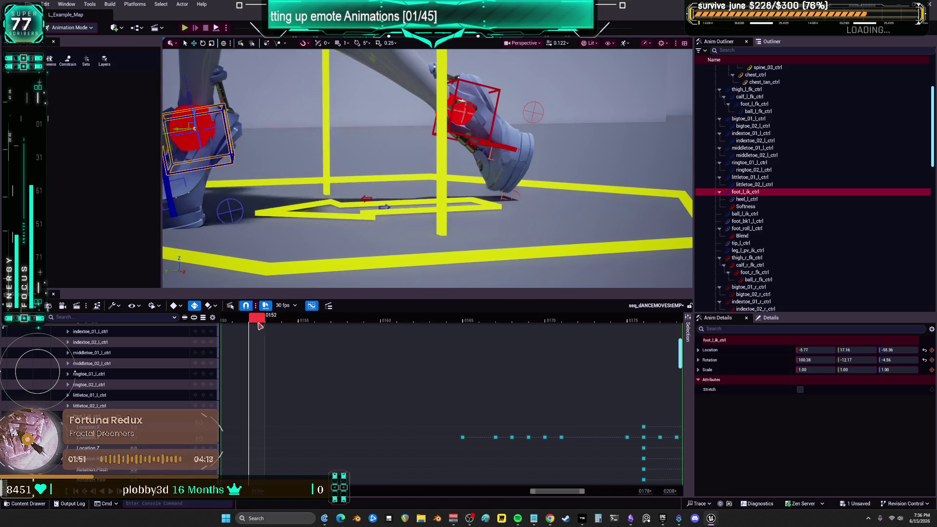
Frame the left foot control and scrub the sequence back to frame 18.
drag(540, 494, 510, 496)
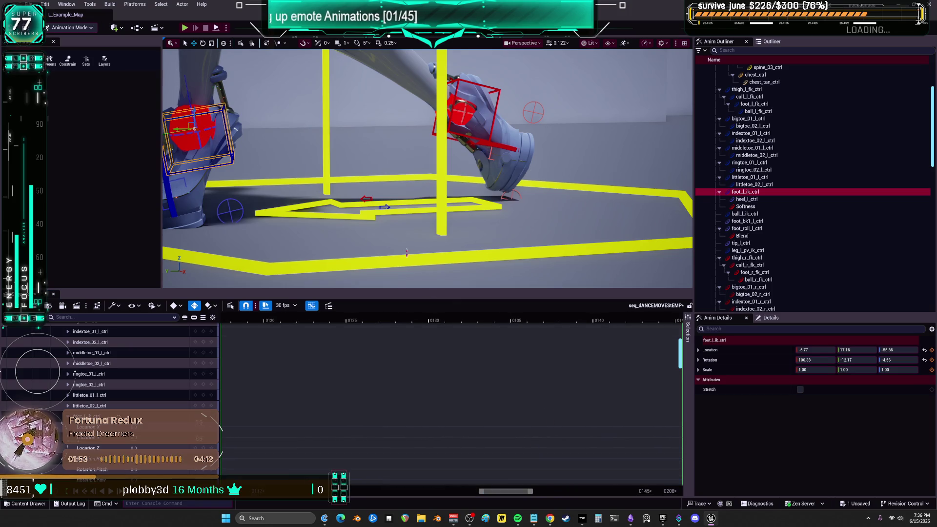
key(f)
mouse_move(642, 318)
mouse_down()
mouse_move(268, 323)
mouse_move(354, 322)
mouse_up()
drag(483, 495, 293, 496)
click(487, 321)
mouse_move(474, 324)
mouse_down()
mouse_move(257, 333)
mouse_move(222, 320)
mouse_up()
drag(418, 491, 363, 491)
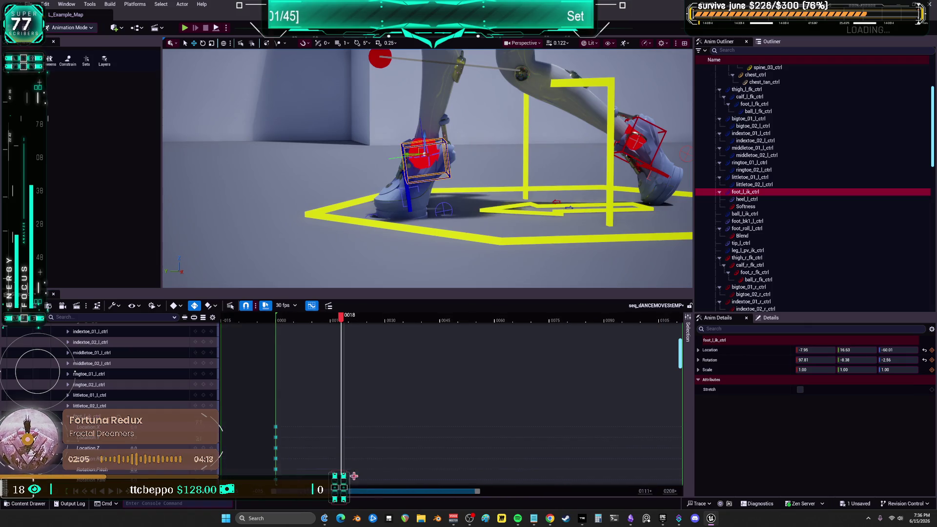
Jump to frame 0, select body_offset_ctrl, and open the Content Drawer.
click(276, 321)
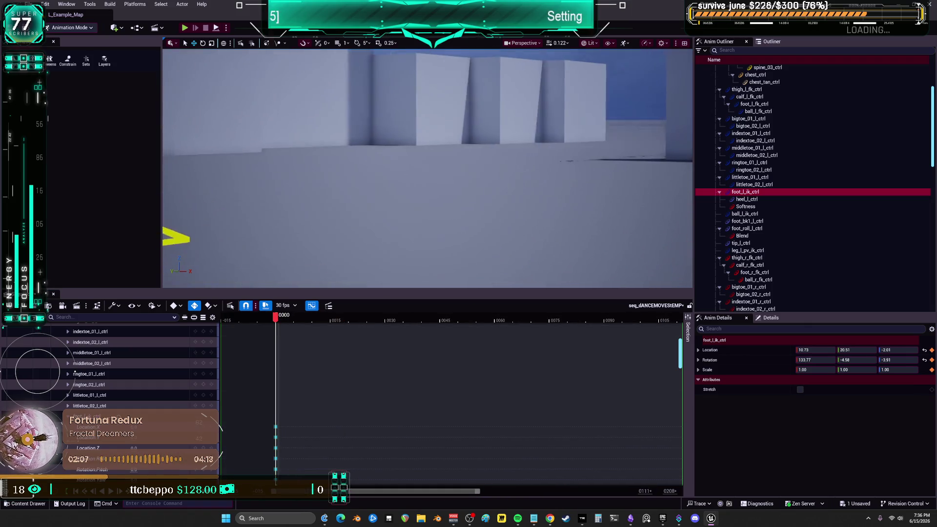
drag(389, 287, 389, 287)
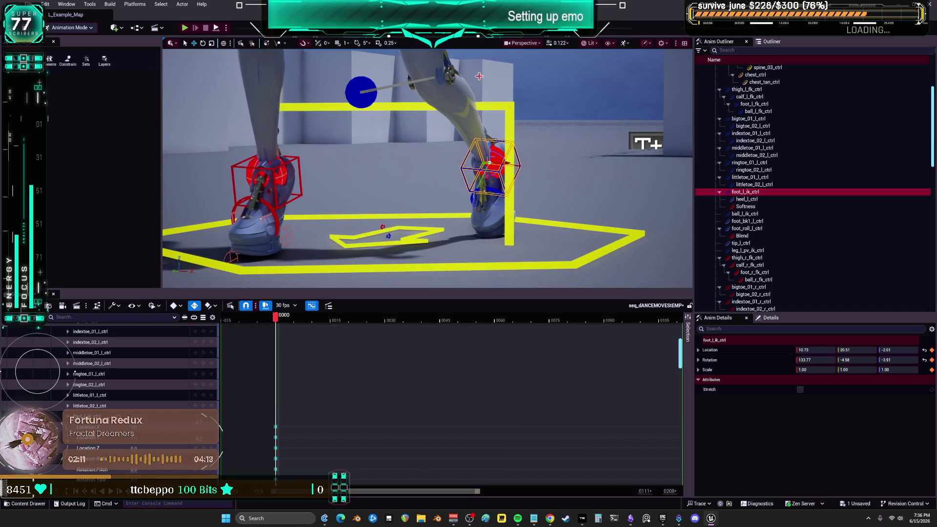
key(ctrl+z)
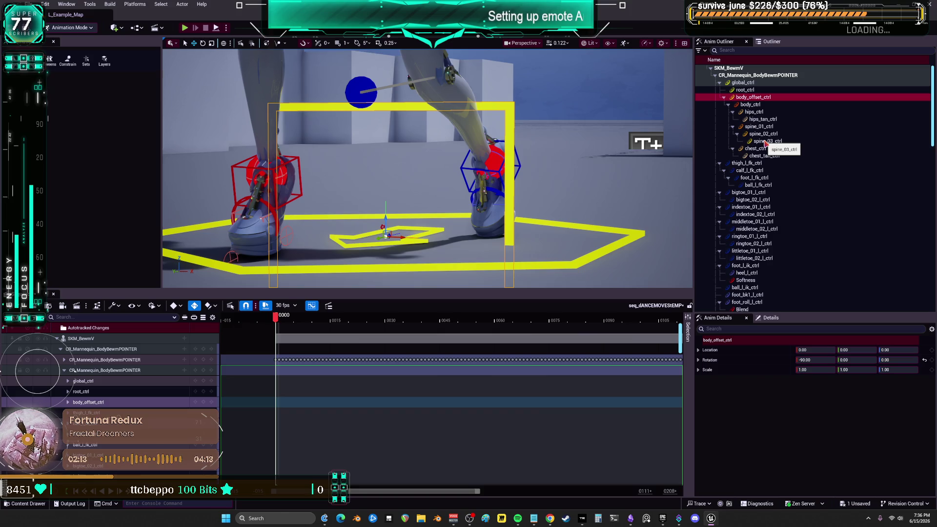
key(f)
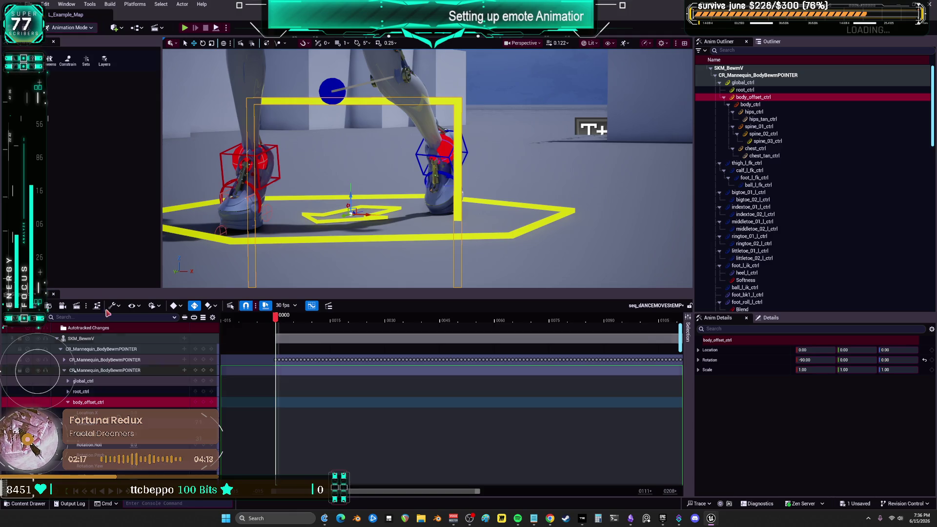
click(33, 504)
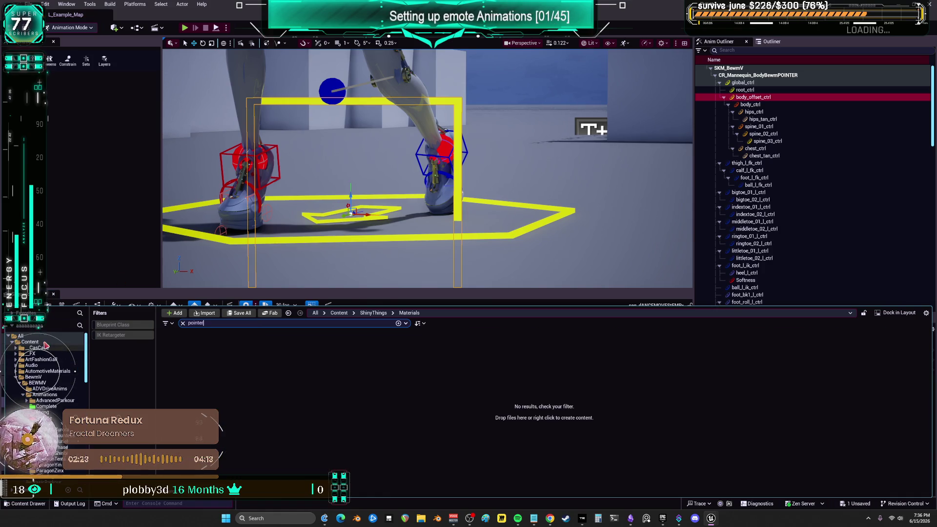
Open CR_Mannequin_BodyBewmPOINTER from the Content folder.
click(38, 342)
double_click(165, 354)
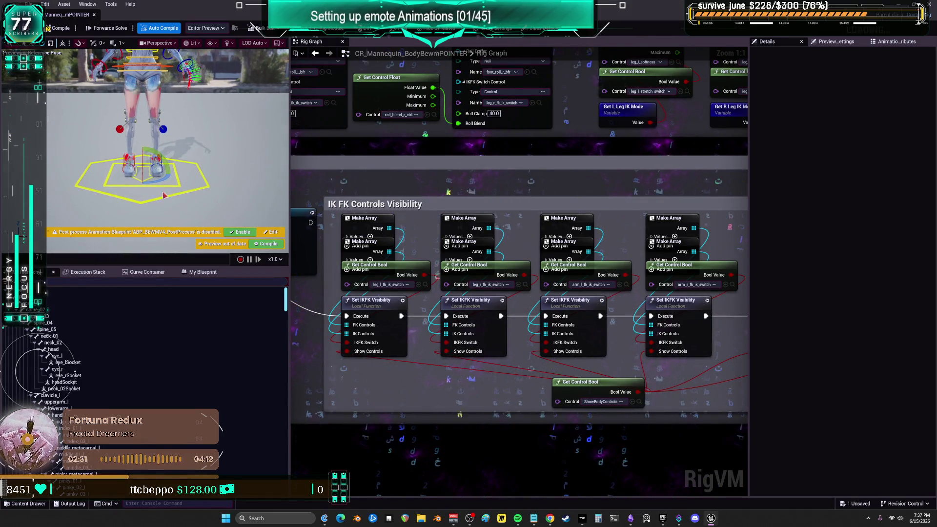
Give body_offset_ctrl a Circle_Thin shape at scale 12 and save the rig.
click(177, 183)
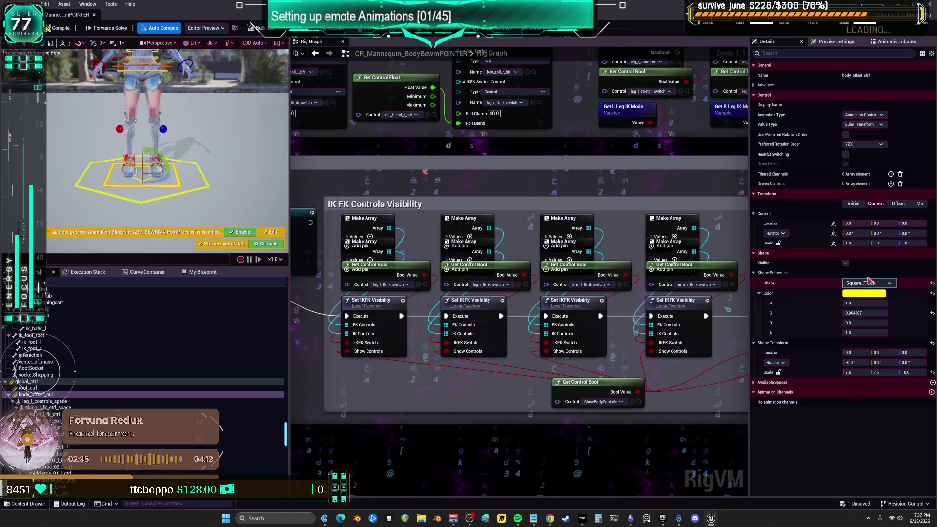
click(871, 283)
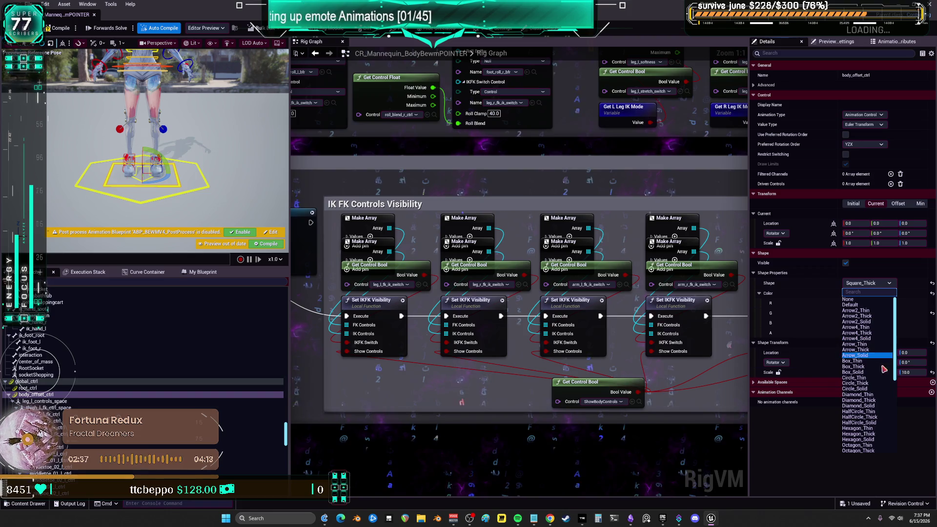
click(861, 378)
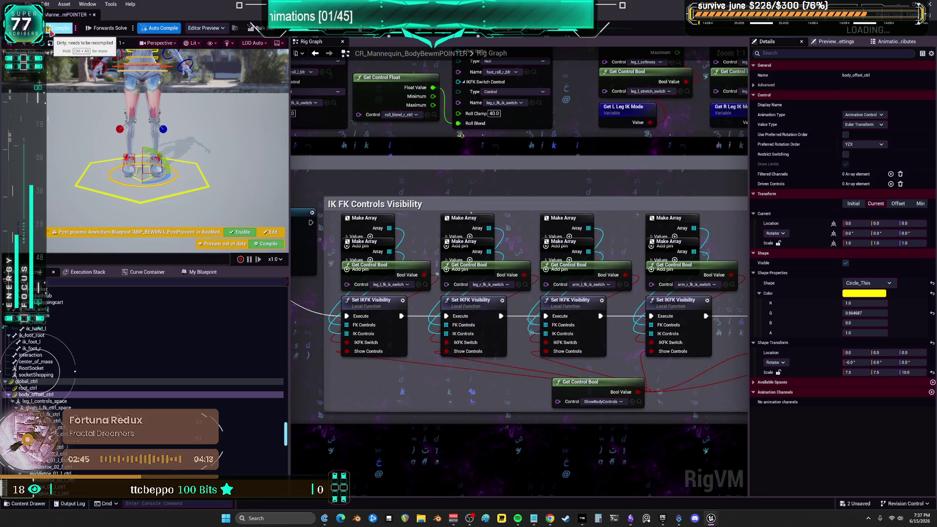
text(w12)
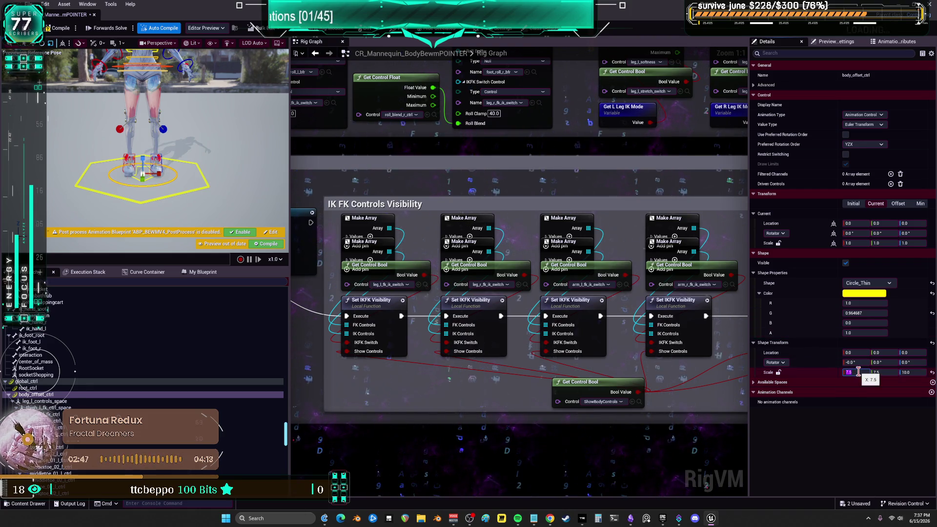
key(Tab)
key(Tab)
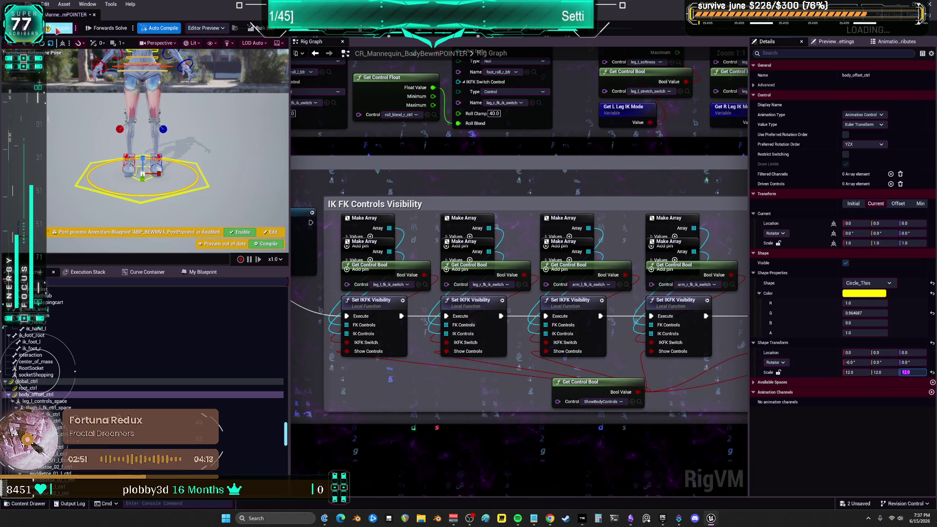
key(ctrl+s)
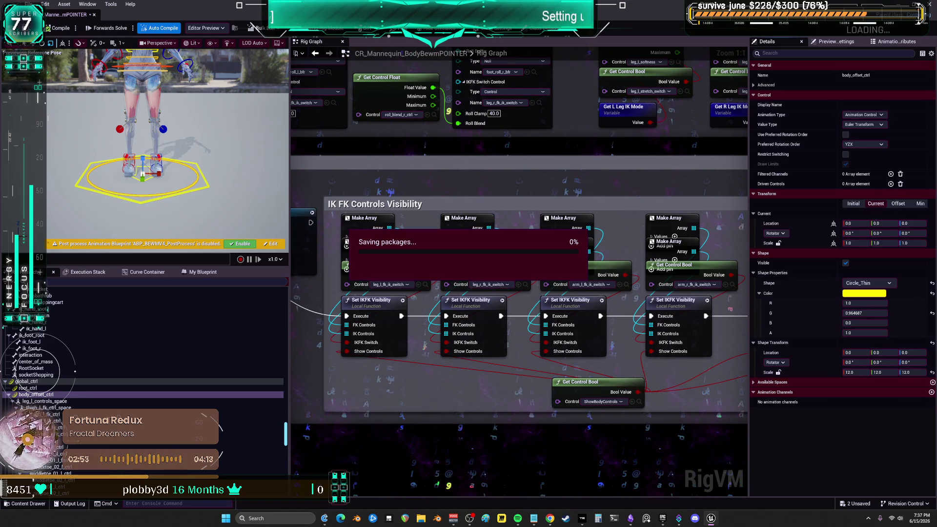
Close the rig editor and bring the viewport in toward the character's feet.
click(94, 15)
drag(419, 193, 411, 208)
drag(514, 239, 509, 218)
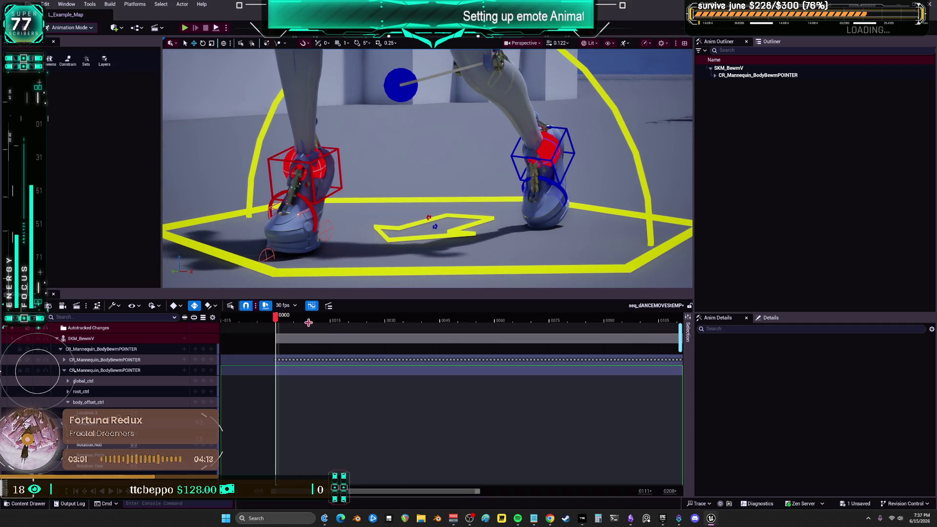
Select the left foot IK and global controls, then reopen CR_Mannequin_BodyBewmPOINTER.
click(553, 138)
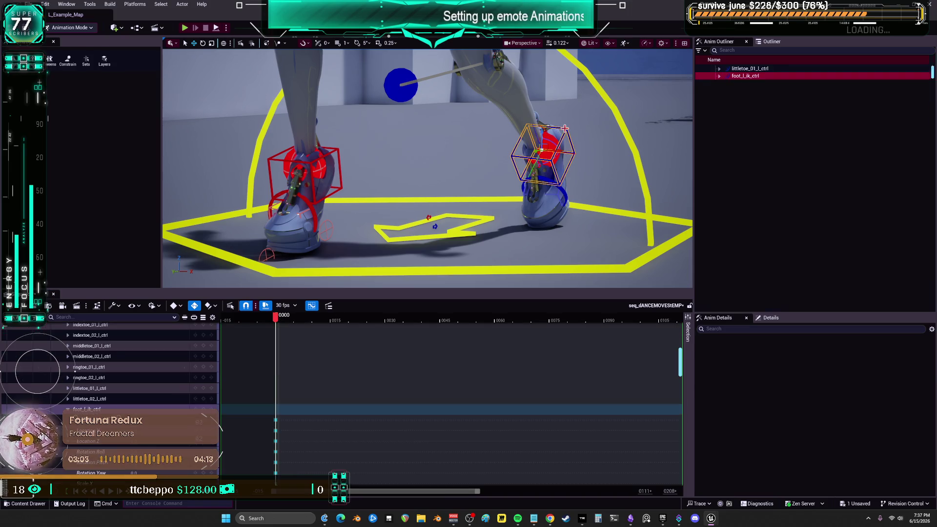
drag(285, 324, 330, 333)
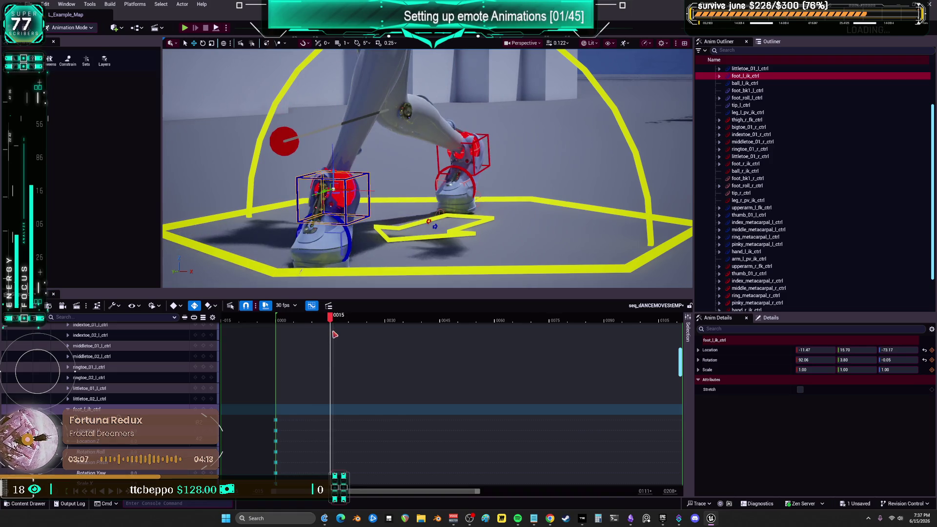
click(405, 273)
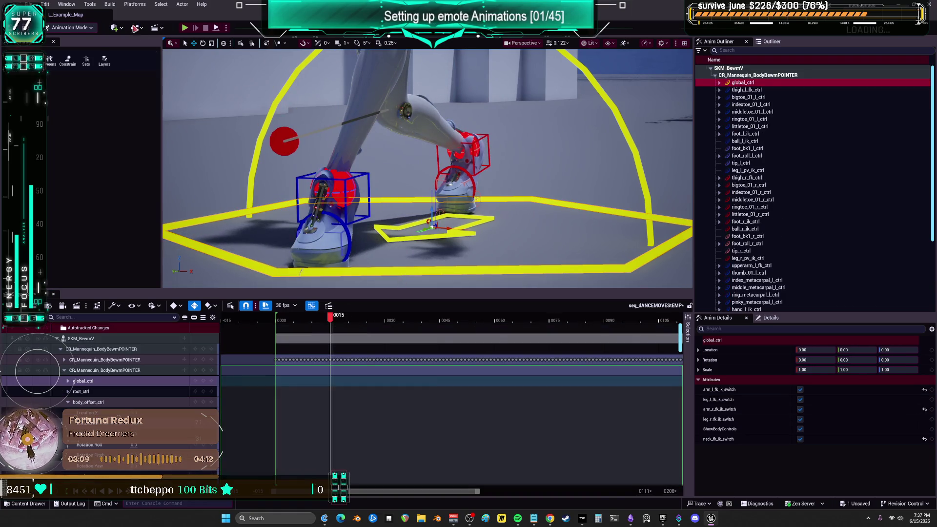
mouse_move(711, 523)
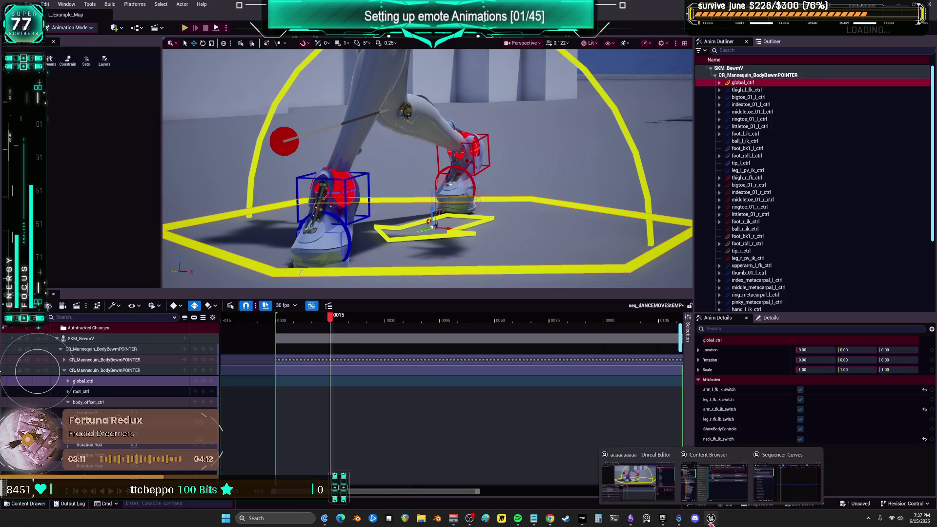
click(713, 493)
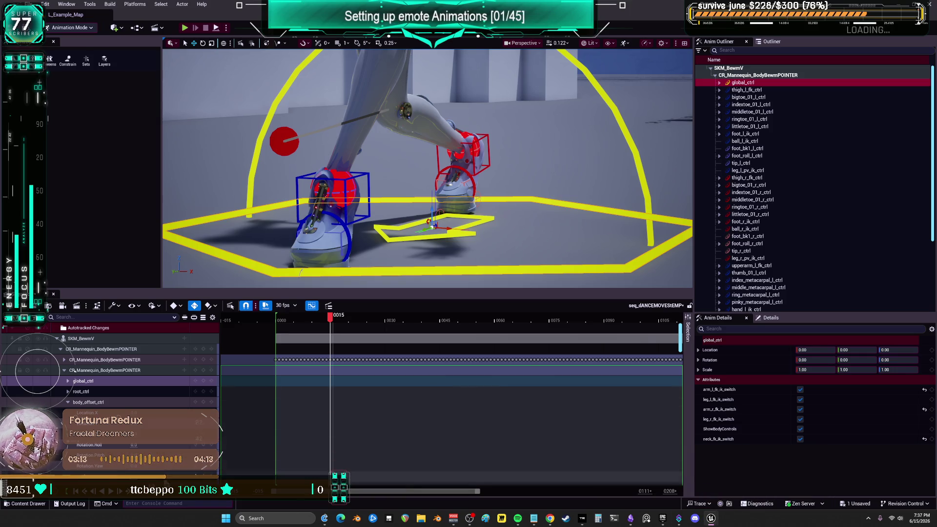
double_click(164, 356)
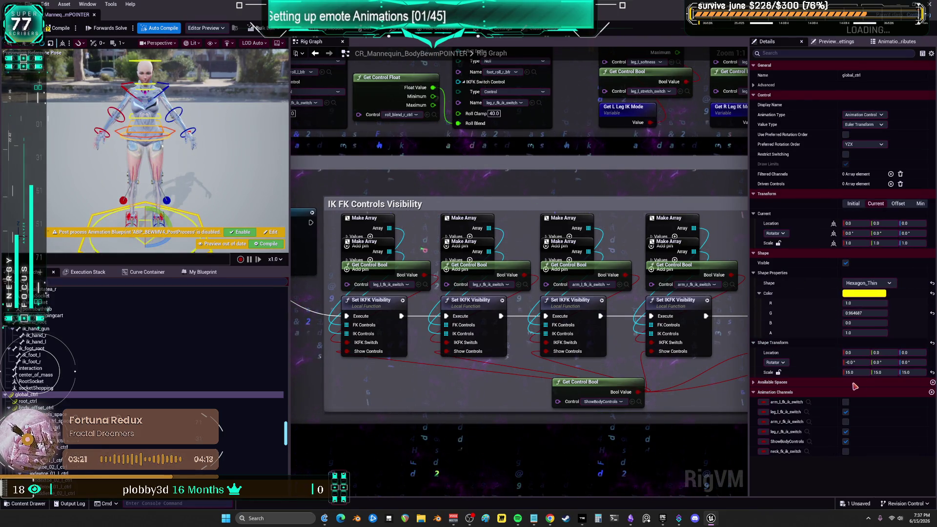
Set the global control's shape scale to 20.
click(870, 372)
text(20)
key(Tab)
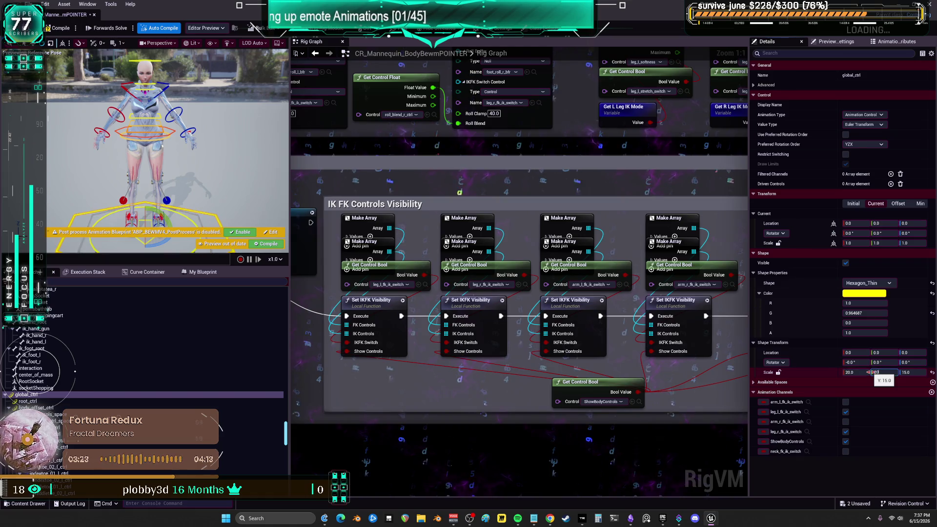
Scale body_offset_ctrl's shape to 14 on all axes, recompile, and return to the level.
click(192, 221)
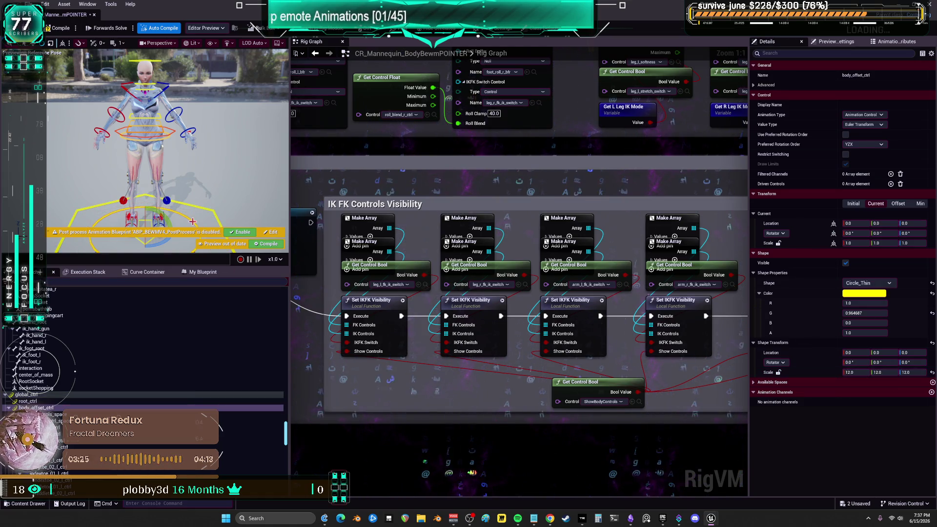
click(864, 373)
text(14)
key(Tab)
text(14)
key(Tab)
text(14)
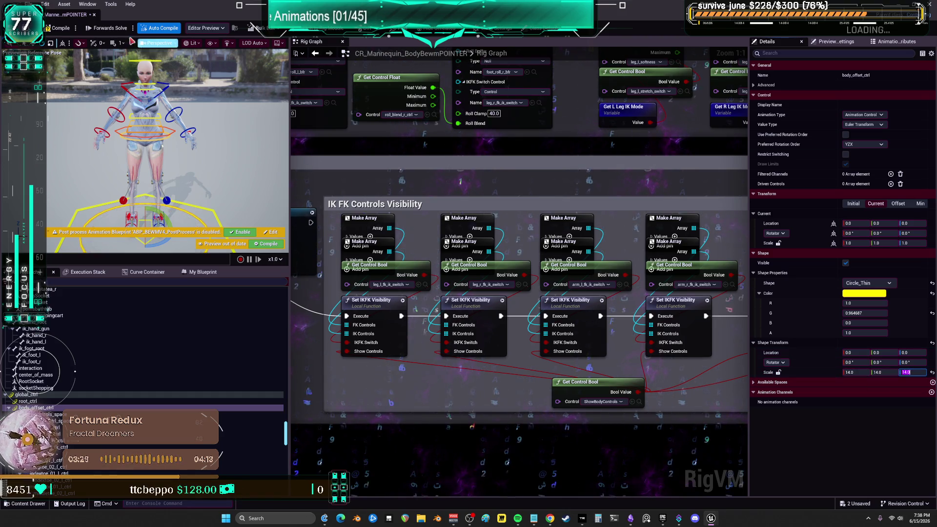
click(57, 29)
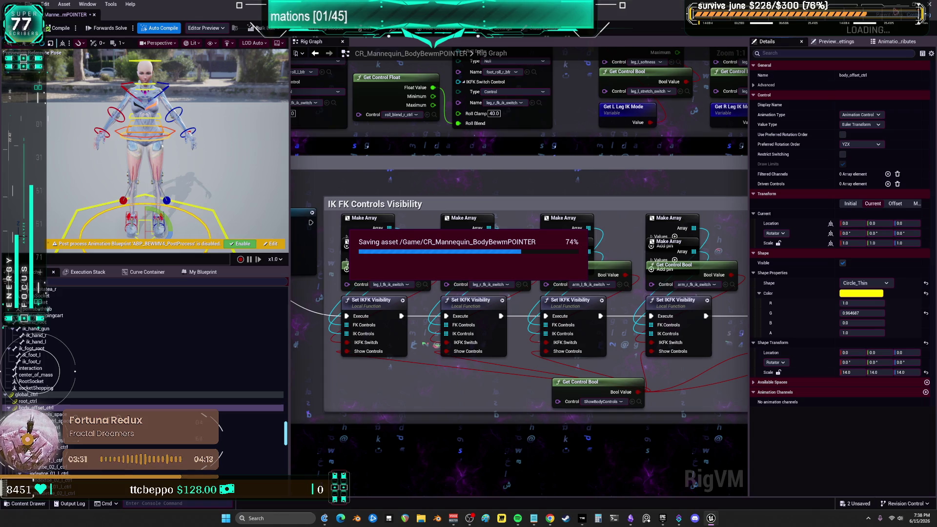
key(ctrl+Tab)
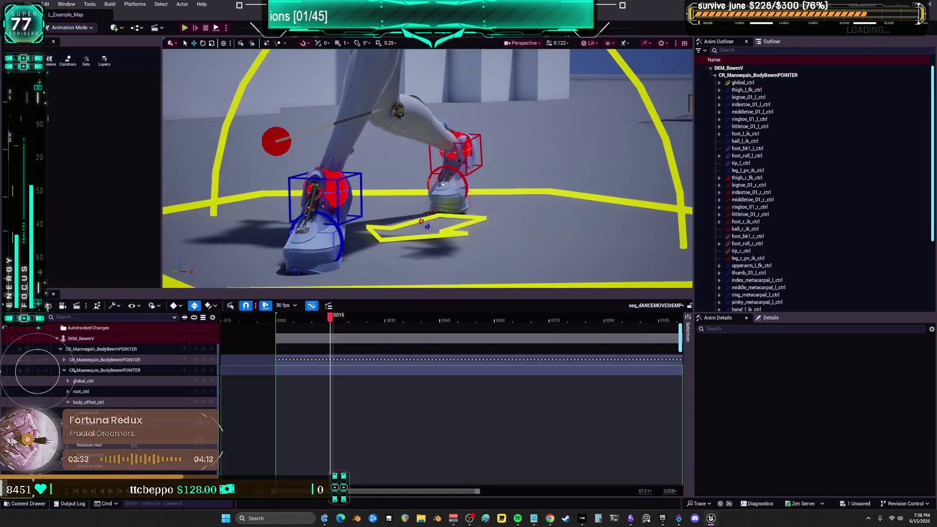
Move foot_l_ik_ctrl to key frames 16 and 19, then select ball_l_ik_ctrl.
mouse_move(329, 317)
mouse_down()
mouse_move(283, 318)
mouse_move(327, 332)
mouse_up()
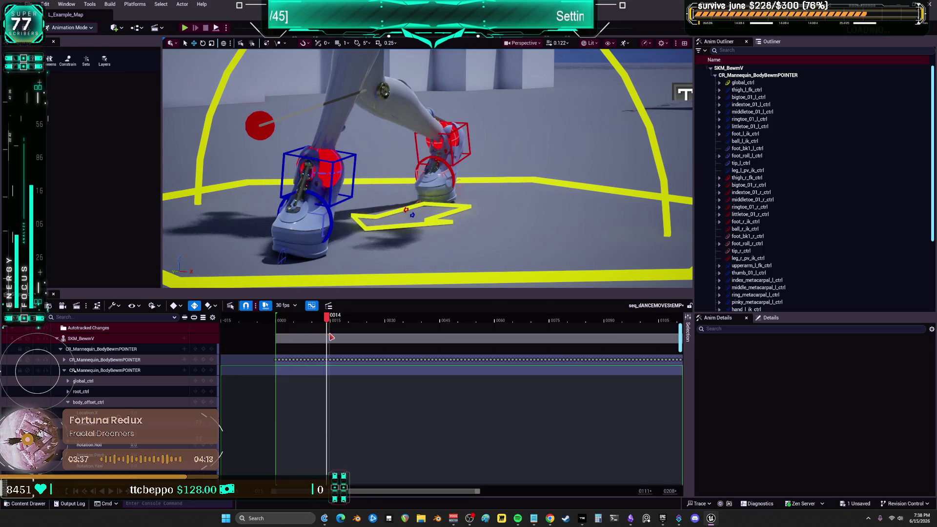
click(352, 159)
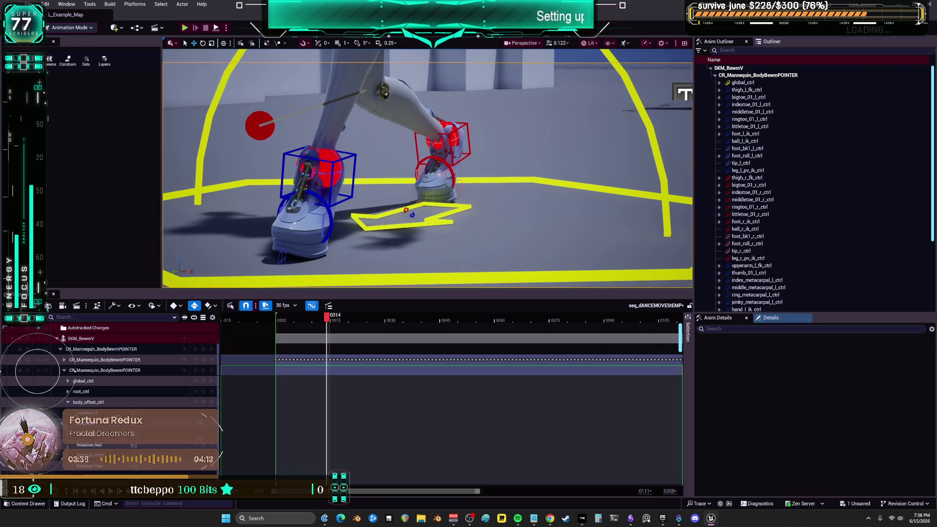
click(335, 322)
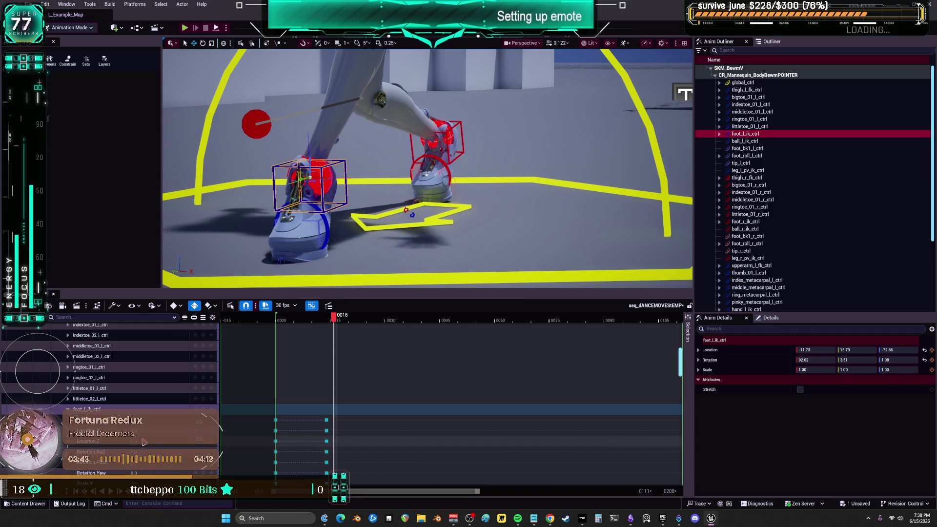
drag(310, 178, 310, 172)
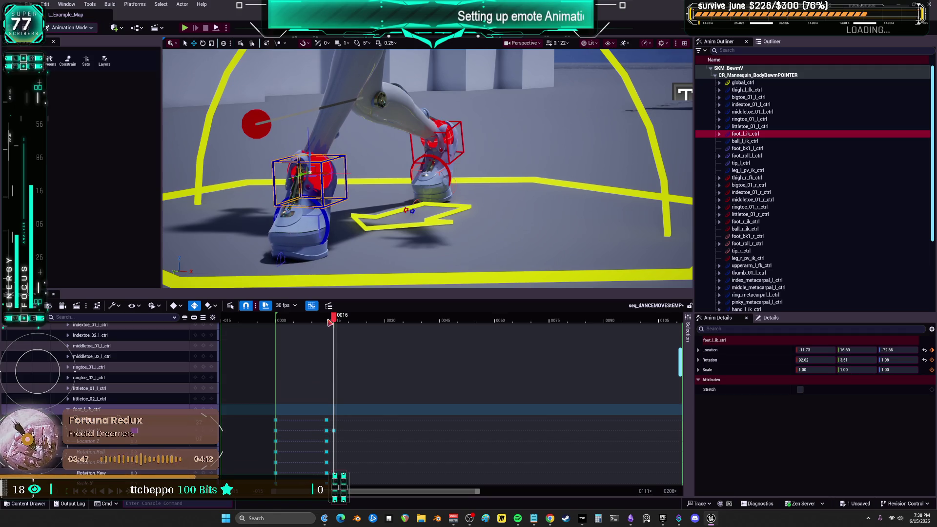
drag(334, 317, 350, 325)
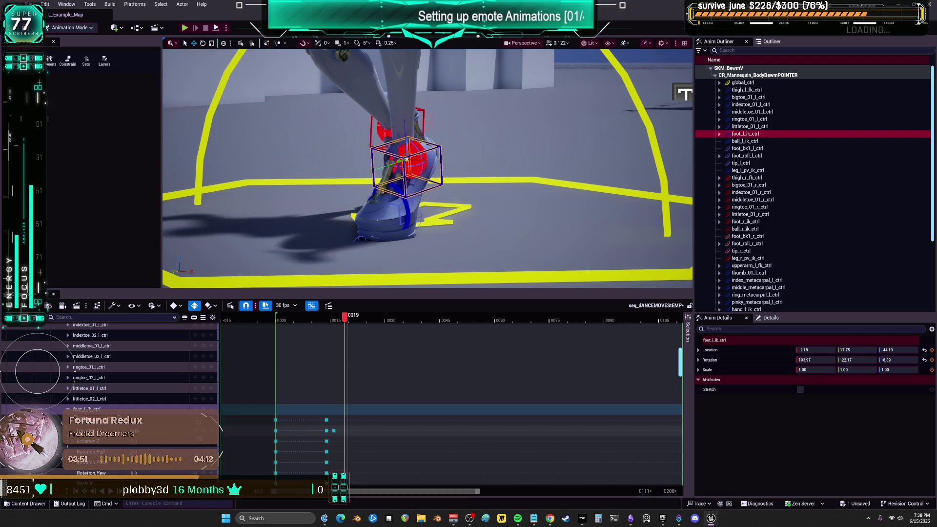
drag(406, 160, 409, 157)
mouse_move(354, 325)
mouse_down()
mouse_move(418, 336)
mouse_move(407, 336)
mouse_up()
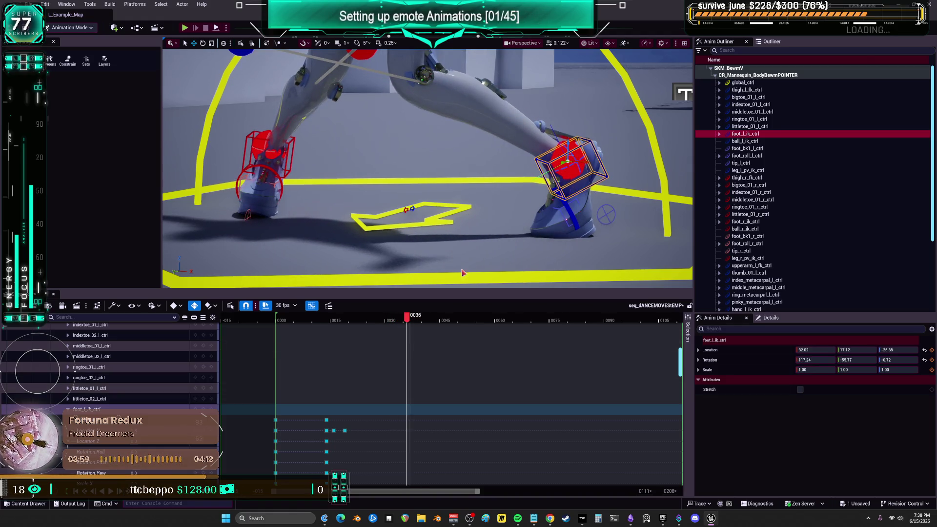
click(583, 211)
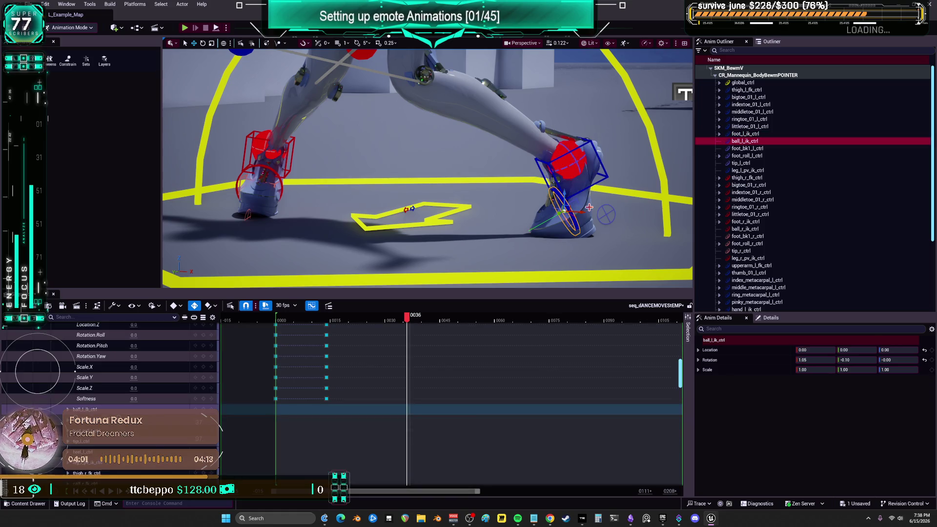
Rotate ball_l_ik_ctrl and key it flat at frame 0032.
drag(549, 181, 552, 188)
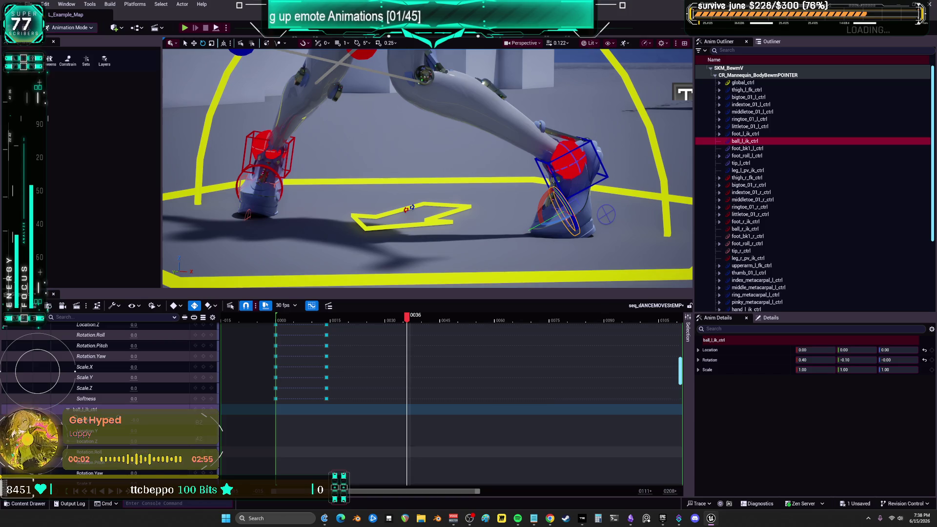
drag(561, 200, 561, 214)
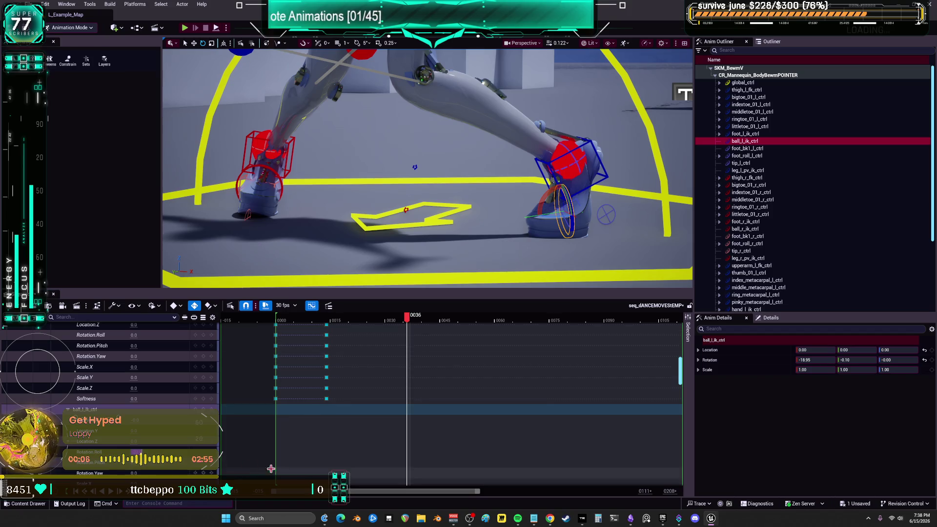
right_click(163, 333)
click(95, 452)
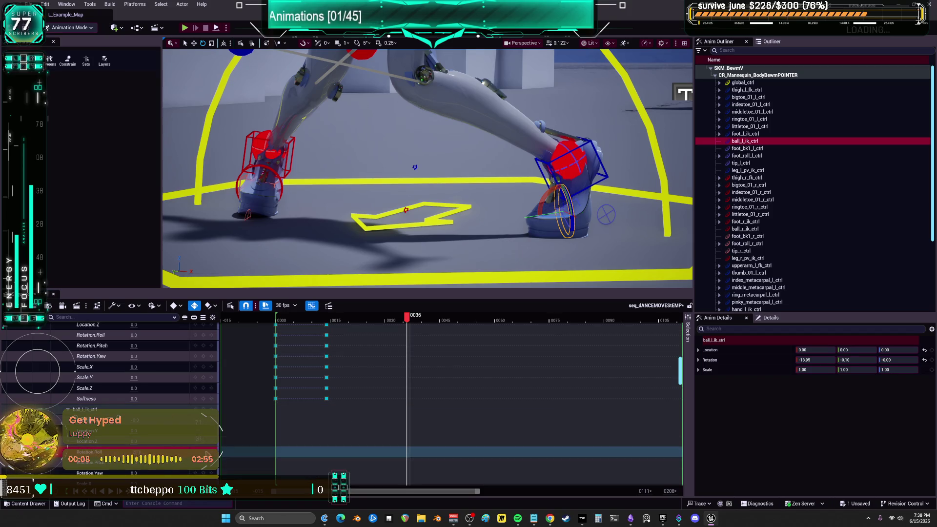
drag(407, 319, 393, 322)
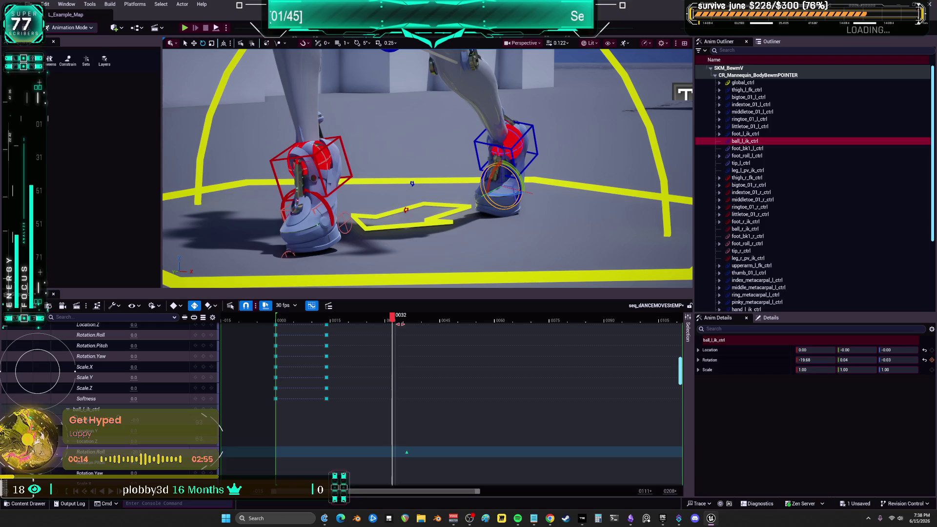
drag(394, 318, 400, 319)
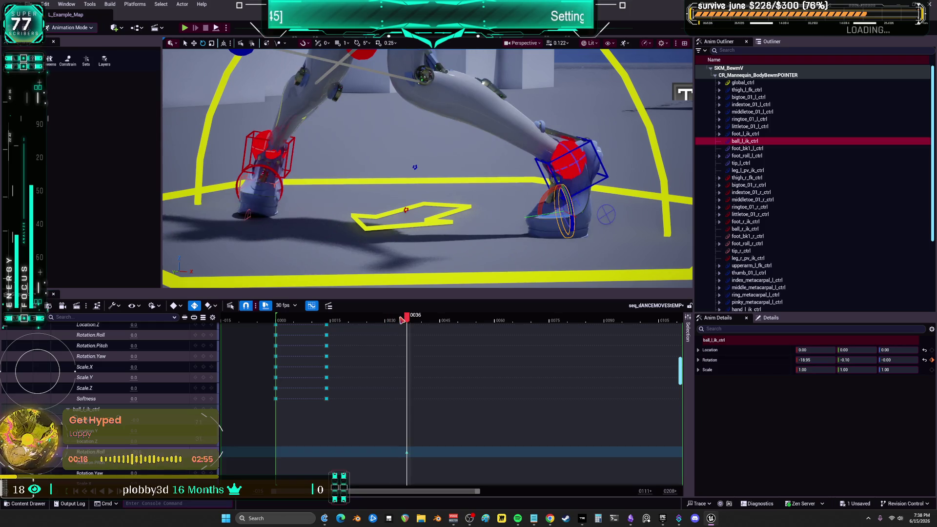
drag(402, 320, 395, 320)
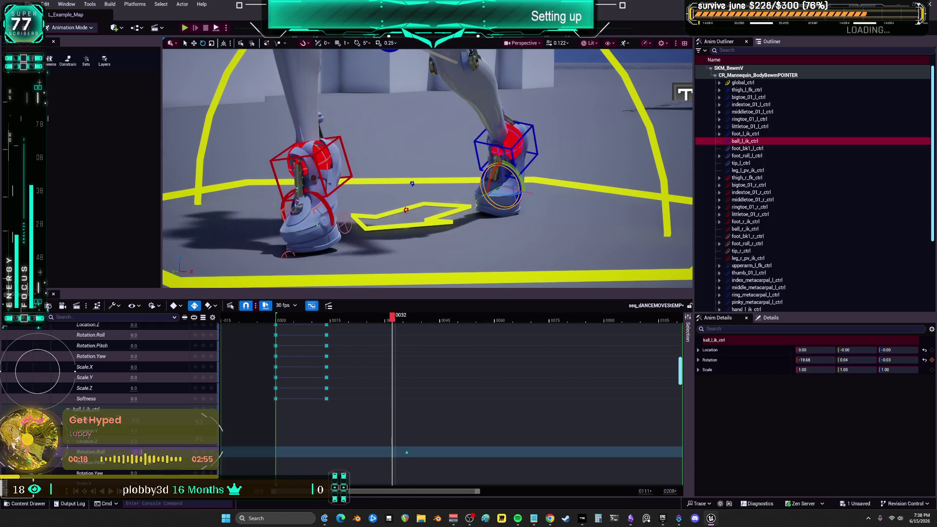
key(s)
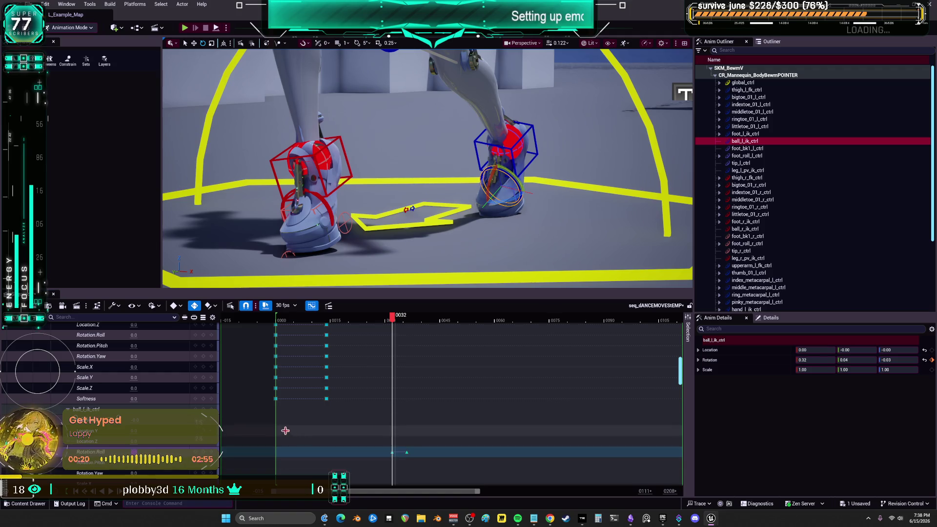
Key the left ball control flat at frames 0036 and 0041, reviewing up to 0053.
drag(386, 320, 417, 328)
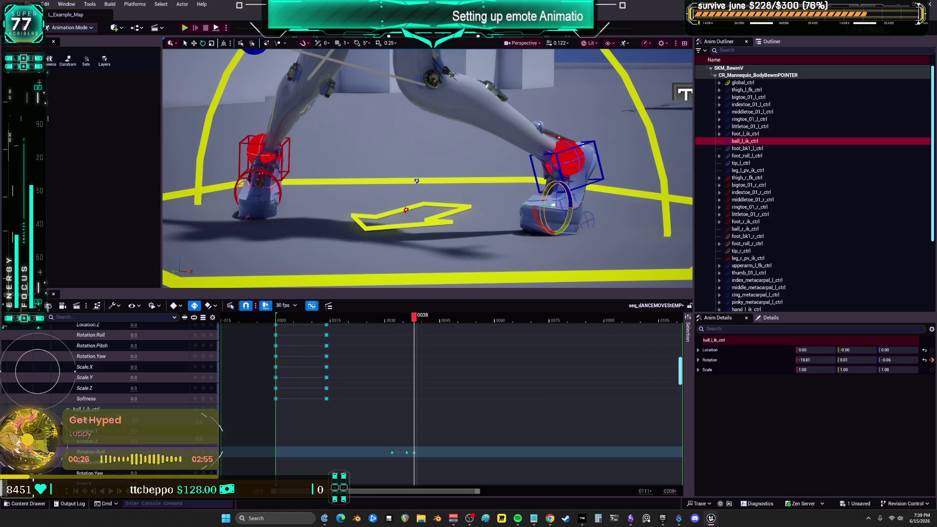
drag(417, 179, 413, 195)
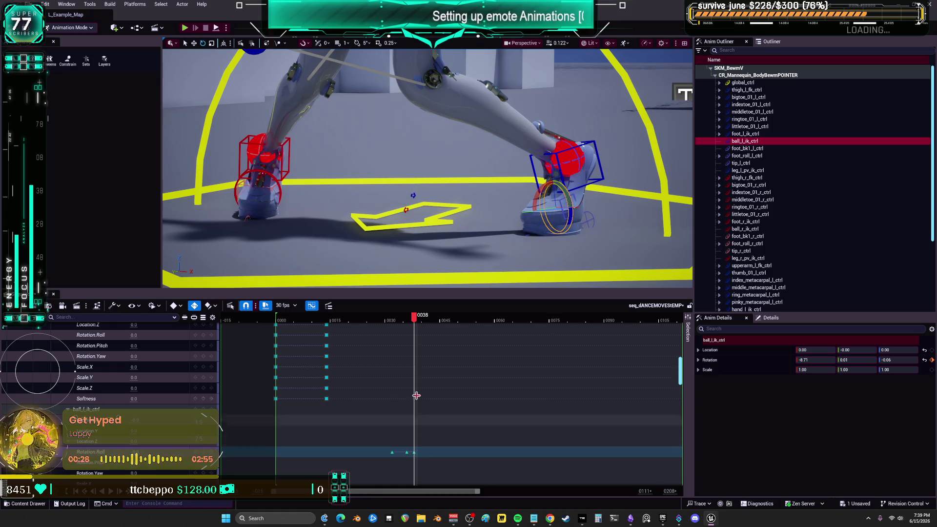
drag(414, 325, 428, 326)
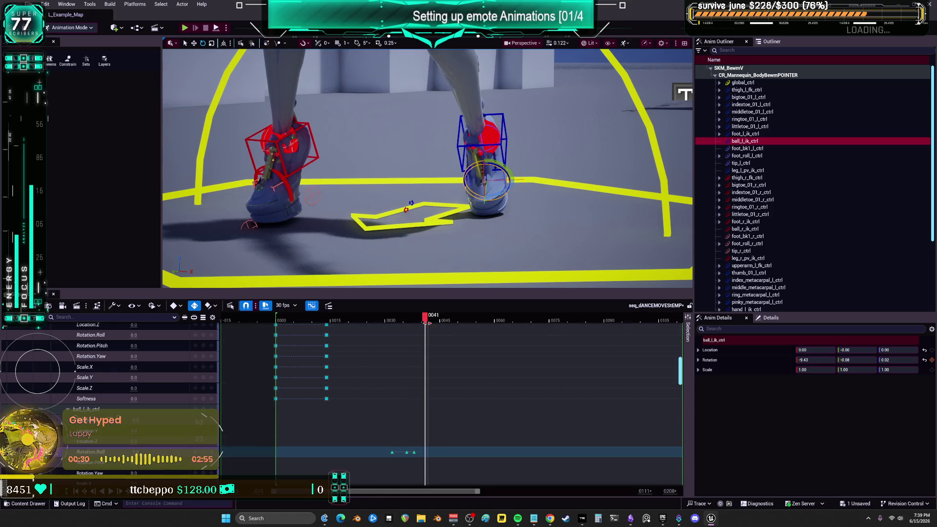
key(s)
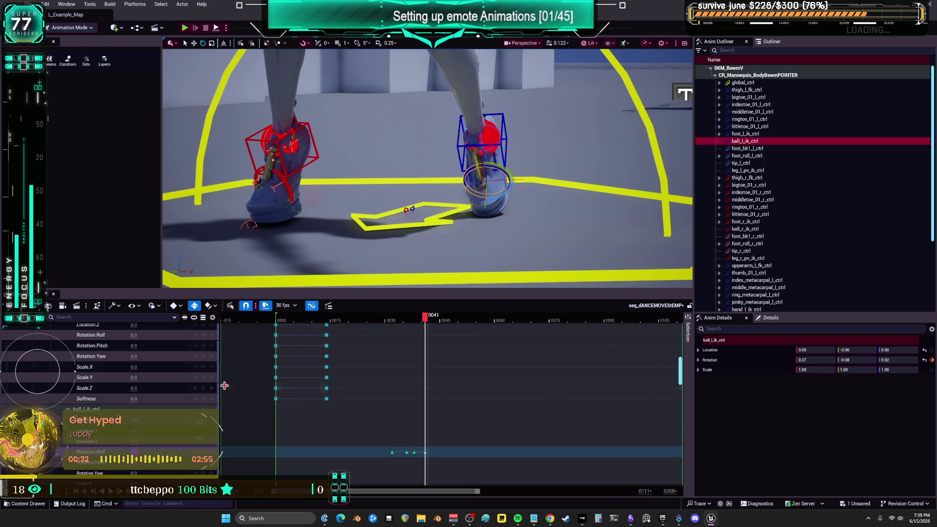
mouse_move(426, 319)
mouse_down()
mouse_move(649, 333)
mouse_move(591, 332)
mouse_move(603, 326)
mouse_up()
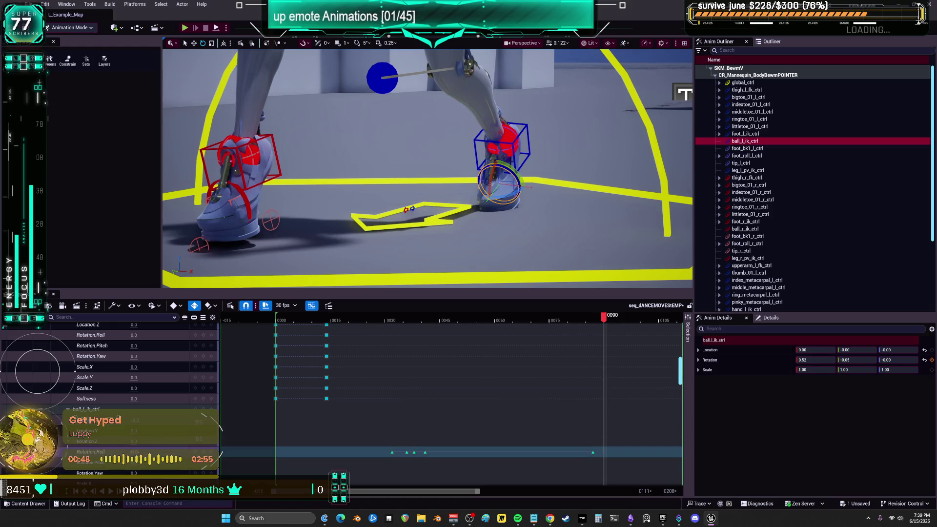
Bend the left toes and key the ball control at frame 0107.
drag(412, 211, 413, 185)
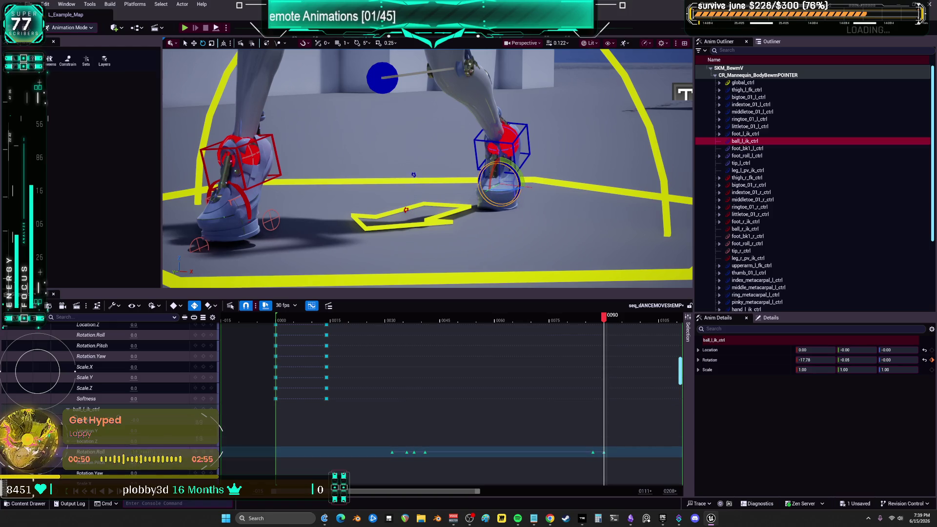
drag(608, 320, 618, 322)
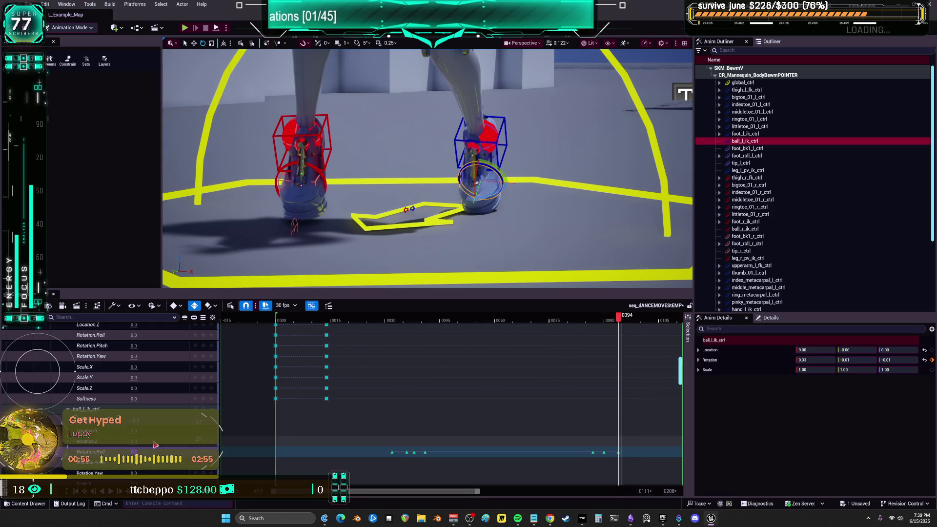
drag(618, 320, 669, 326)
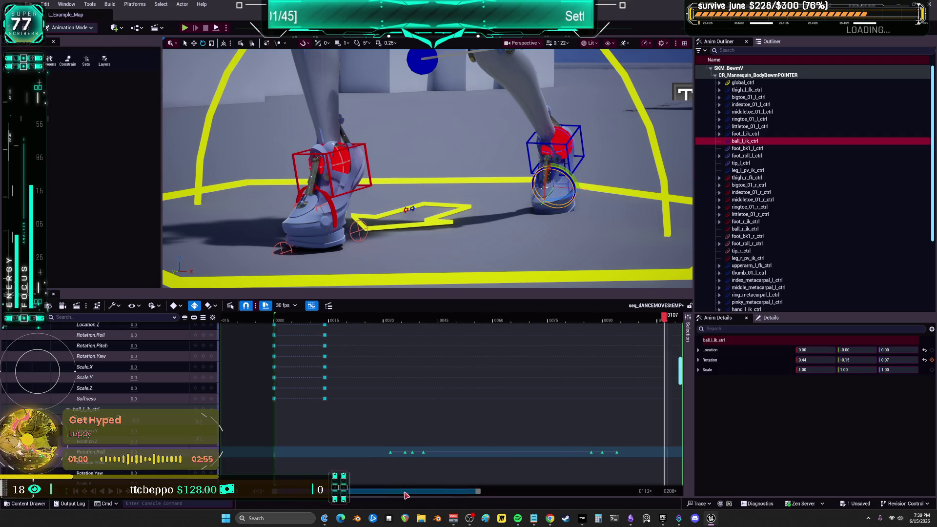
drag(392, 491, 480, 491)
click(310, 306)
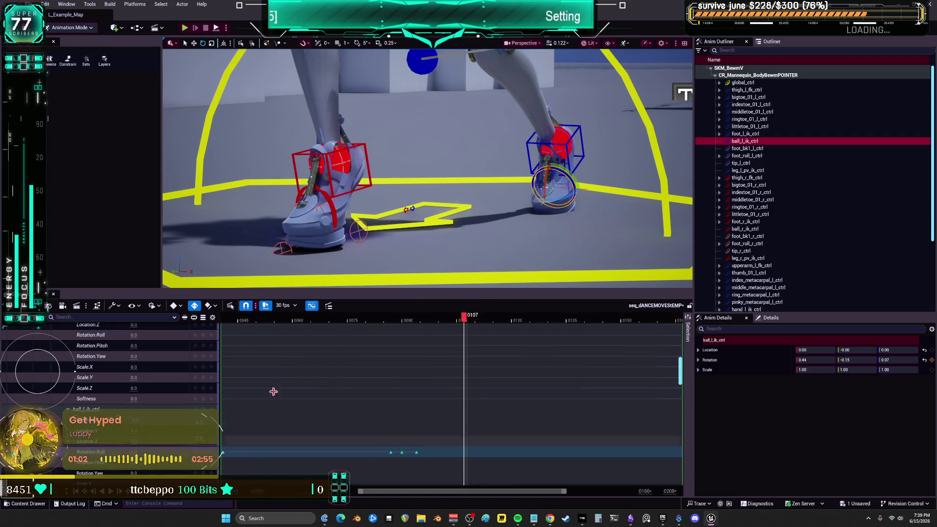
drag(412, 208, 413, 172)
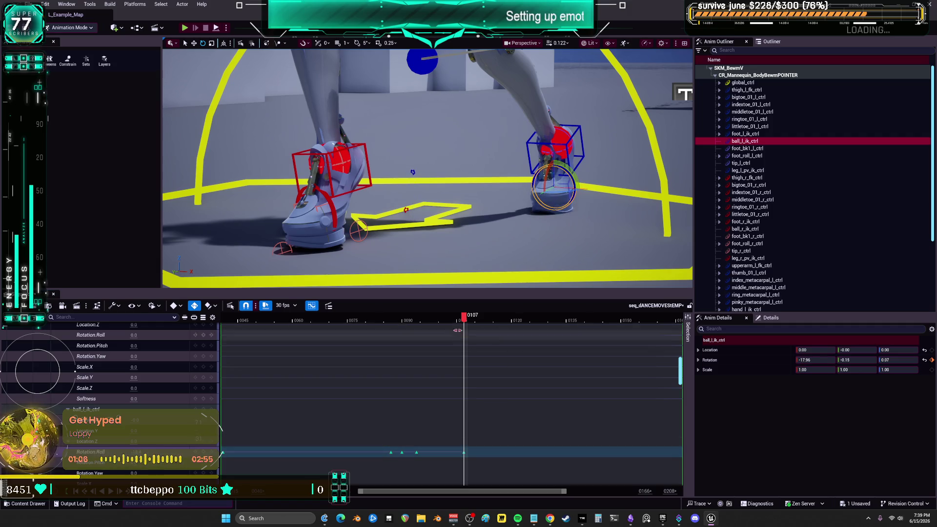
Undo a change and key the ball control straightened at frame 0111.
drag(463, 319, 453, 328)
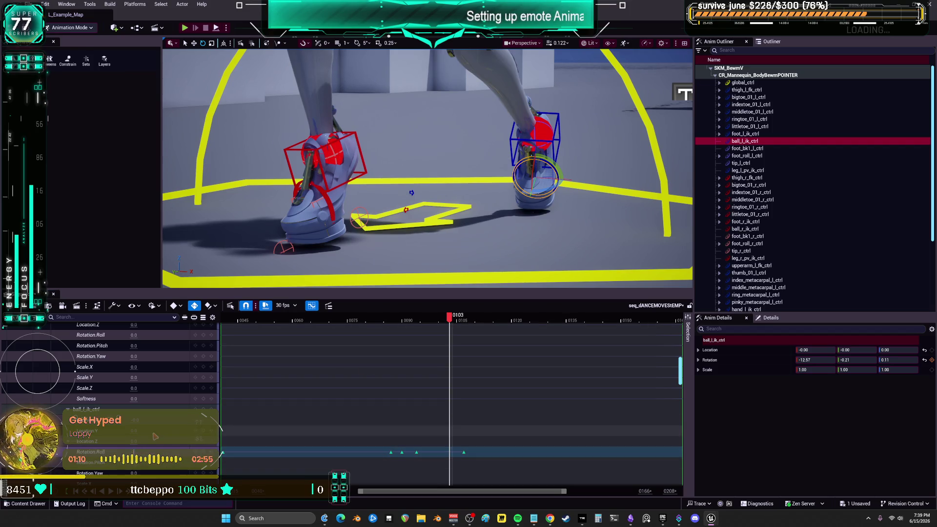
key(ctrl+z)
drag(452, 318, 481, 327)
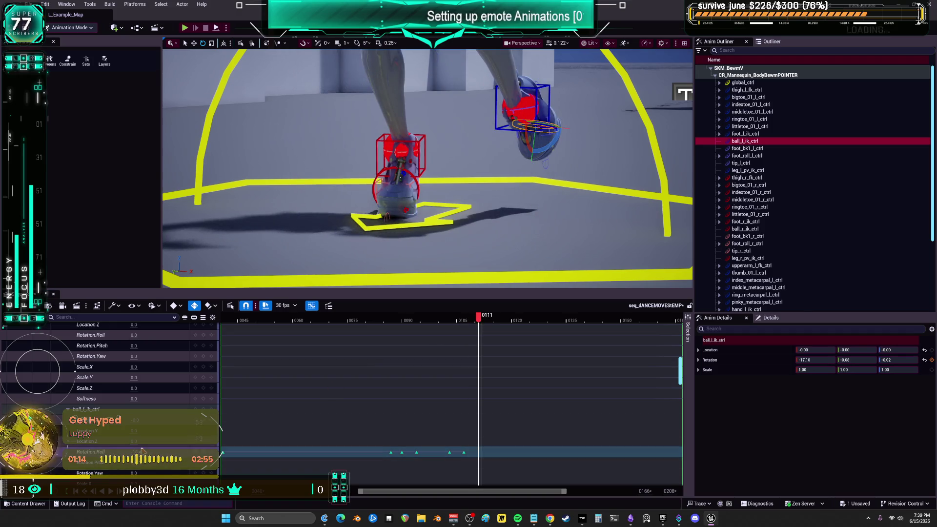
drag(537, 126, 542, 129)
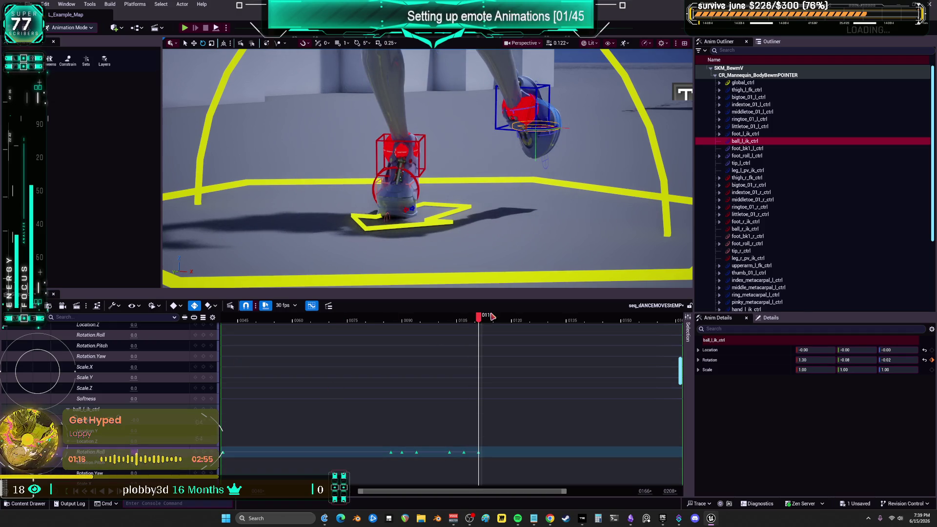
mouse_move(484, 317)
mouse_down()
mouse_move(519, 320)
mouse_move(505, 325)
mouse_up()
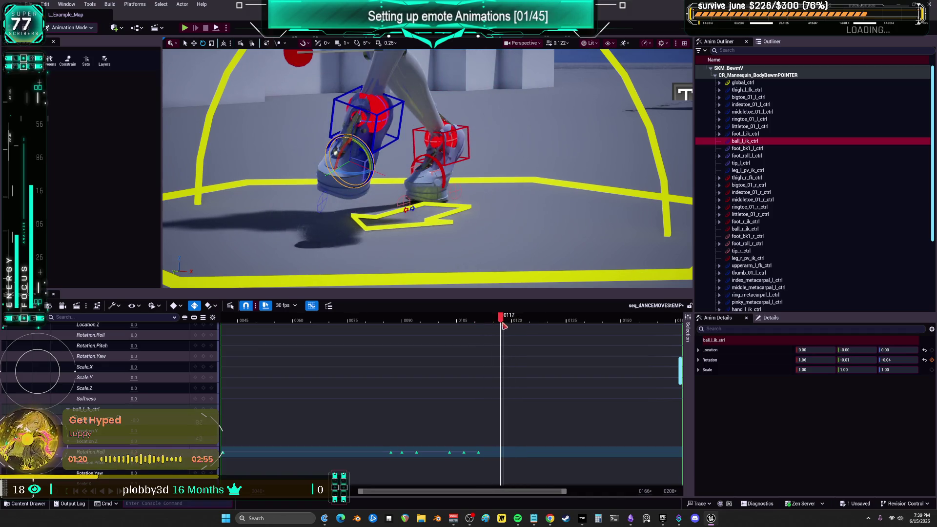
click(384, 128)
Key foot_l_ik_ctrl at 0118, lower its Location Y at 0120, and raise it at 0124.
key(s)
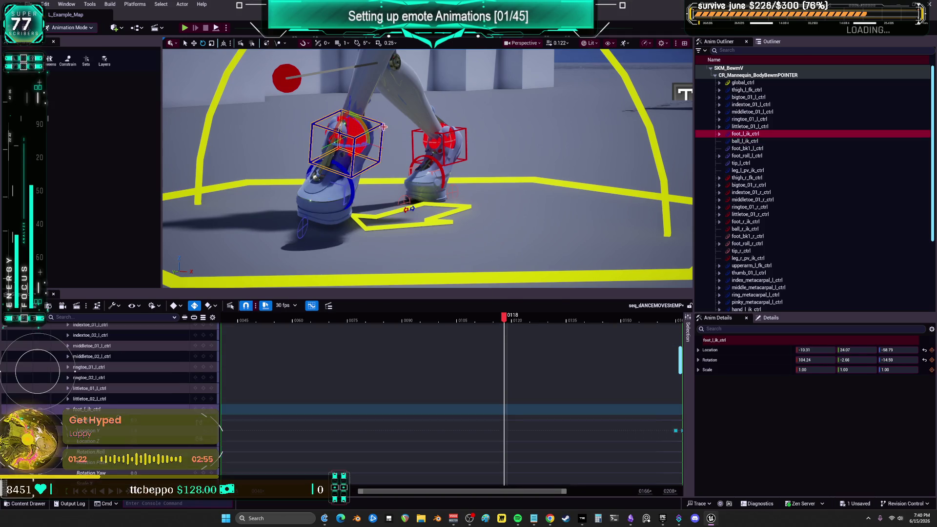
click(513, 324)
drag(514, 324, 511, 323)
click(136, 434)
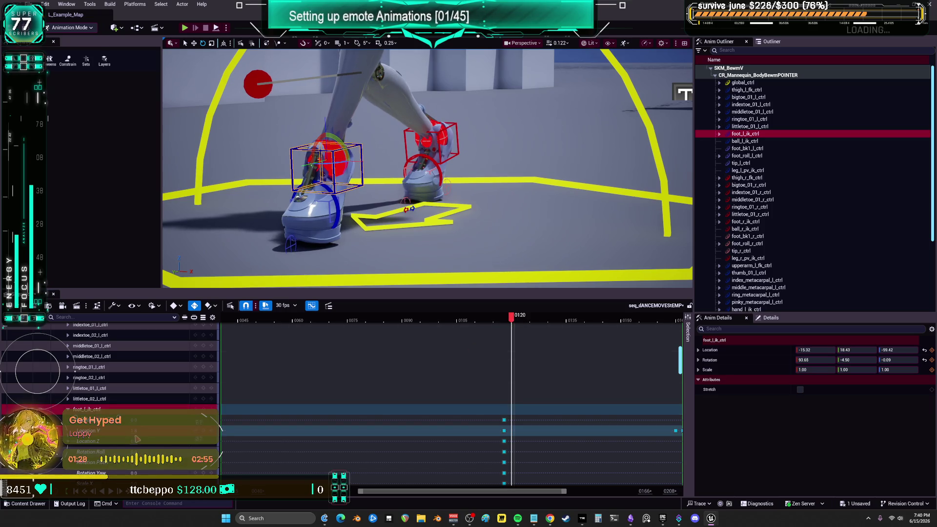
drag(326, 166, 323, 166)
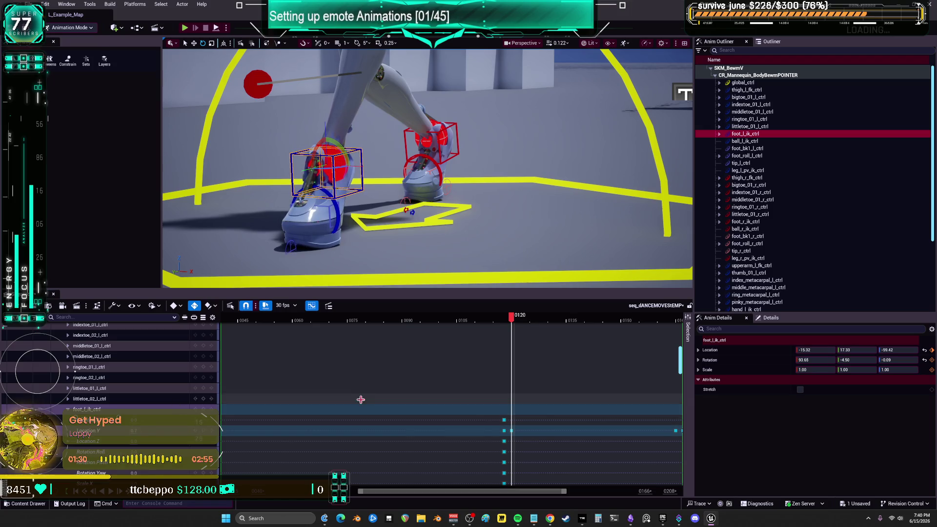
mouse_move(512, 322)
mouse_down()
mouse_move(536, 326)
mouse_move(529, 324)
mouse_up()
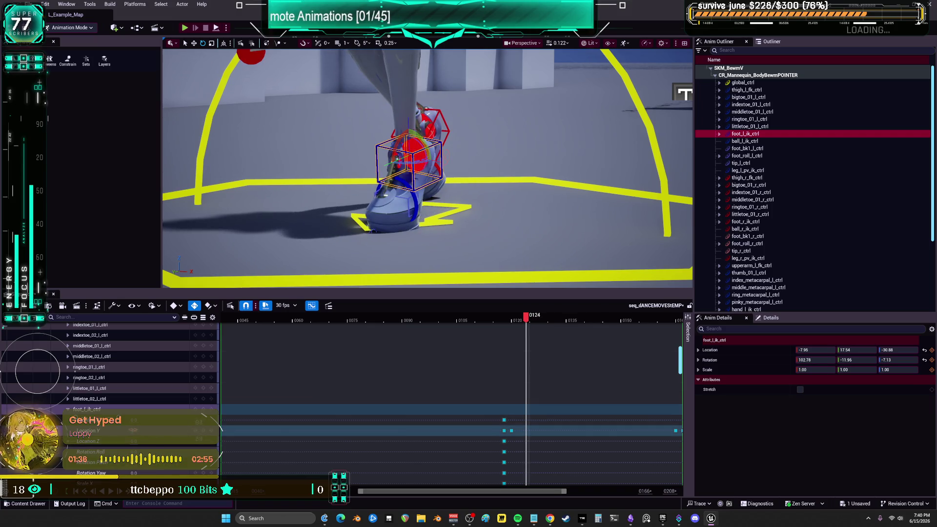
drag(410, 161, 410, 153)
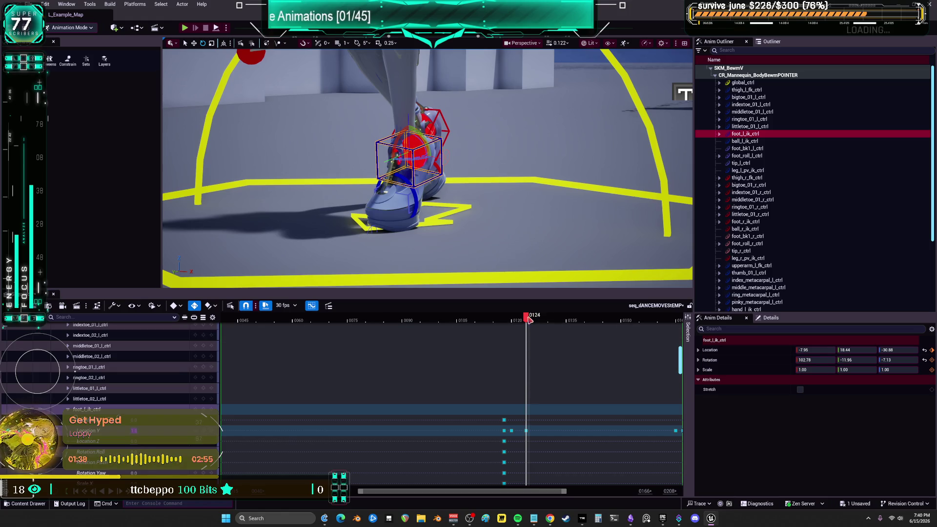
mouse_move(537, 321)
mouse_down()
mouse_move(568, 322)
mouse_move(548, 318)
mouse_move(559, 321)
mouse_up()
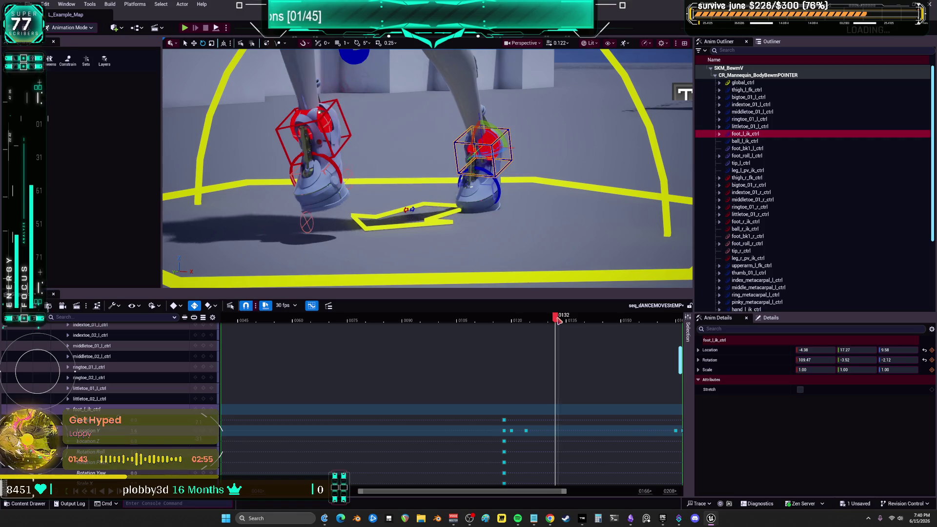
click(502, 185)
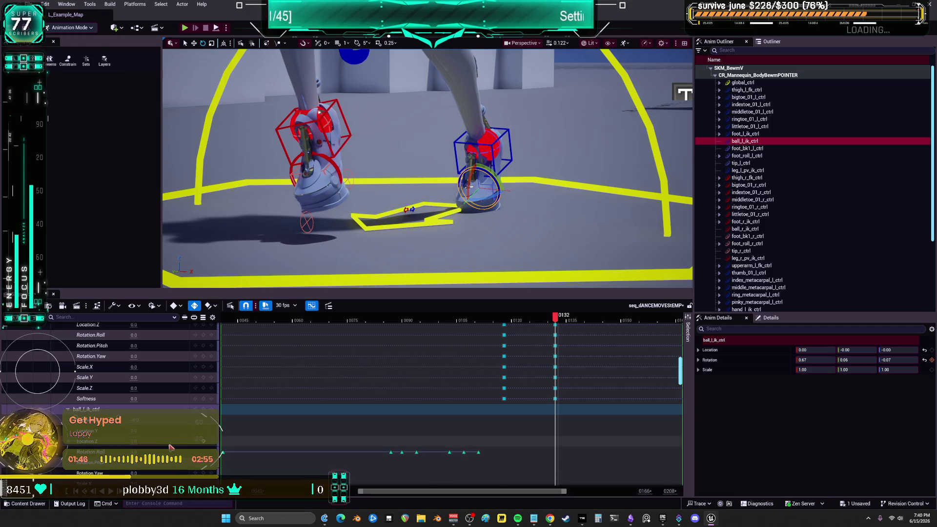
Key the ball control at 0132, then bend it and key it at 0136.
key(s)
drag(565, 318, 572, 323)
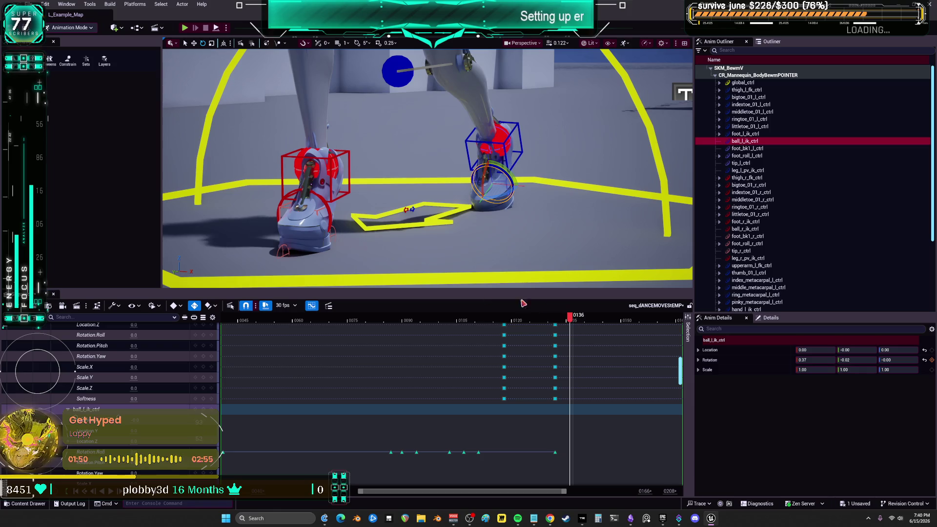
drag(516, 185, 406, 208)
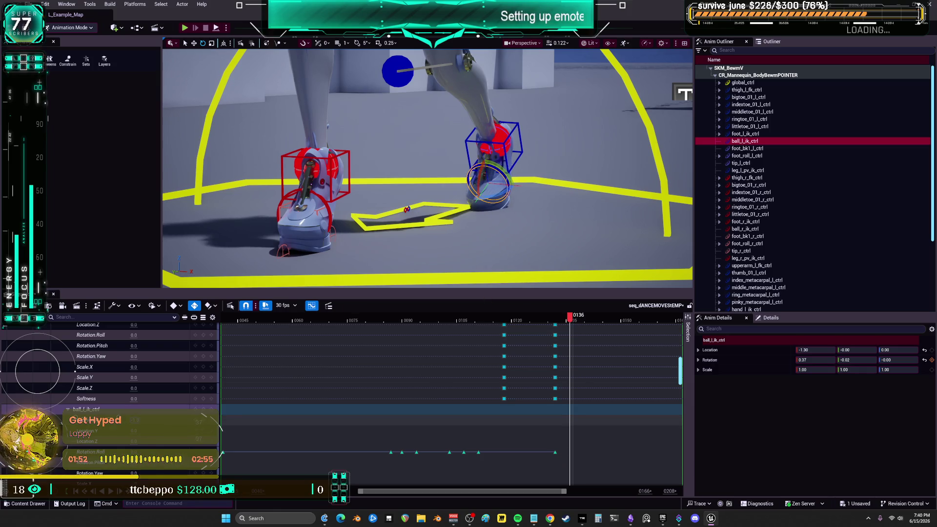
key(ctrl+z)
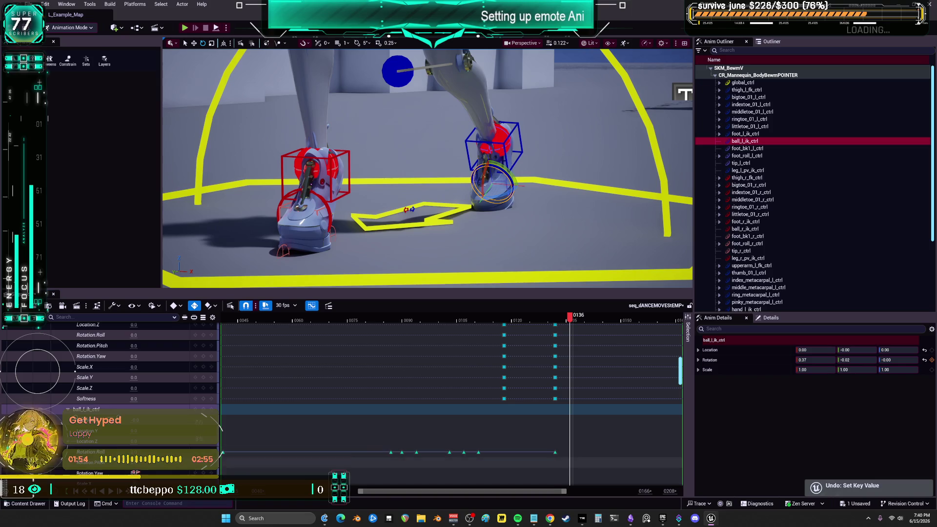
drag(412, 209, 414, 172)
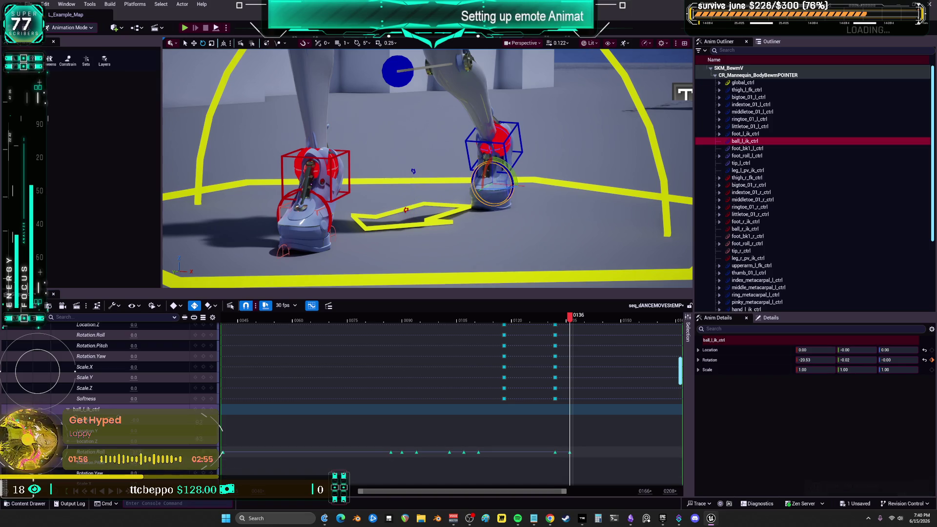
Straighten the ball control at 0141 and key all its channels at 0156.
drag(570, 316, 591, 328)
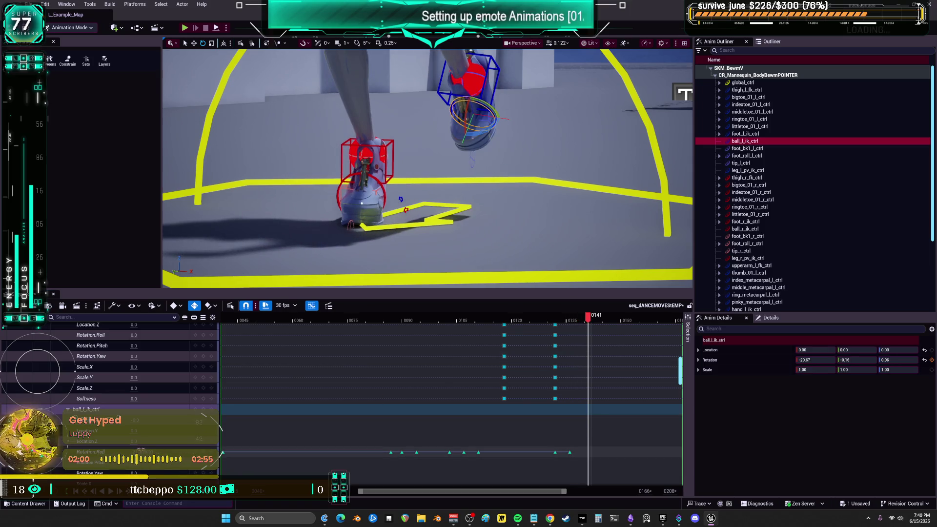
mouse_move(412, 209)
mouse_down()
mouse_move(466, 172)
mouse_move(561, 190)
mouse_up()
drag(609, 367, 361, 364)
mouse_move(338, 318)
mouse_down()
mouse_move(408, 323)
mouse_move(386, 332)
mouse_move(395, 334)
mouse_up()
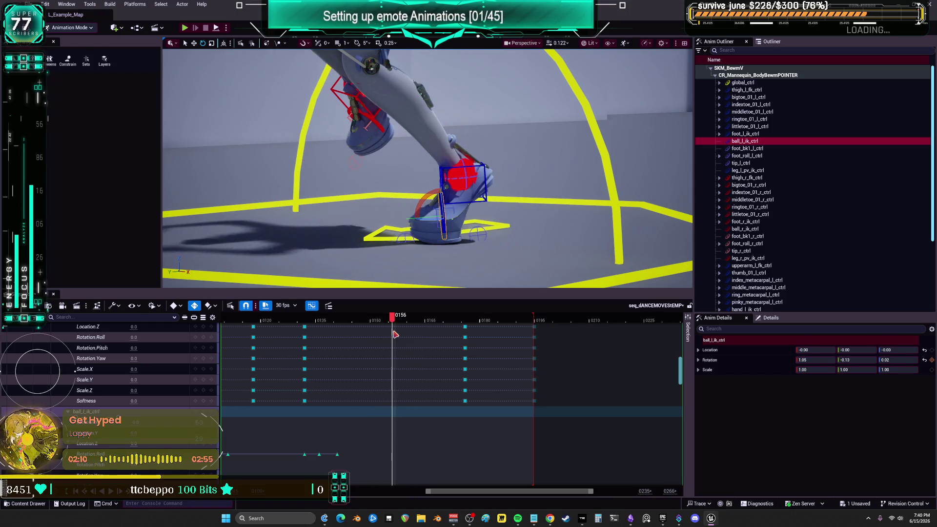
key(s)
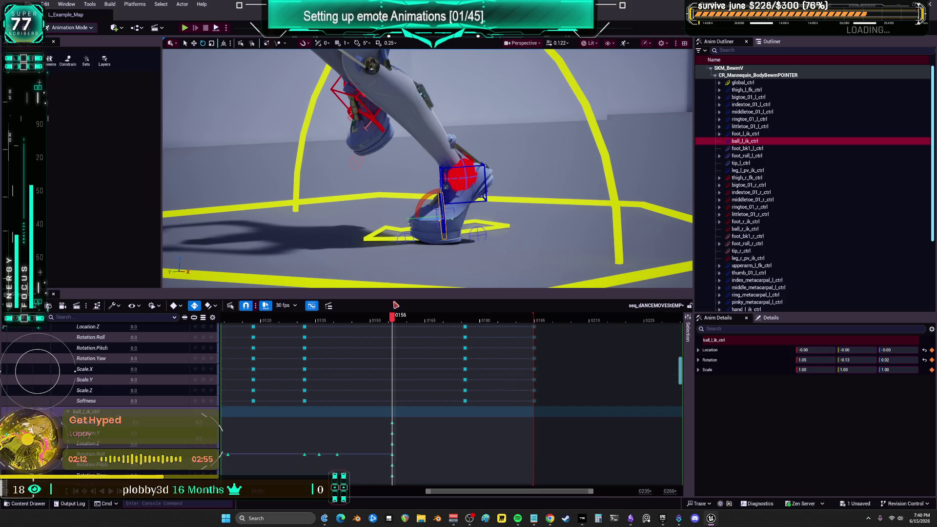
Review frames 0158–0161, undo a value change, and key the ball control at 0162.
drag(396, 318, 404, 321)
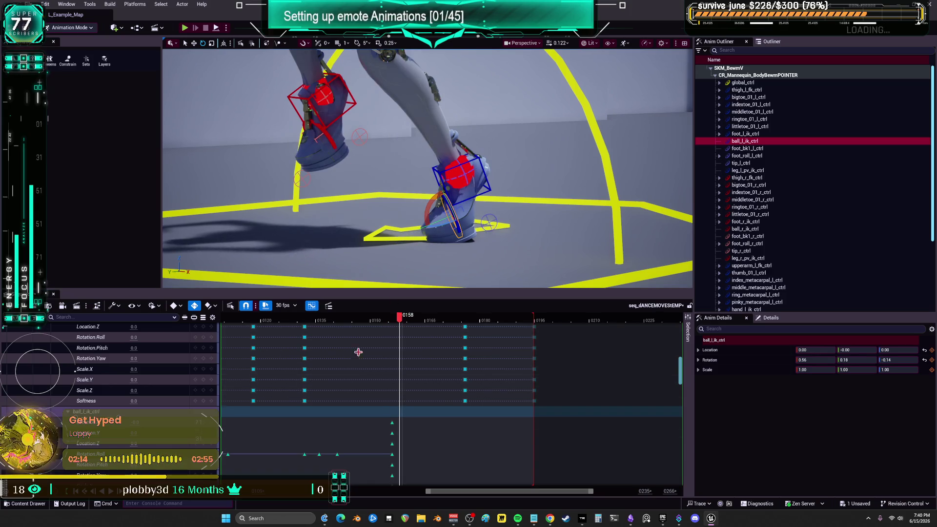
drag(405, 321, 399, 323)
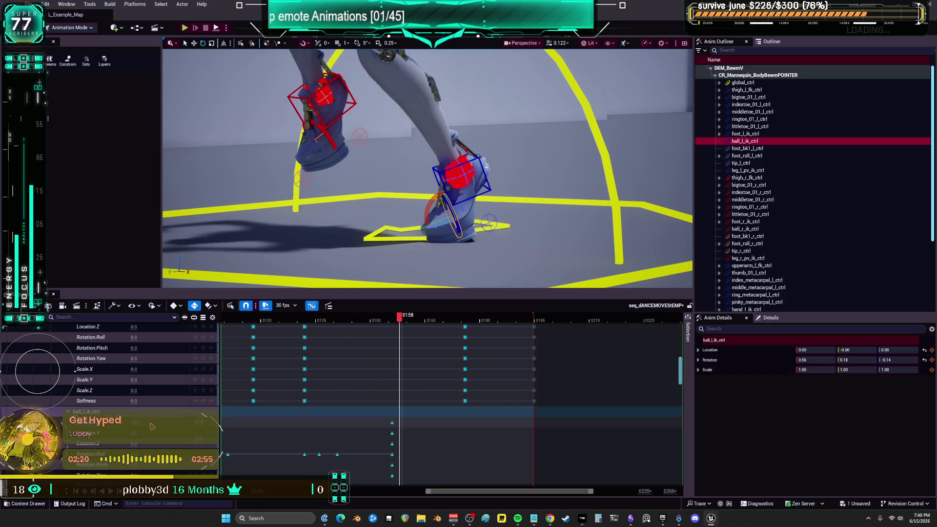
key(ctrl+z)
key(ctrl+z)
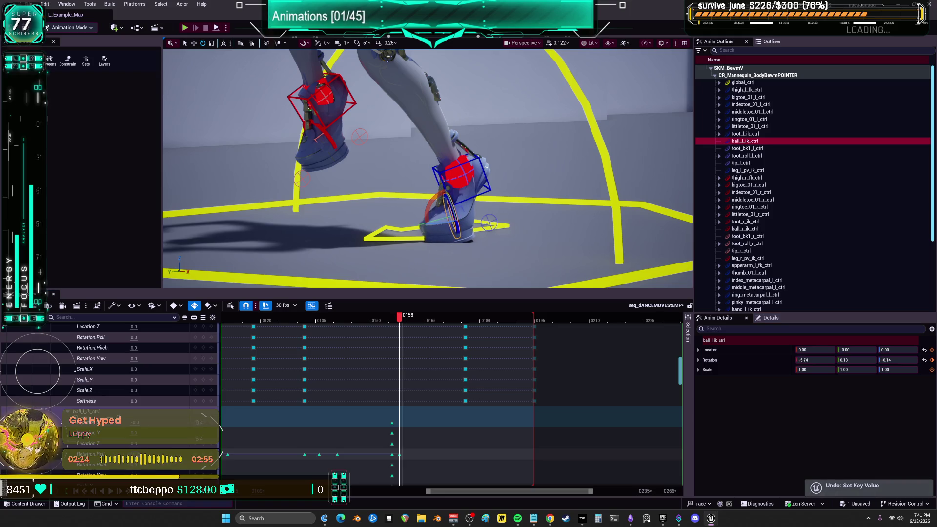
drag(401, 322, 416, 329)
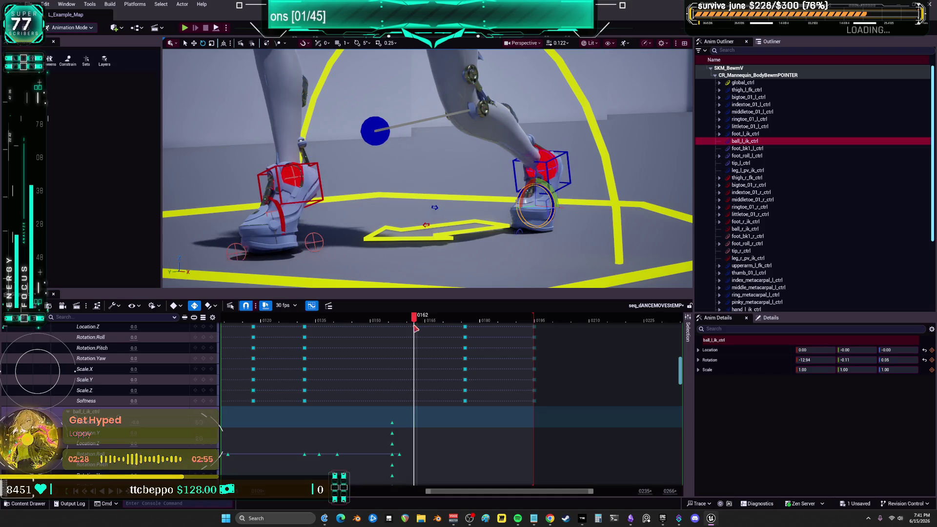
key(s)
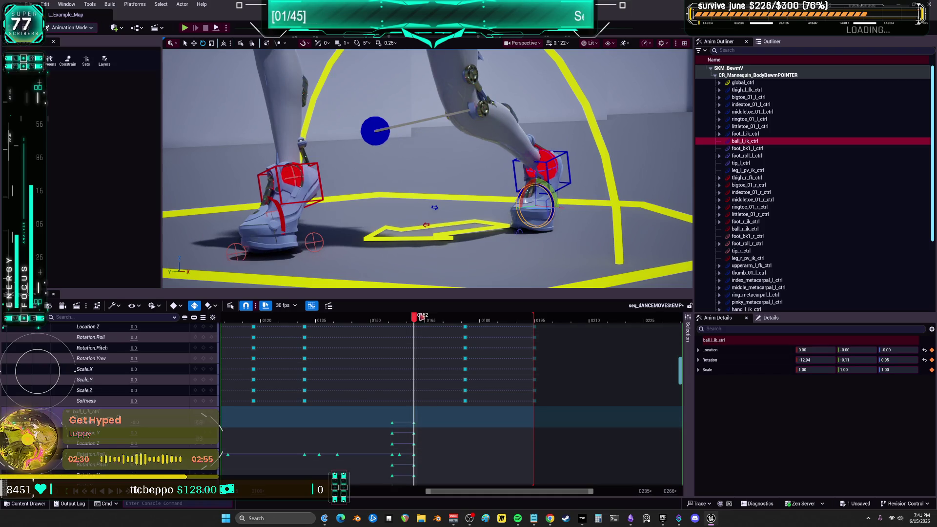
Rotate the ball control to adjust the foot roll and key it at 0167 and 0173.
drag(416, 328, 422, 327)
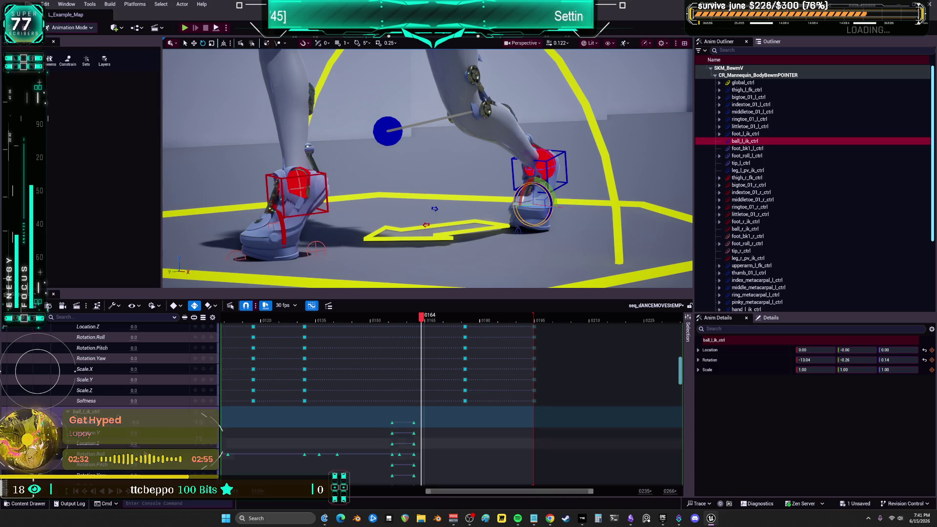
drag(548, 215, 541, 230)
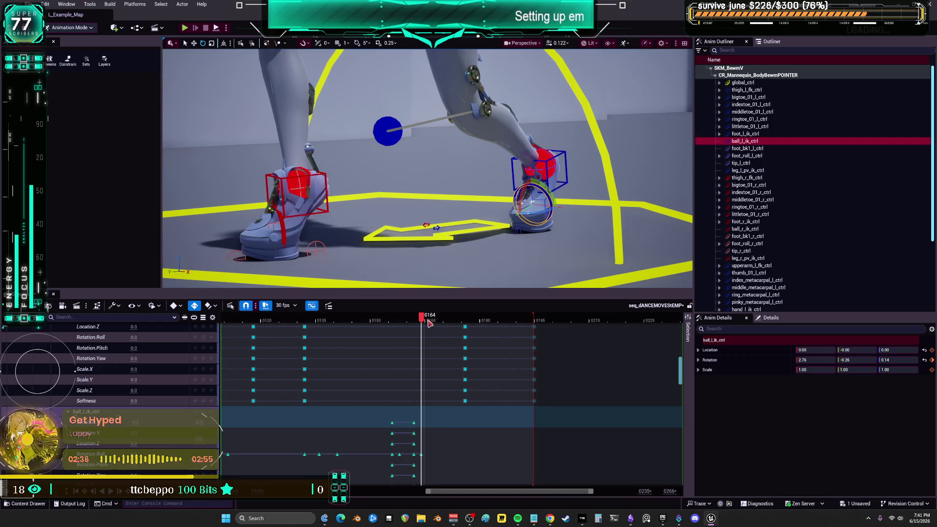
click(428, 323)
click(434, 323)
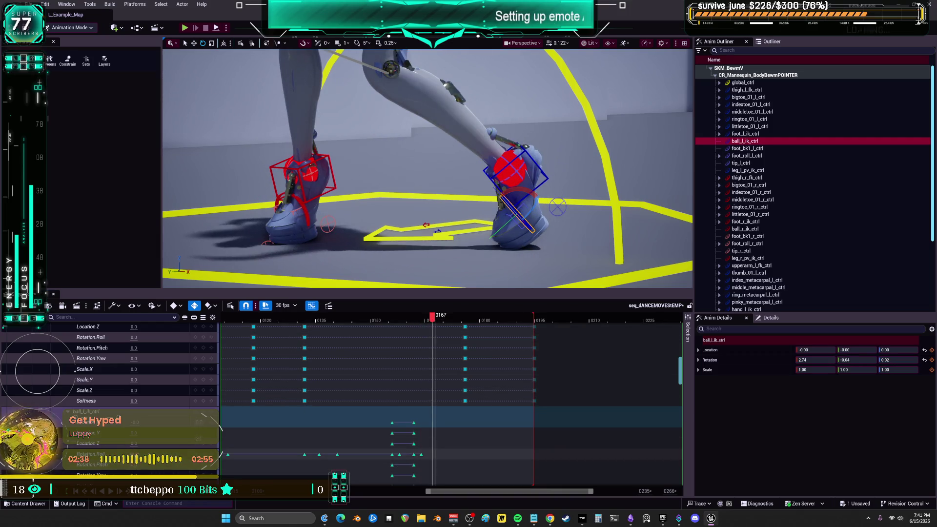
drag(519, 217, 517, 227)
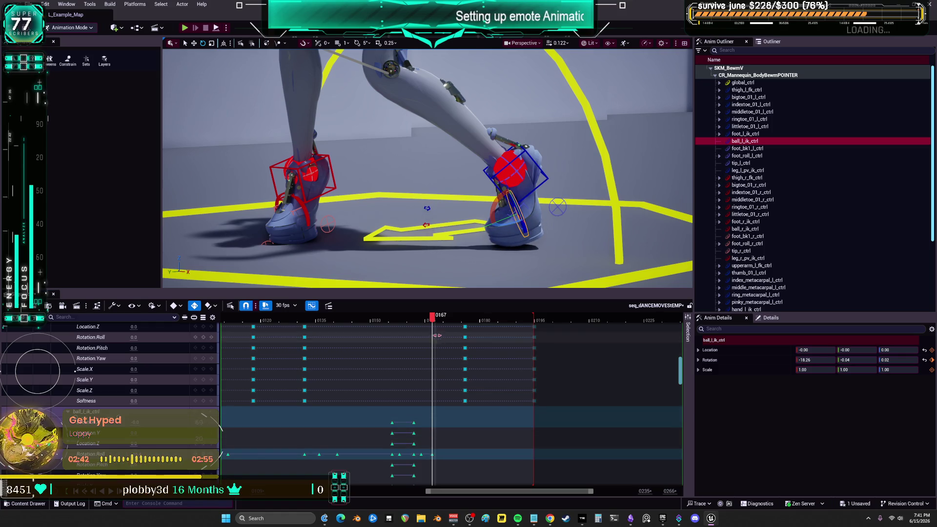
drag(434, 320, 456, 325)
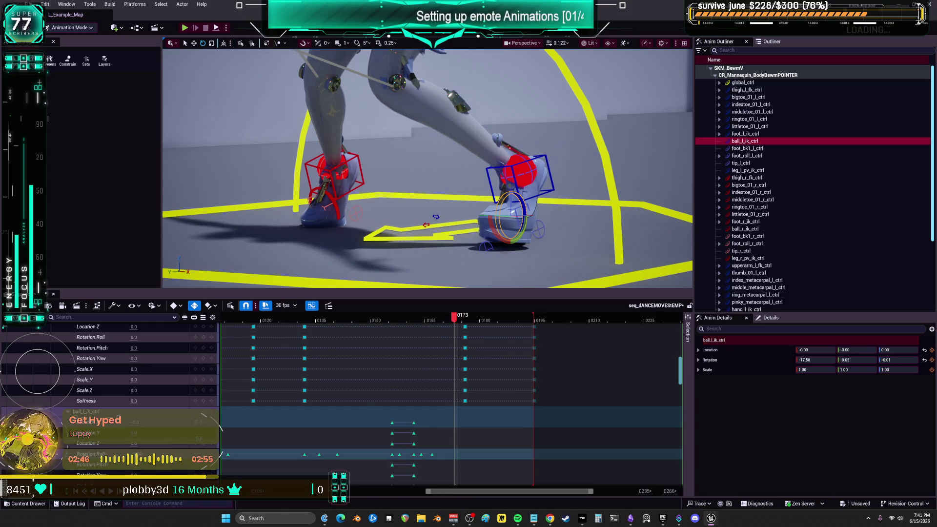
drag(517, 219, 517, 225)
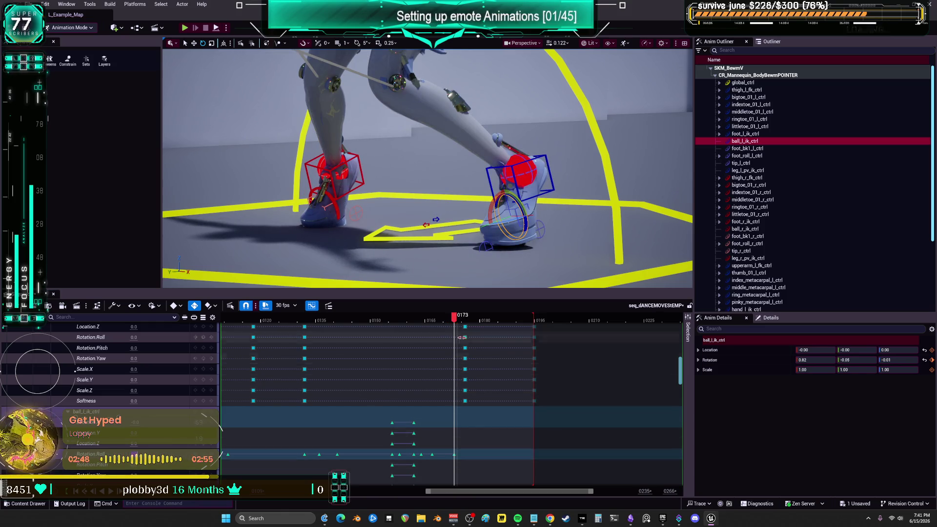
drag(455, 321, 536, 332)
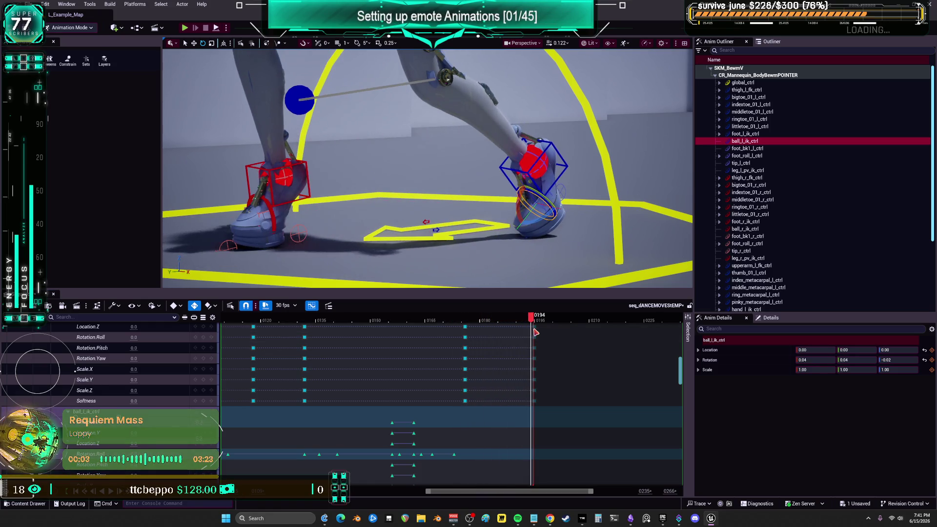
mouse_move(536, 234)
mouse_down()
mouse_move(690, 203)
mouse_move(689, 230)
mouse_move(497, 286)
mouse_up()
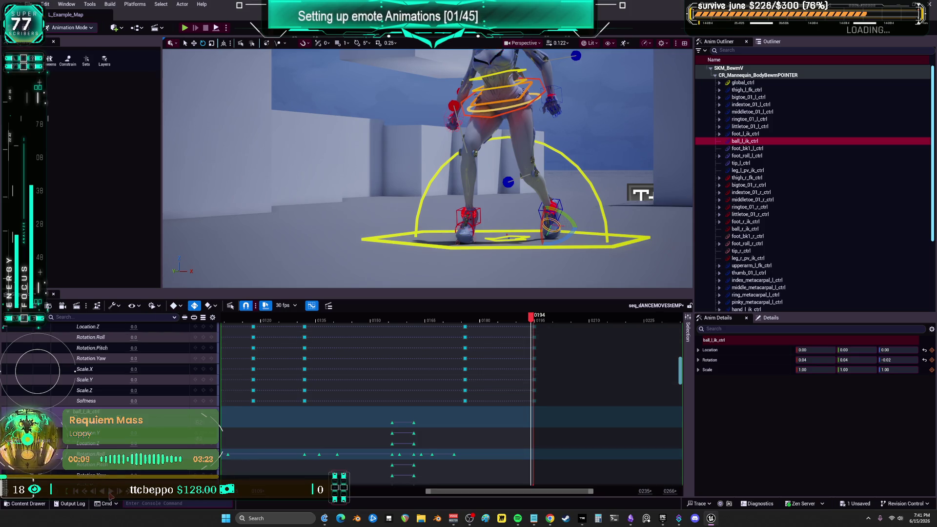
Play the dance sequence with the Sequencer collapsed to enlarge the viewport.
click(111, 491)
drag(446, 290, 438, 469)
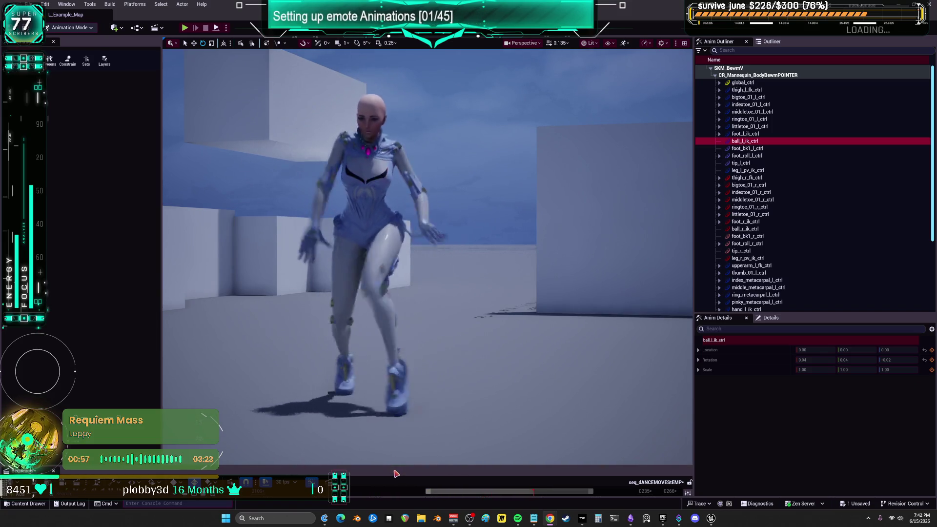
Restore the Sequencer panel, stop playback, and check the final pose near frame 0194.
drag(391, 465, 391, 375)
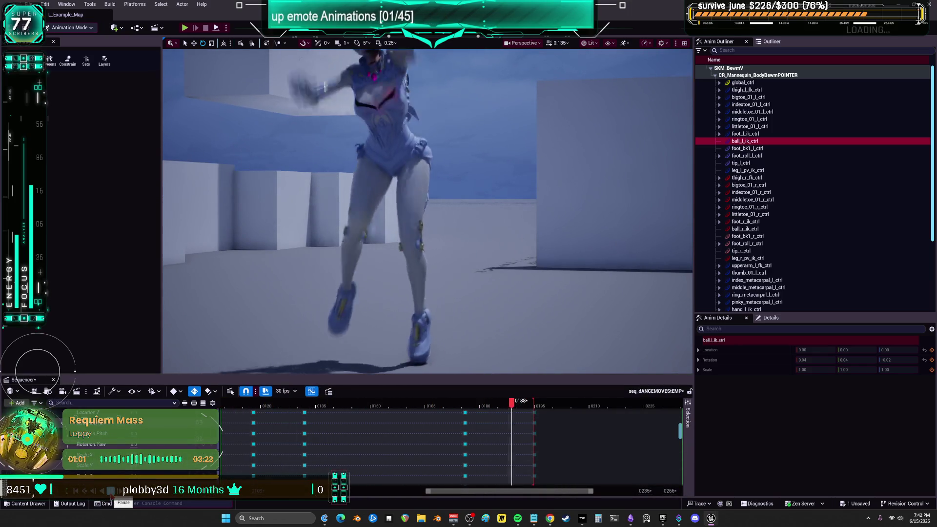
key(space)
click(505, 406)
drag(513, 412, 539, 420)
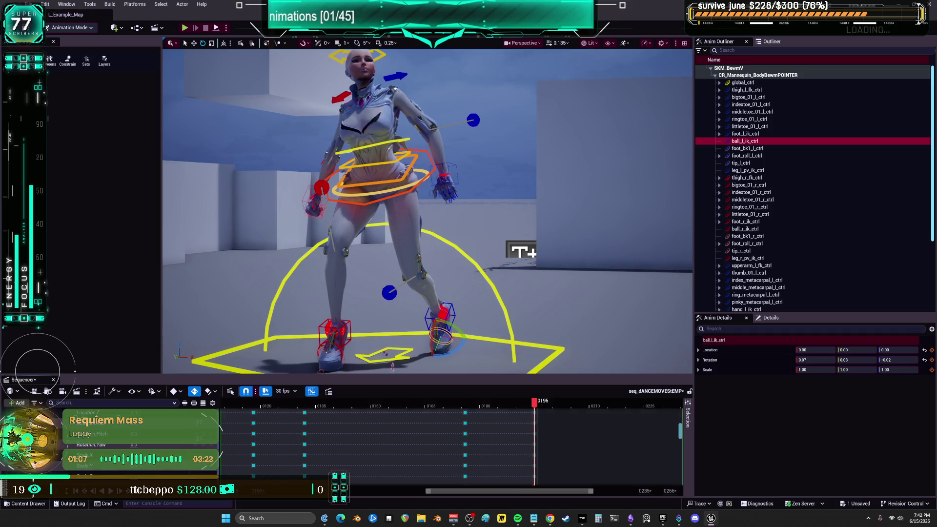
Select foot_r_ik_ctrl, return the playhead to the start, and zoom in on the right foot.
click(351, 328)
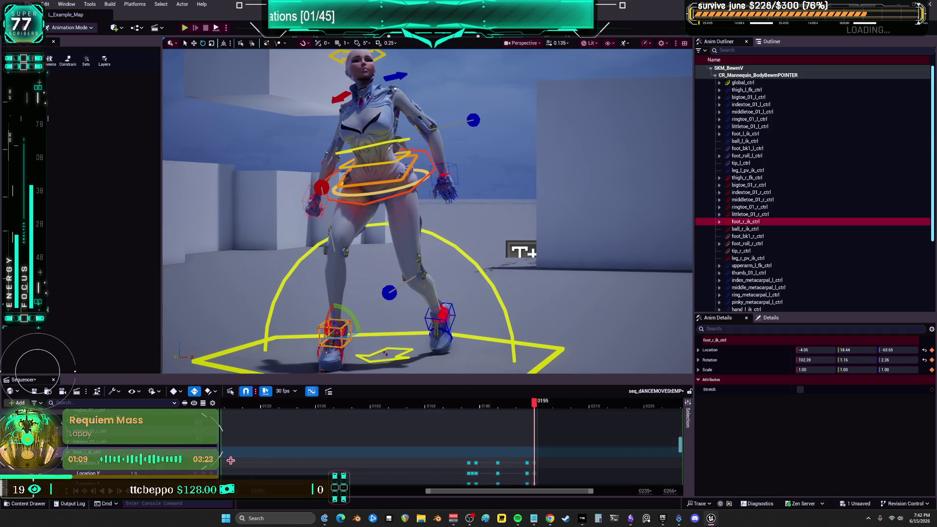
drag(535, 404, 561, 405)
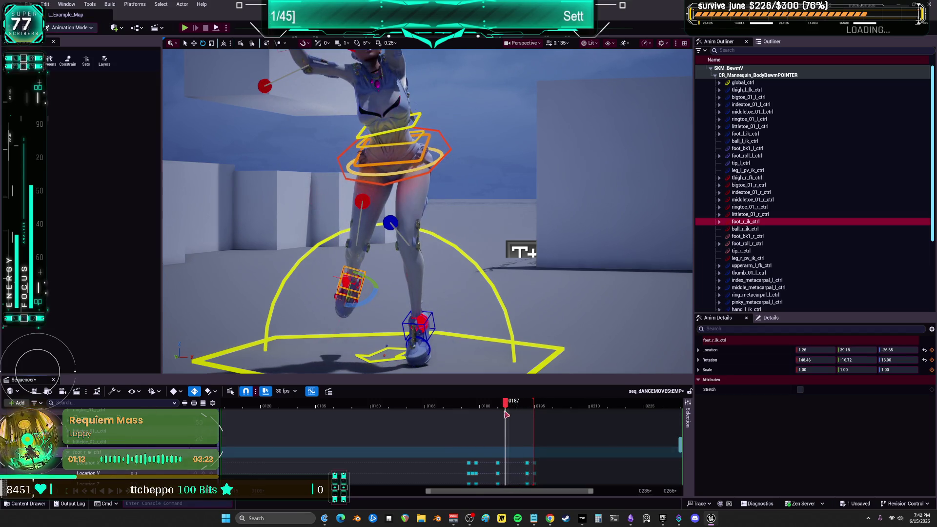
drag(510, 490, 355, 491)
click(281, 409)
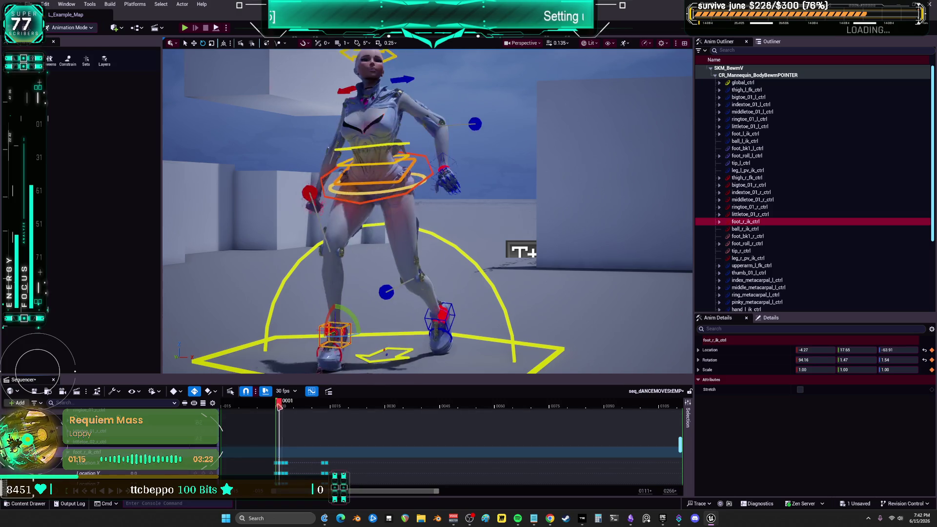
drag(285, 411, 277, 415)
mouse_move(363, 328)
mouse_down()
mouse_move(358, 239)
mouse_move(361, 387)
mouse_move(340, 295)
mouse_up()
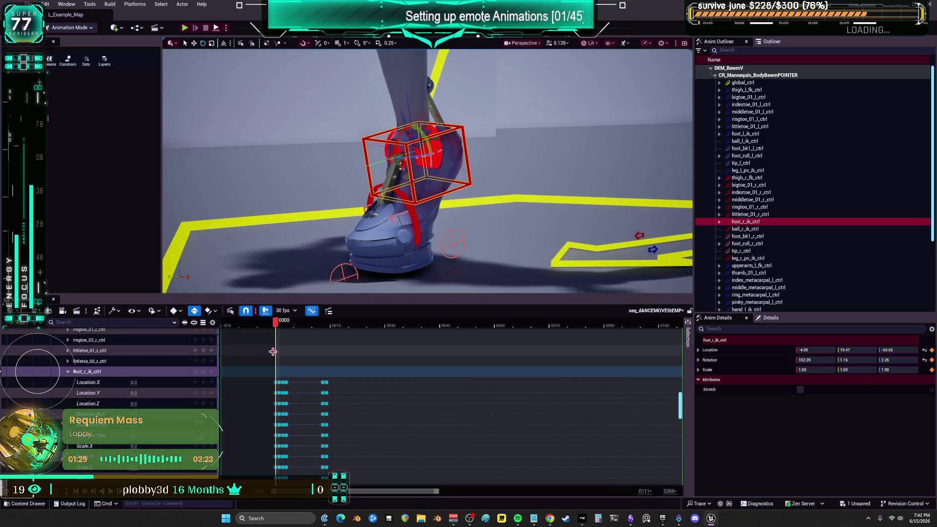
Set foot_r_ik_ctrl's Location Y to -0.1 at frame 0003 and compare it with 0002.
drag(446, 494, 358, 492)
mouse_move(365, 328)
mouse_down()
mouse_move(389, 327)
mouse_move(375, 329)
mouse_up()
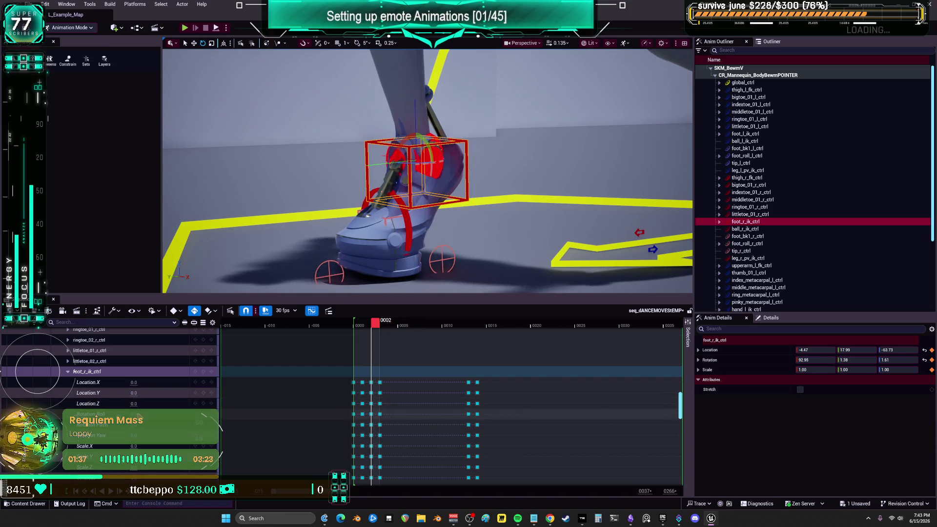
drag(134, 393, 125, 393)
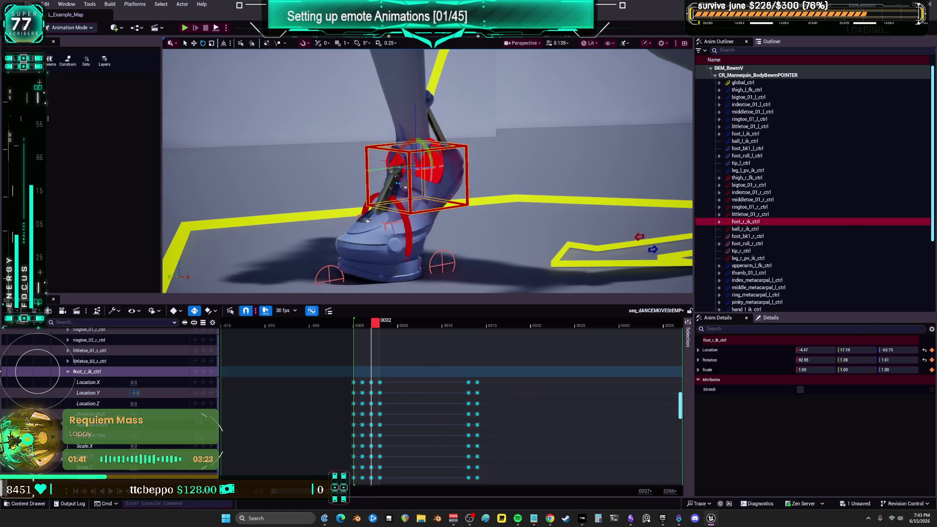
drag(382, 331, 356, 337)
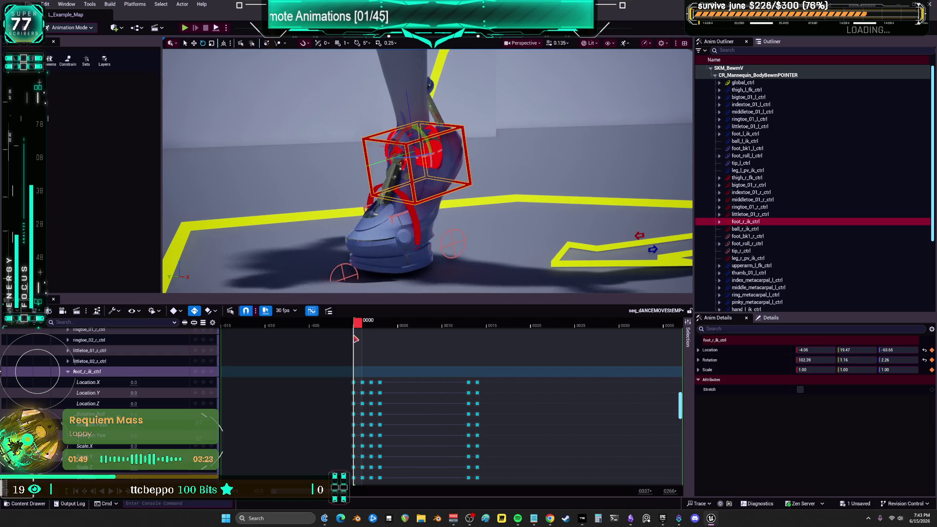
Play the sequence from frame 0181 until it loops back to the start, then stop.
scroll(543, 327, down, 5)
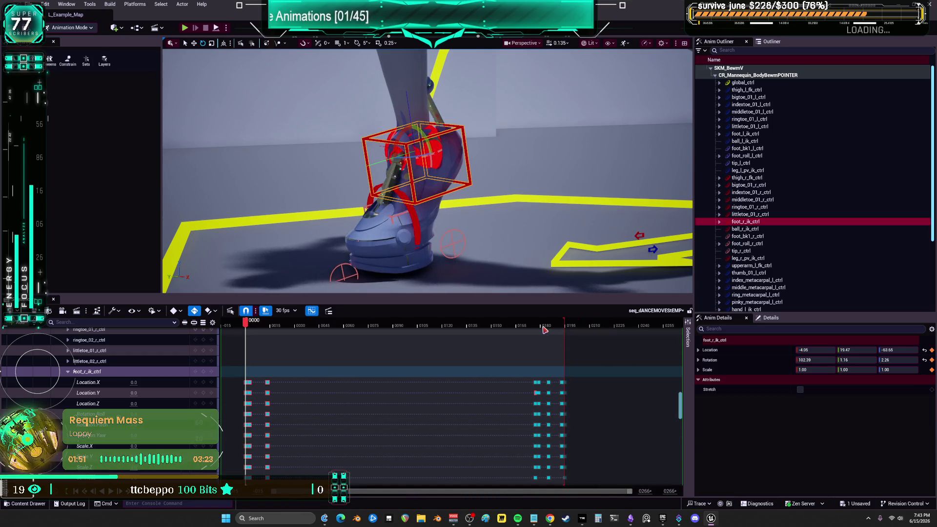
click(542, 328)
key(space)
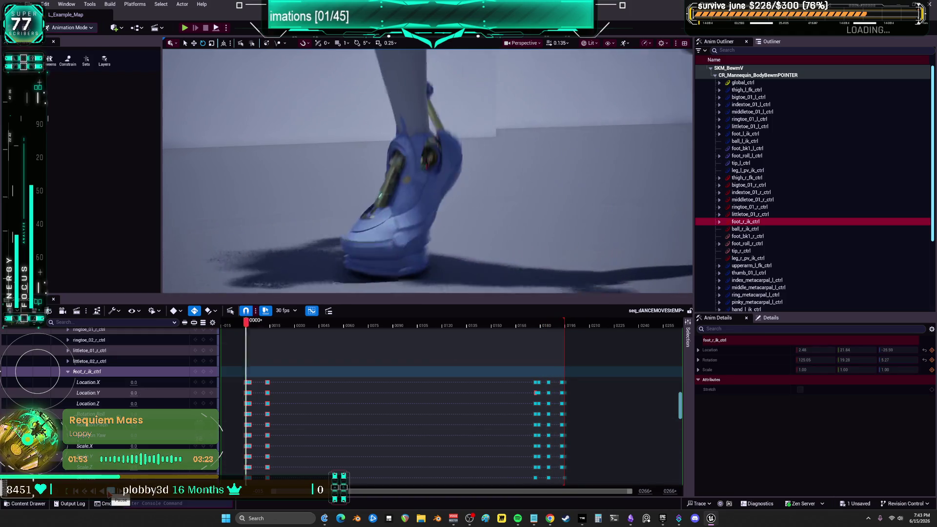
key(space)
drag(681, 410, 685, 337)
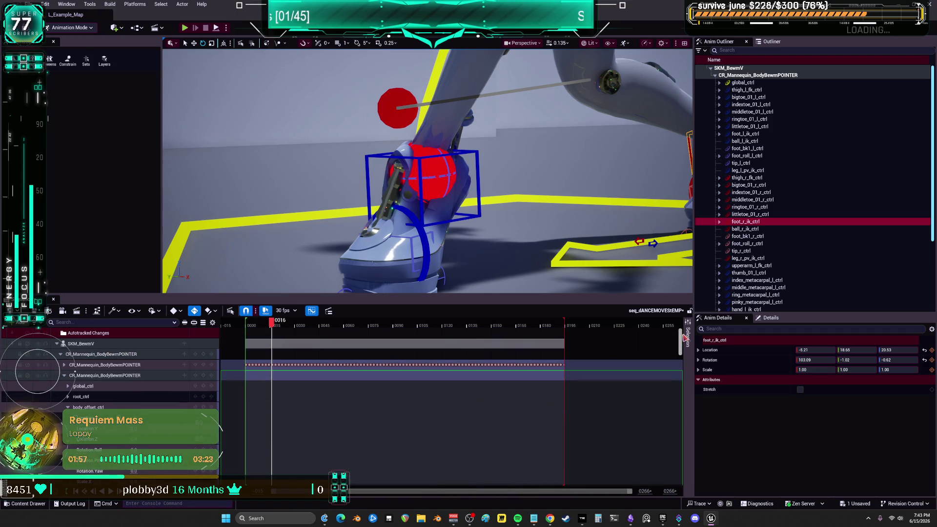
Expand the rig's tracks to list every control and scroll down through them.
click(64, 364)
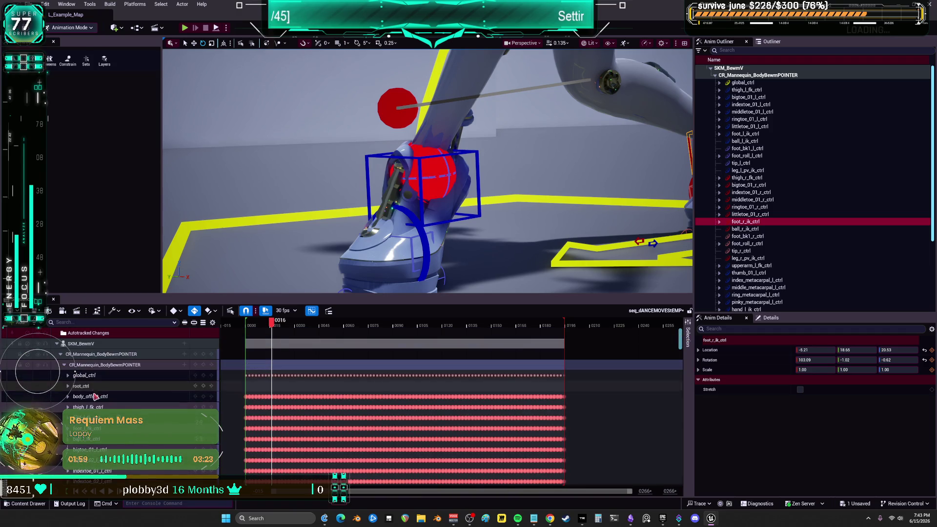
scroll(122, 385, down, 1)
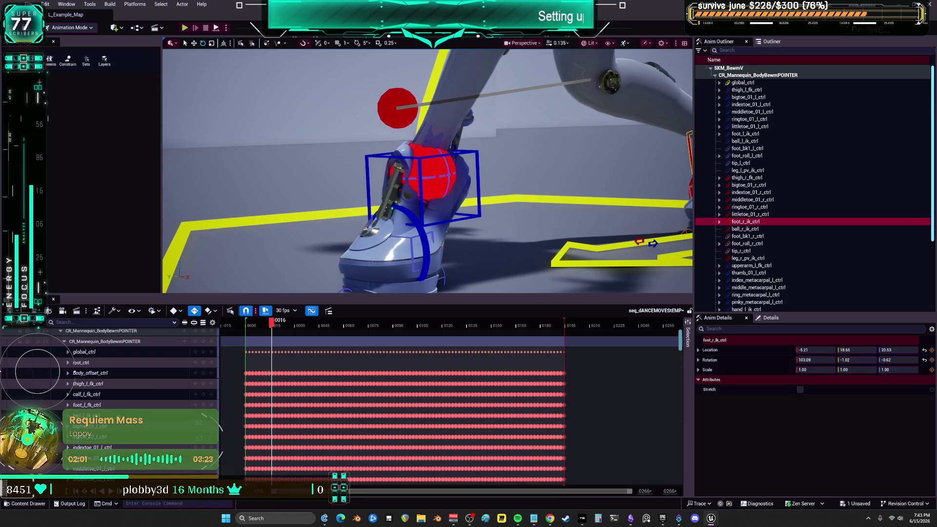
click(365, 176)
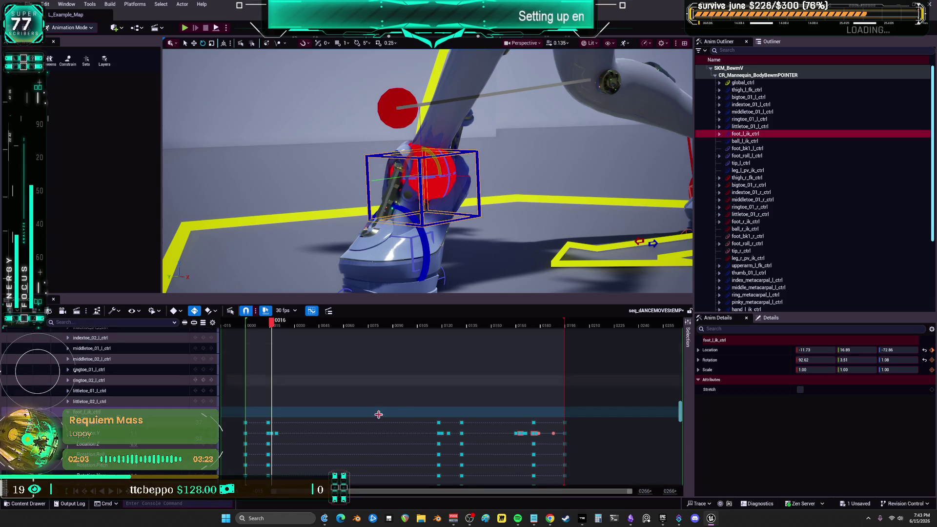
drag(680, 411, 680, 337)
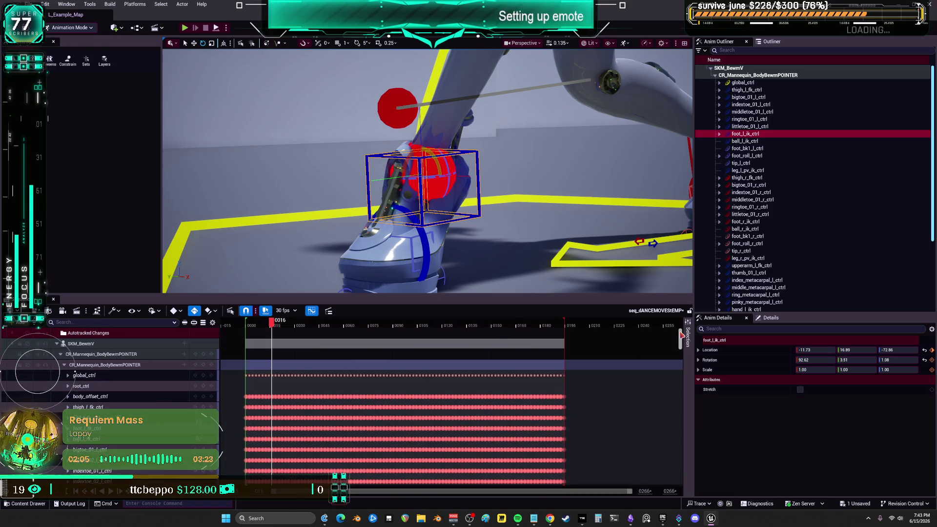
scroll(74, 373, down, 1)
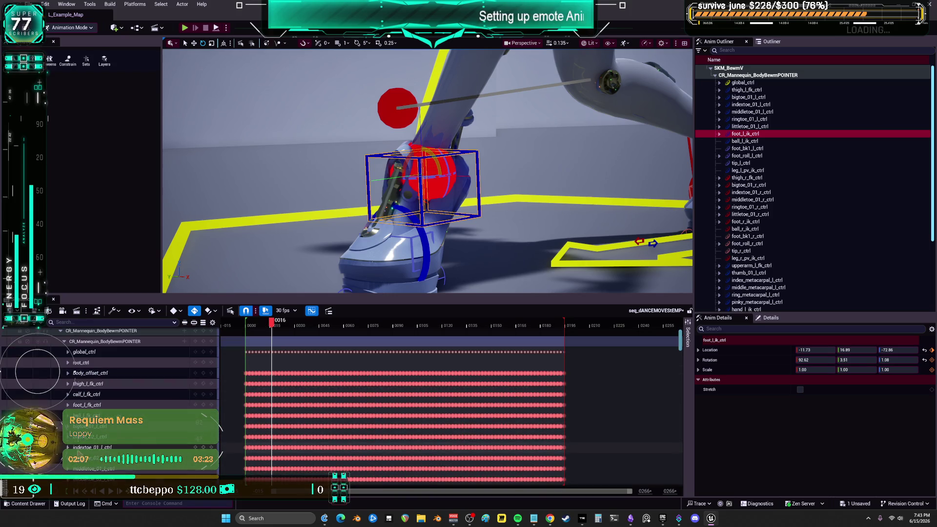
scroll(122, 447, down, 5)
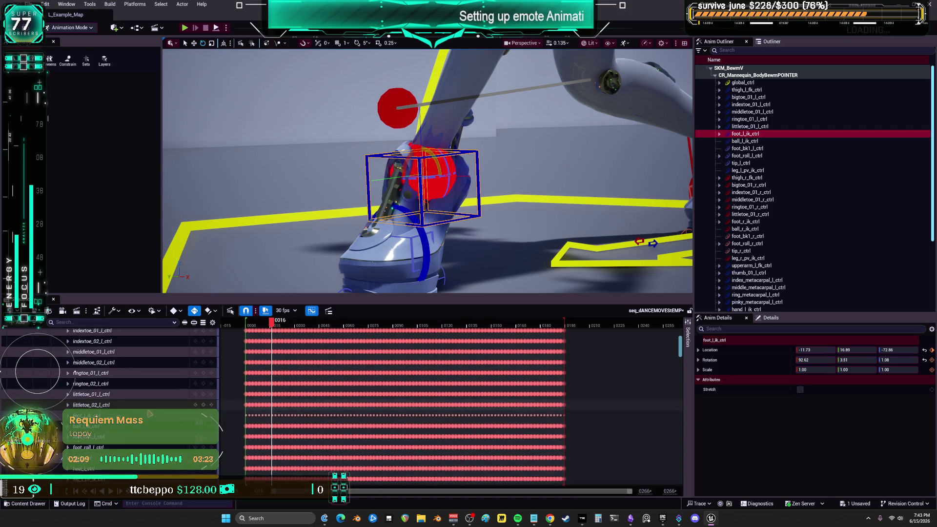
scroll(121, 446, down, 10)
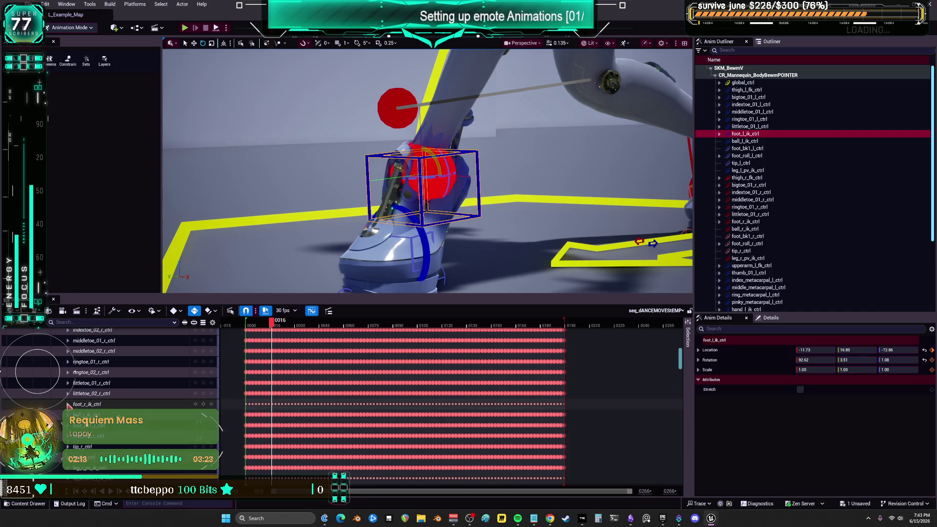
Show foot_r_ik_ctrl's Location and Location.Z channels, then select the left foot IK control.
click(68, 404)
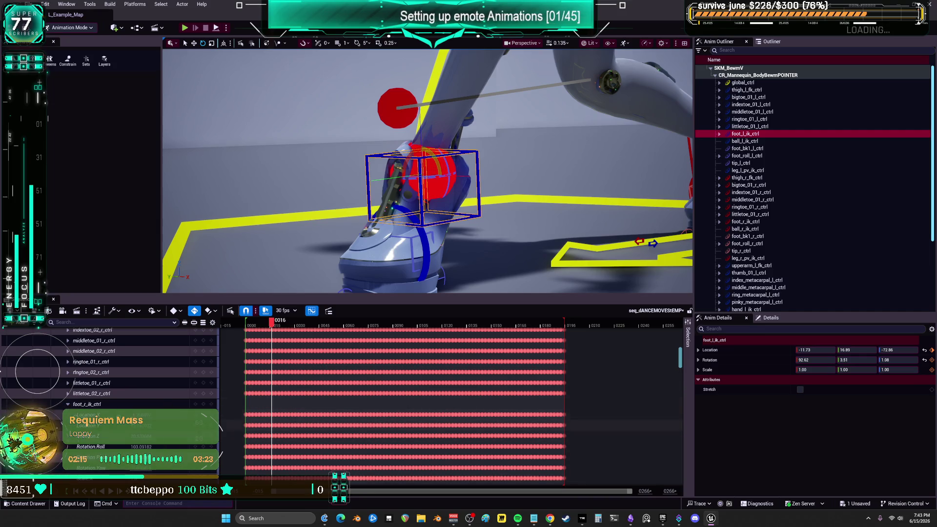
click(88, 415)
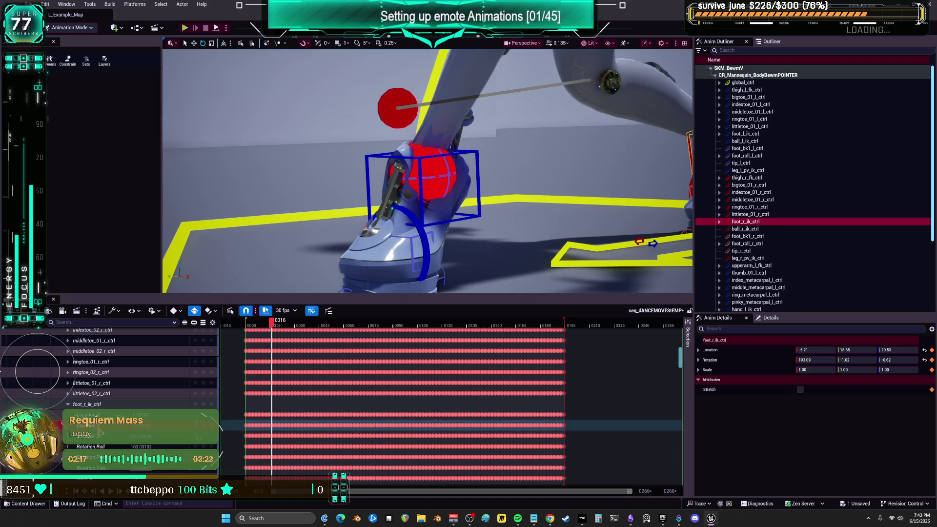
click(104, 436)
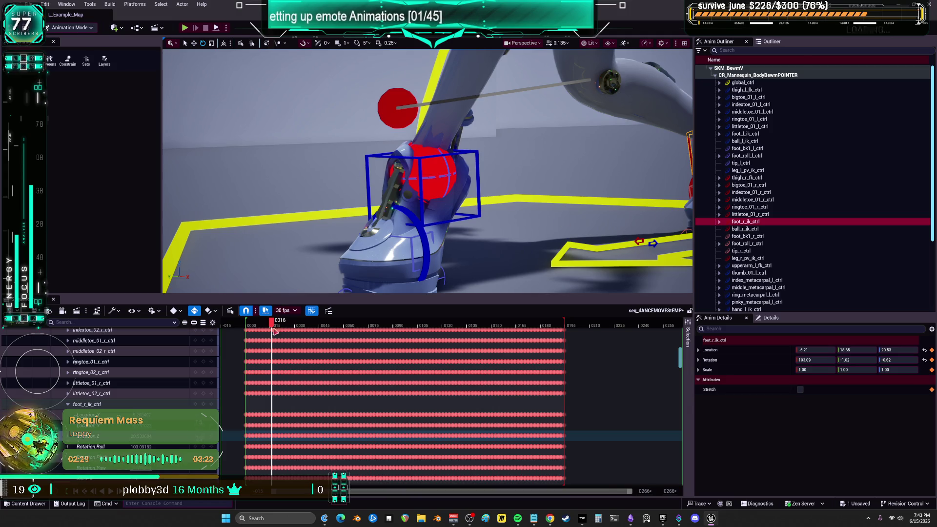
click(476, 222)
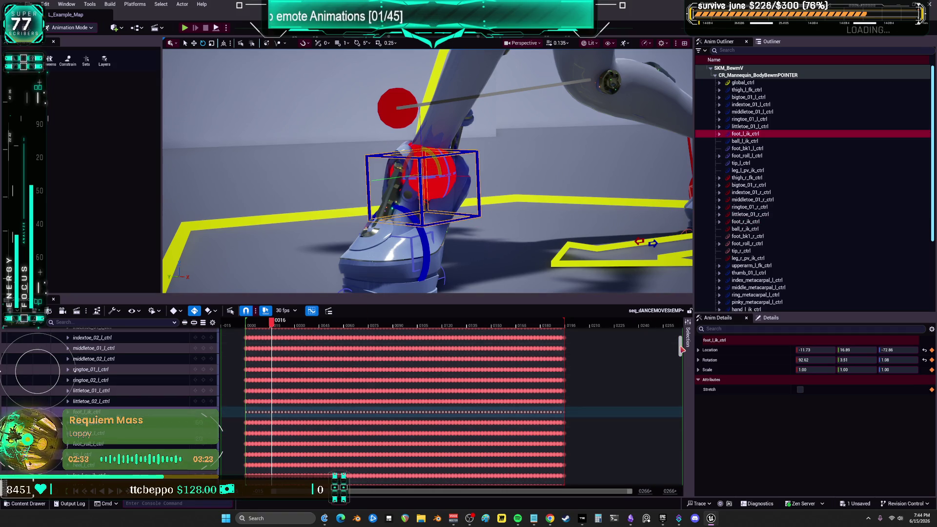
scroll(73, 370, up, 4)
scroll(73, 370, down, 3)
click(381, 323)
mouse_move(429, 334)
mouse_down()
mouse_move(572, 335)
mouse_move(245, 336)
mouse_move(309, 352)
mouse_up()
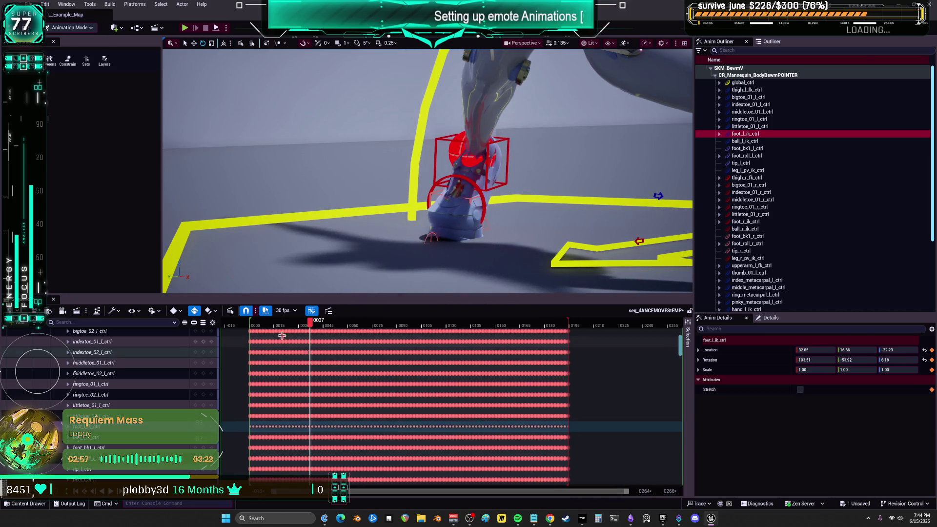
click(520, 326)
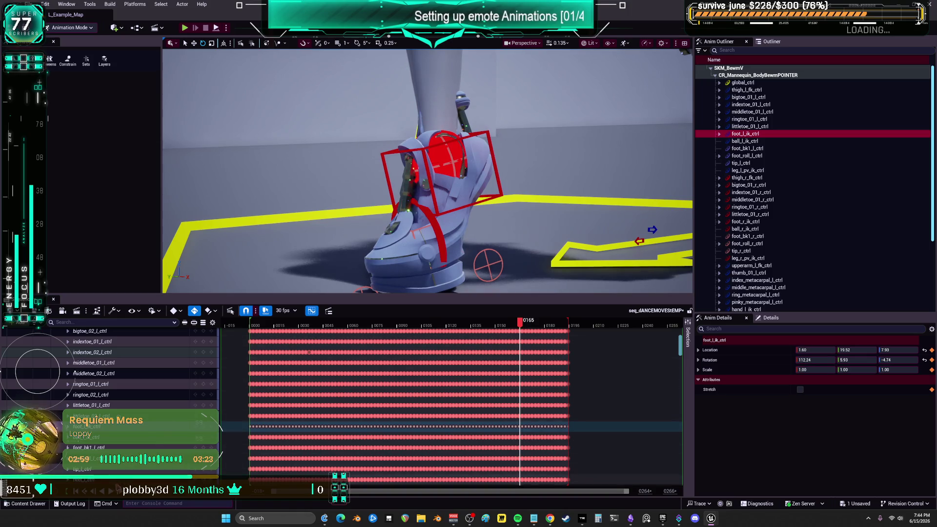
key(space)
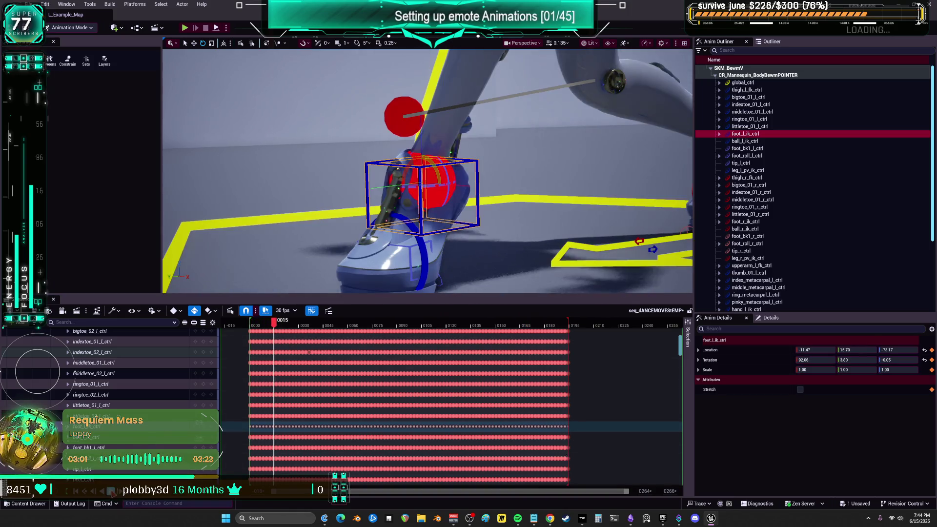
drag(474, 324, 566, 328)
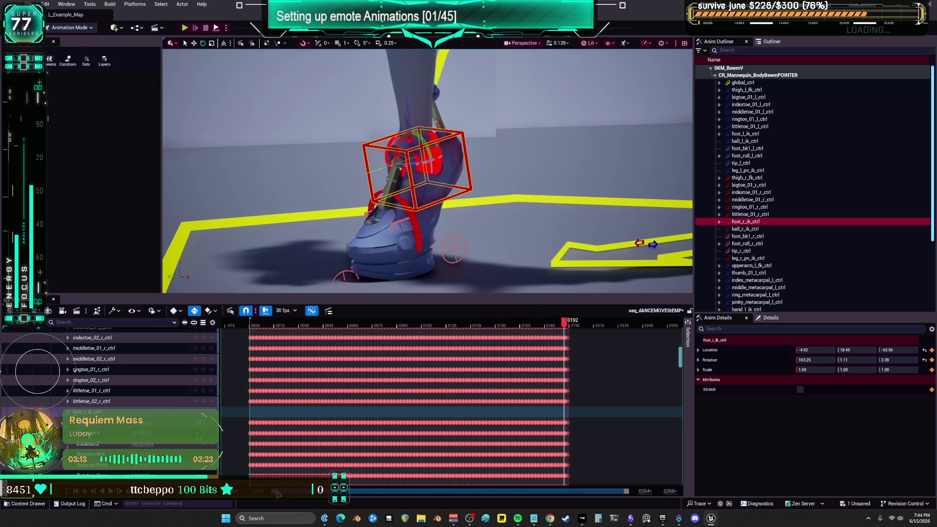
Nudge foot_r_ik_ctrl's position around frames 0192–0195 on the zoomed final frames.
drag(291, 493, 483, 490)
drag(602, 494, 540, 493)
mouse_move(371, 326)
mouse_down()
mouse_move(353, 336)
mouse_move(391, 347)
mouse_up()
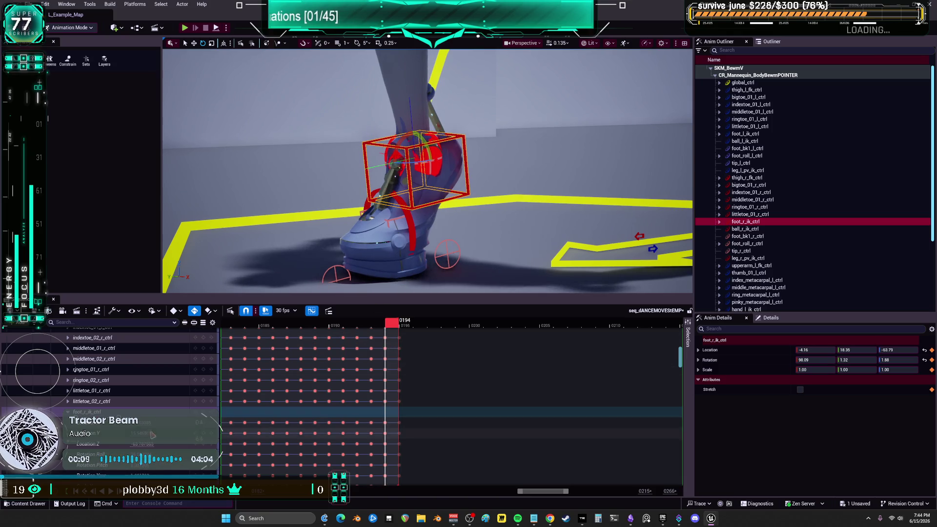
drag(414, 166, 400, 164)
key(Right)
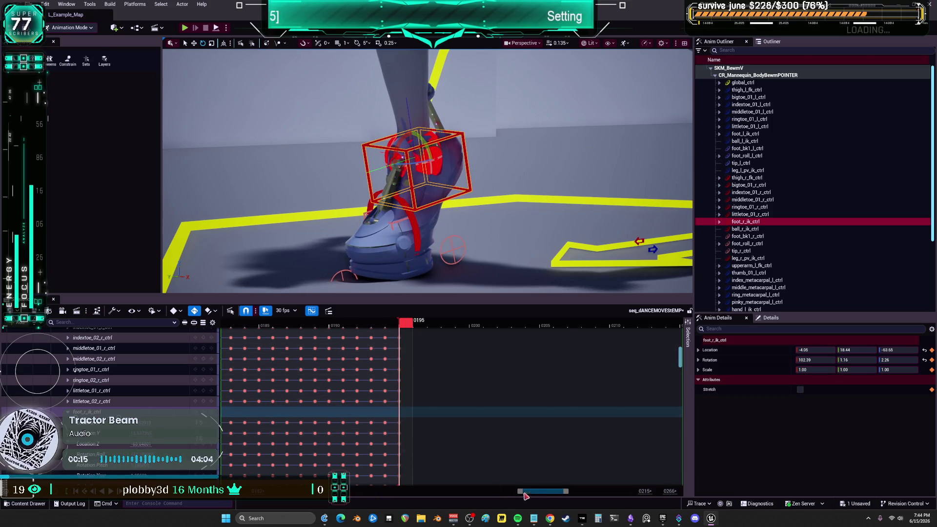
Check the opening frames 0000 to 0006 for a smooth loop.
drag(532, 492, 273, 492)
click(466, 324)
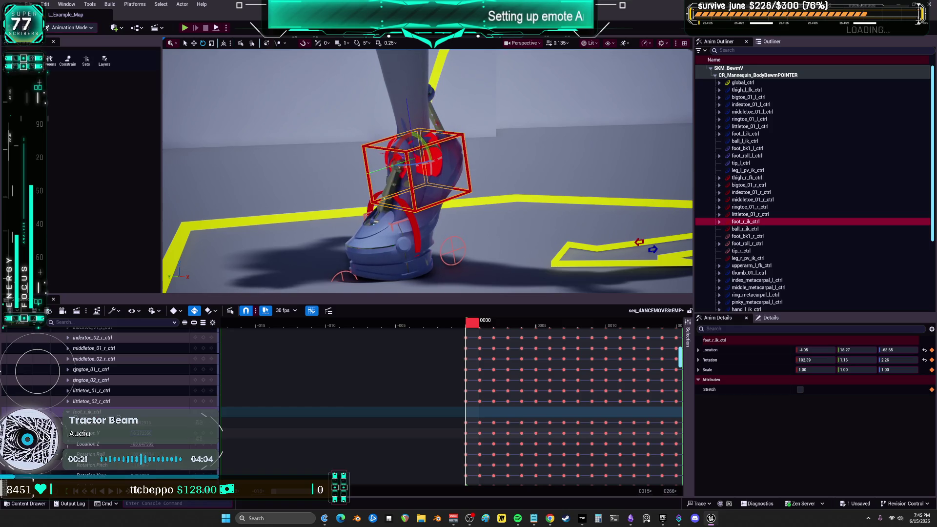
click(481, 325)
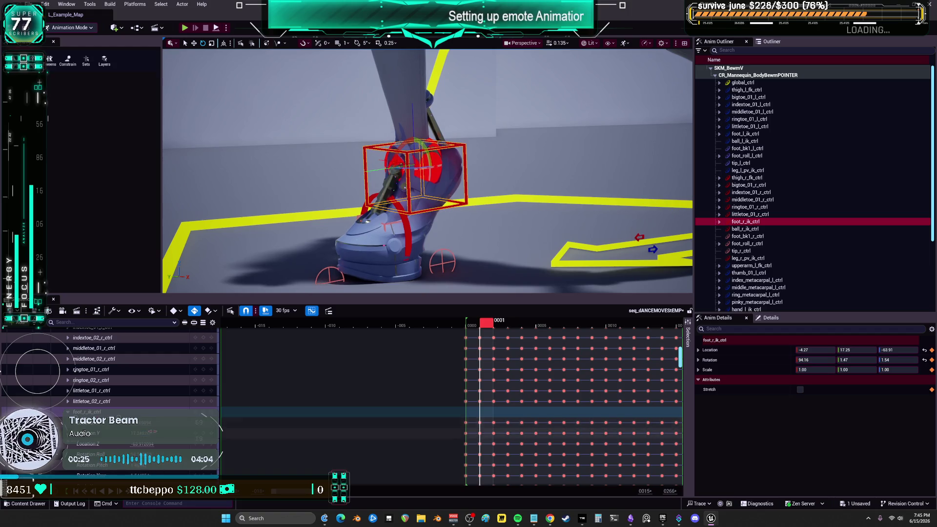
click(494, 325)
drag(500, 329, 552, 327)
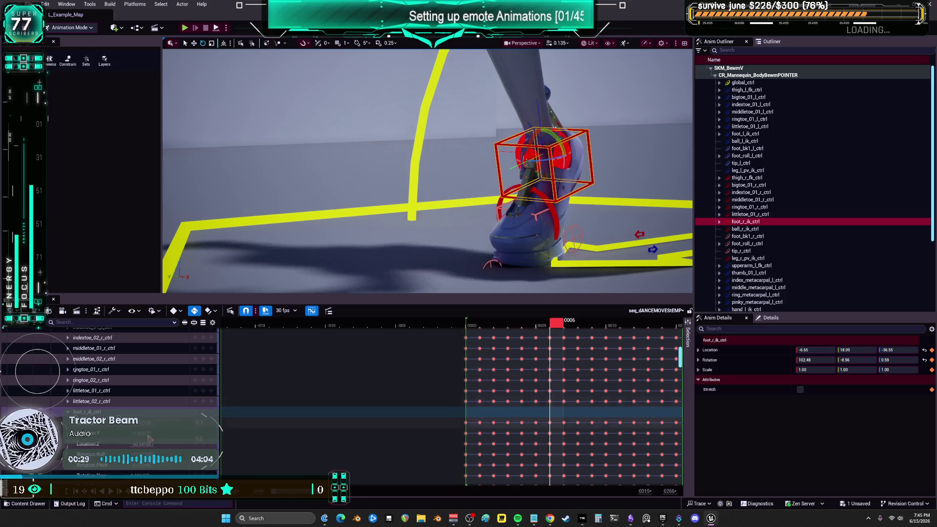
scroll(549, 400, down, 1)
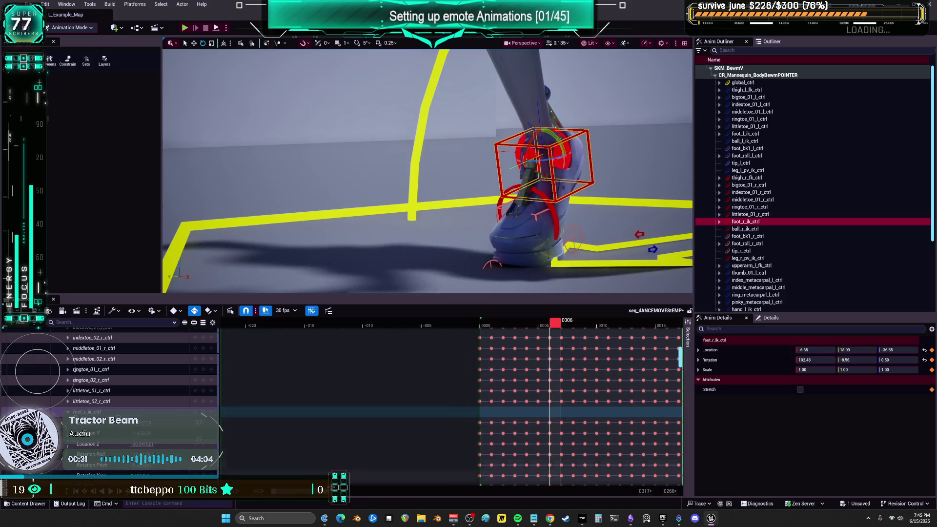
Show the full frame range and play the loop from frames 0174 and 0149.
drag(273, 490, 537, 488)
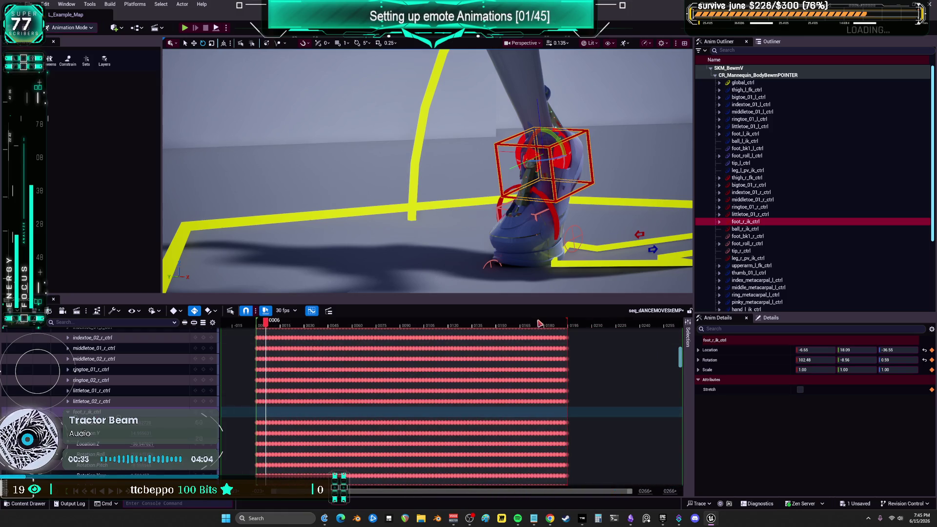
click(535, 324)
click(111, 490)
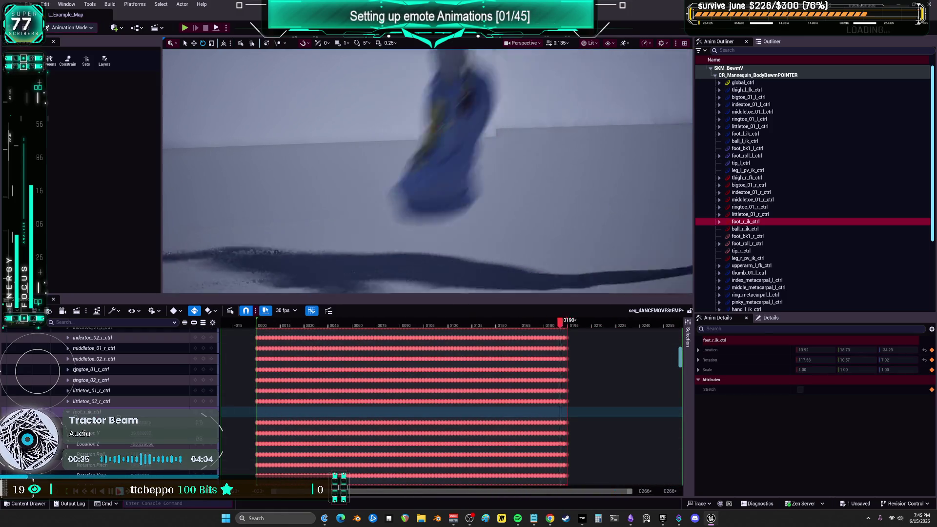
key(space)
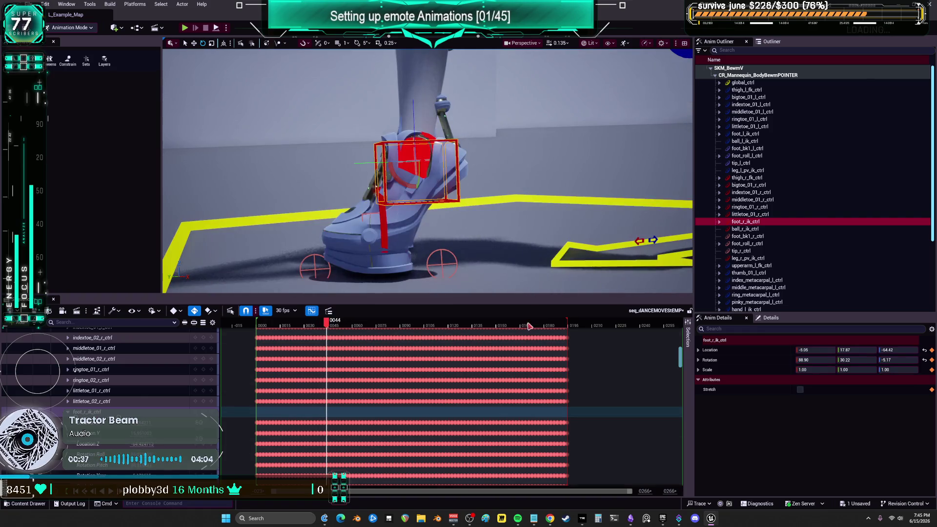
click(494, 324)
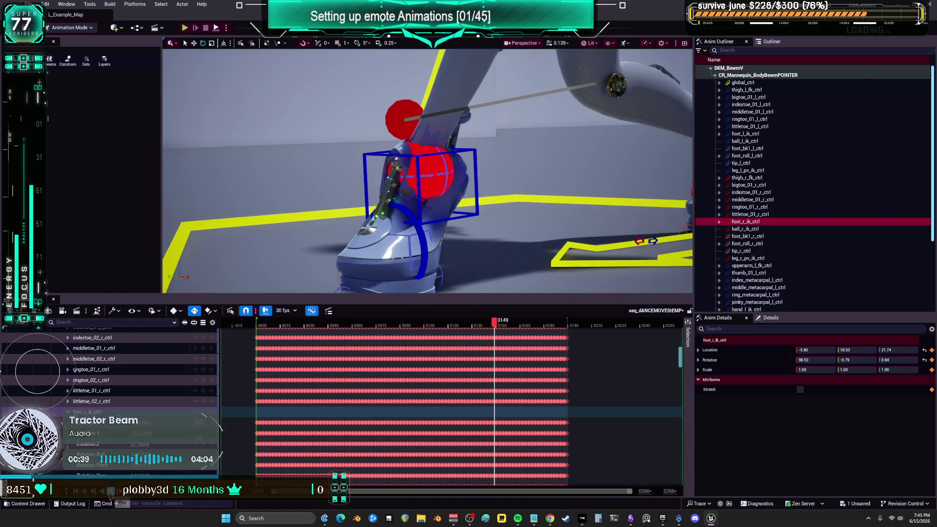
click(111, 491)
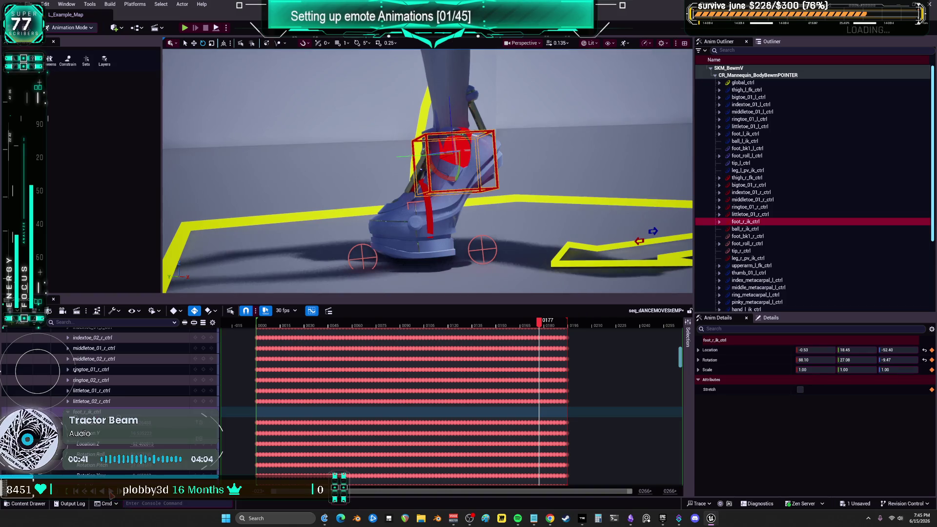
Scrub the whole dance from 0000 to 0194, then zoom onto the first 85 frames.
click(272, 326)
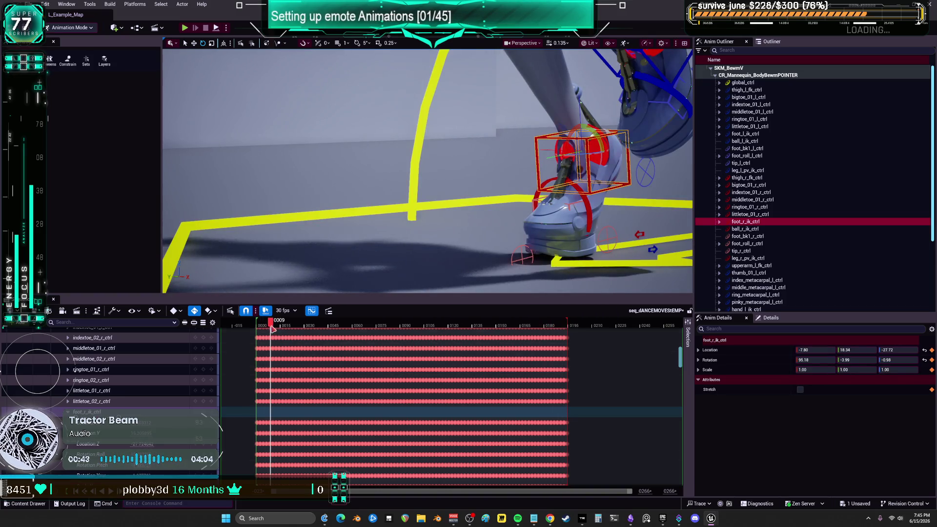
click(257, 325)
drag(259, 326, 565, 329)
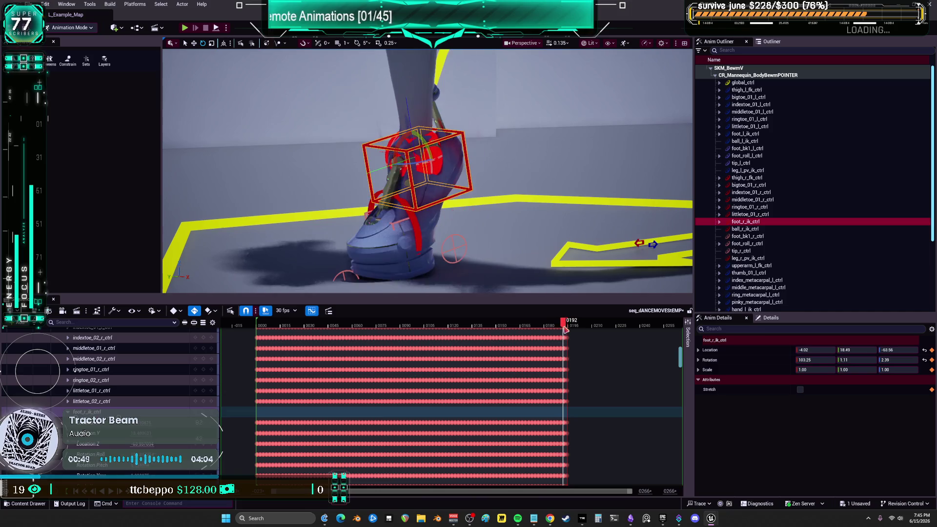
drag(566, 330, 571, 330)
click(259, 325)
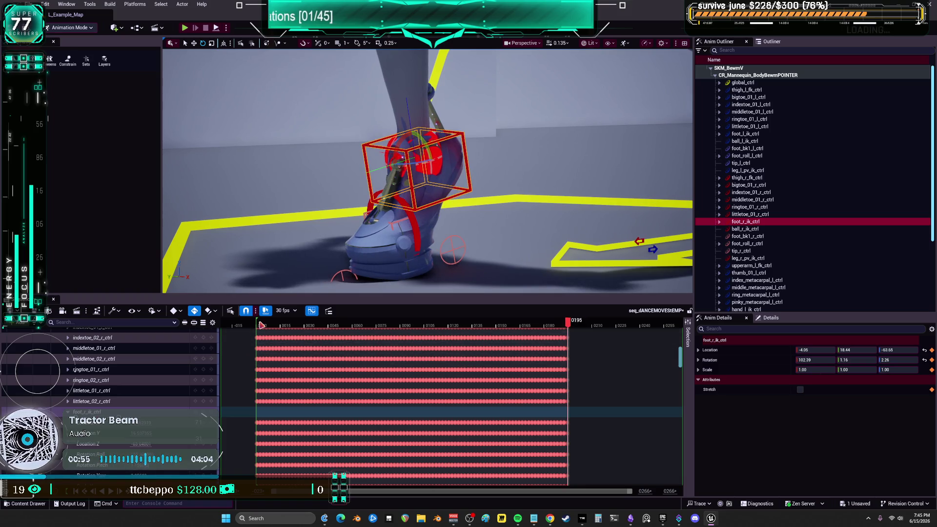
drag(259, 325, 258, 327)
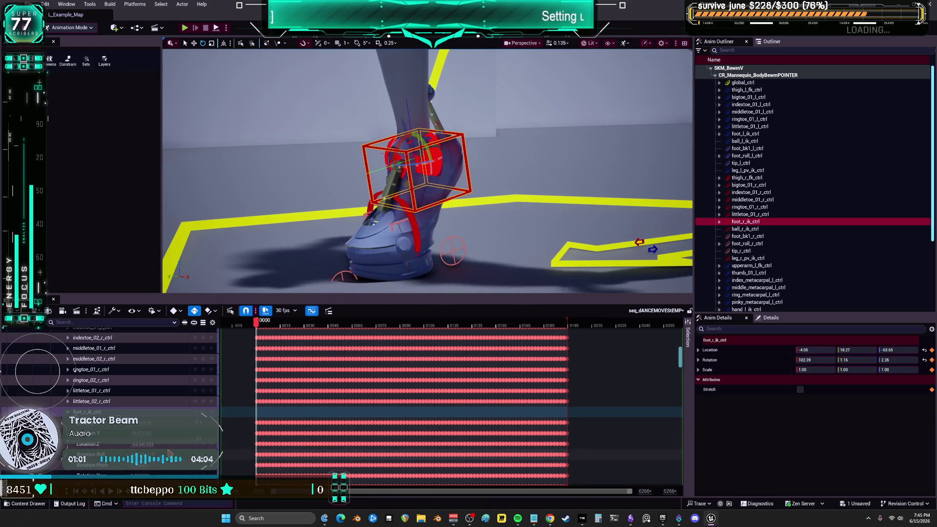
drag(632, 492, 416, 492)
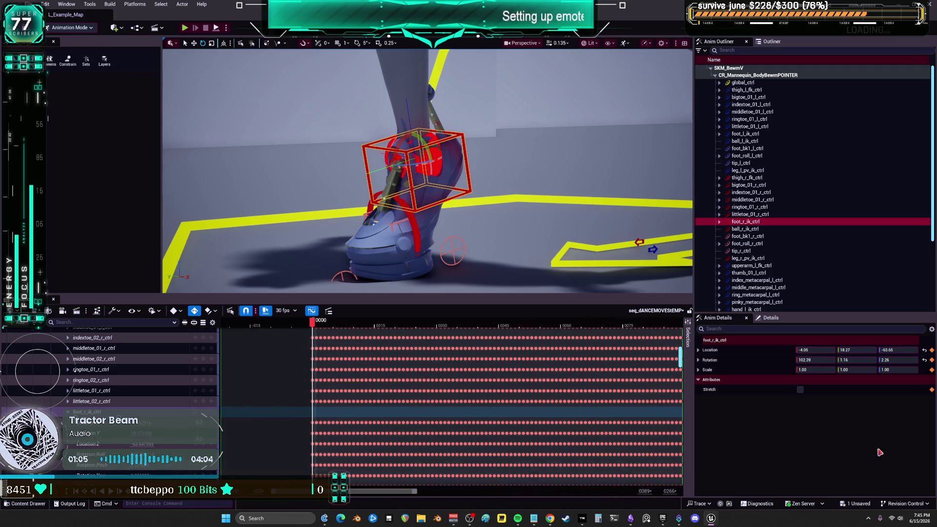
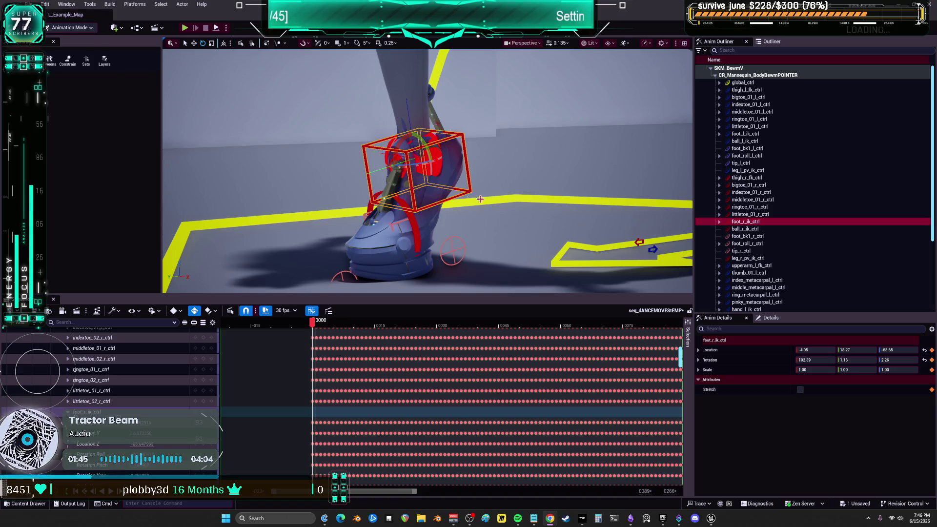
Orbit up the mannequin's leg and bring up the right foot IK control's curves full screen.
mouse_move(491, 204)
mouse_down()
mouse_move(483, 117)
mouse_move(585, 200)
mouse_move(508, 36)
mouse_move(507, 97)
mouse_move(495, 134)
mouse_up()
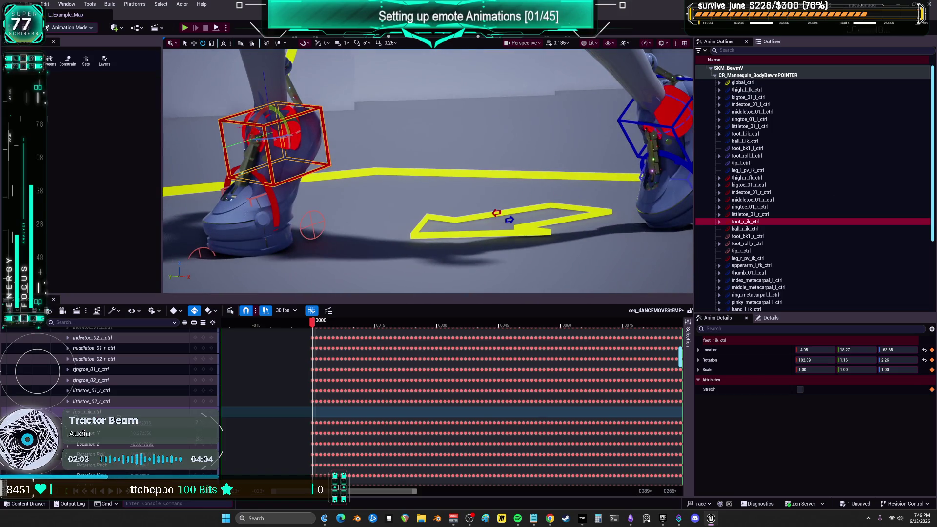
key(alt+Tab)
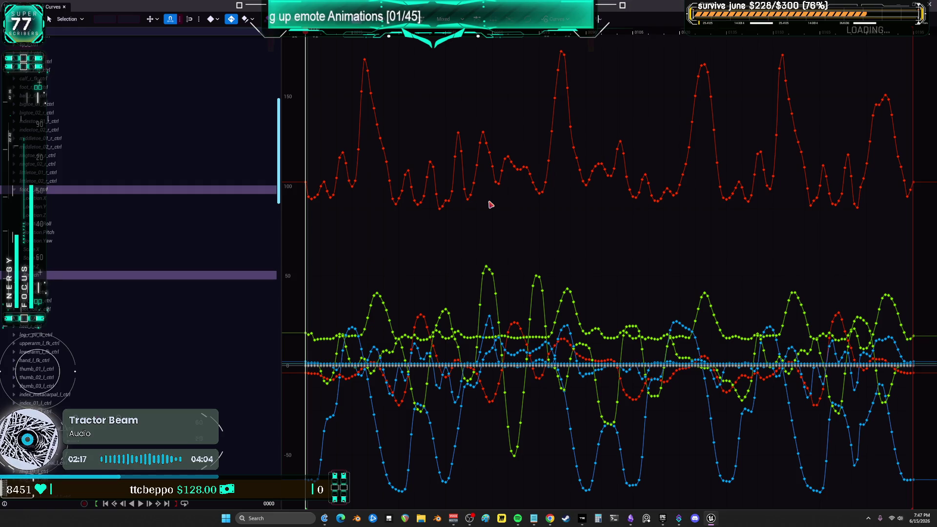
Zoom the curve graph and display only the Location.X through Location.Yaw foot curves.
scroll(302, 331, up, 5)
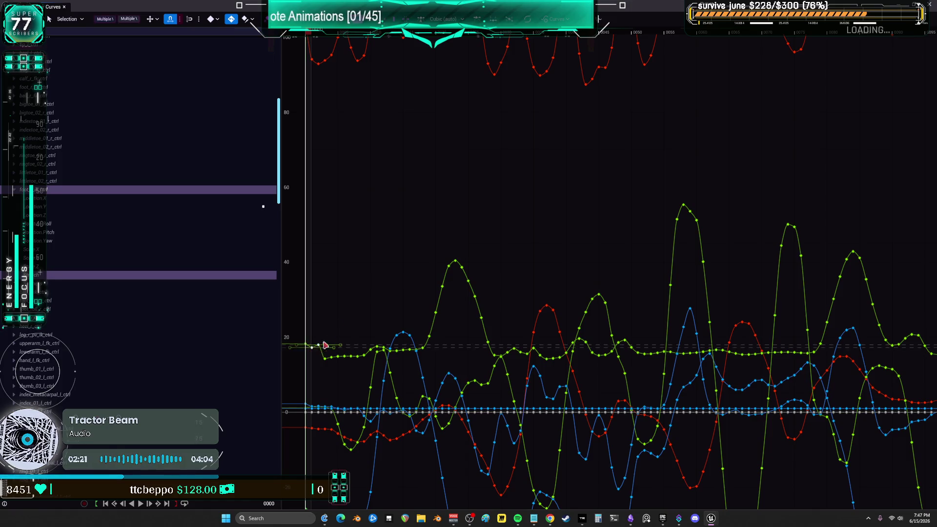
scroll(317, 98, down, 3)
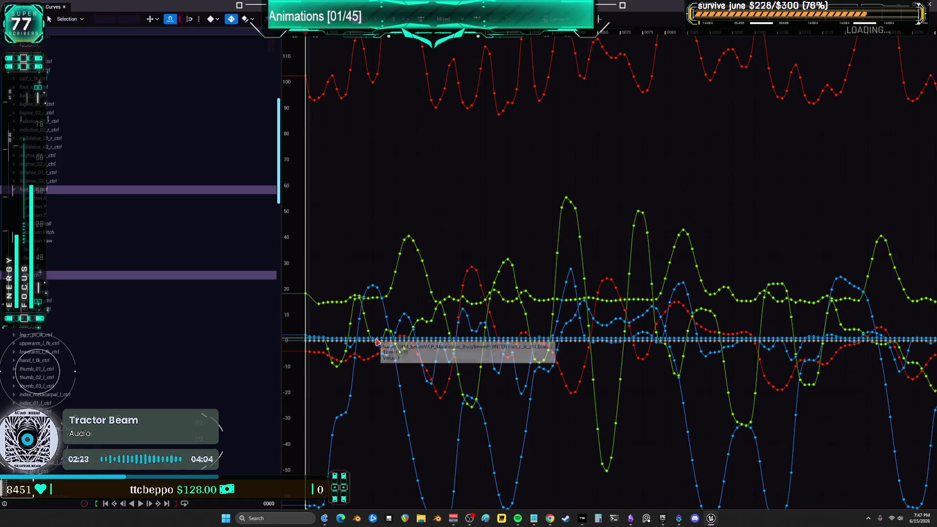
scroll(477, 277, down, 2)
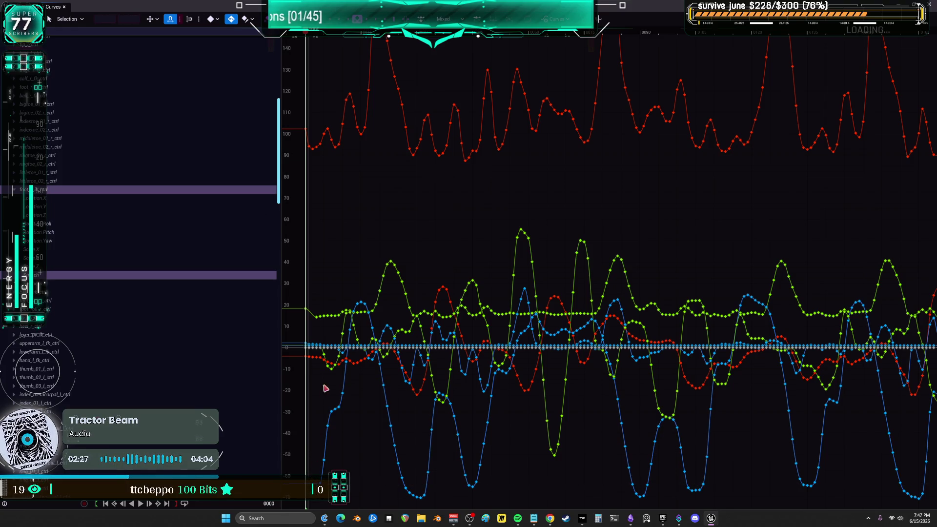
scroll(316, 369, up, 1)
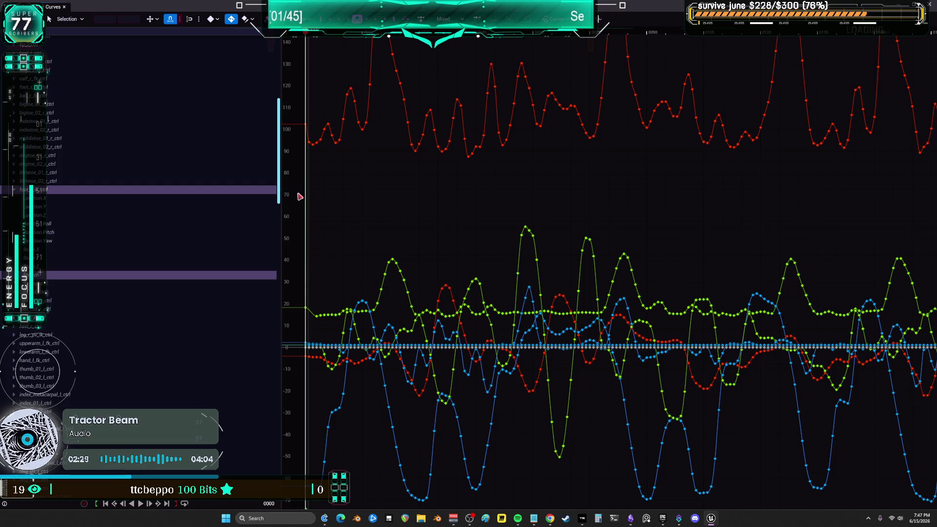
click(67, 265)
click(64, 199)
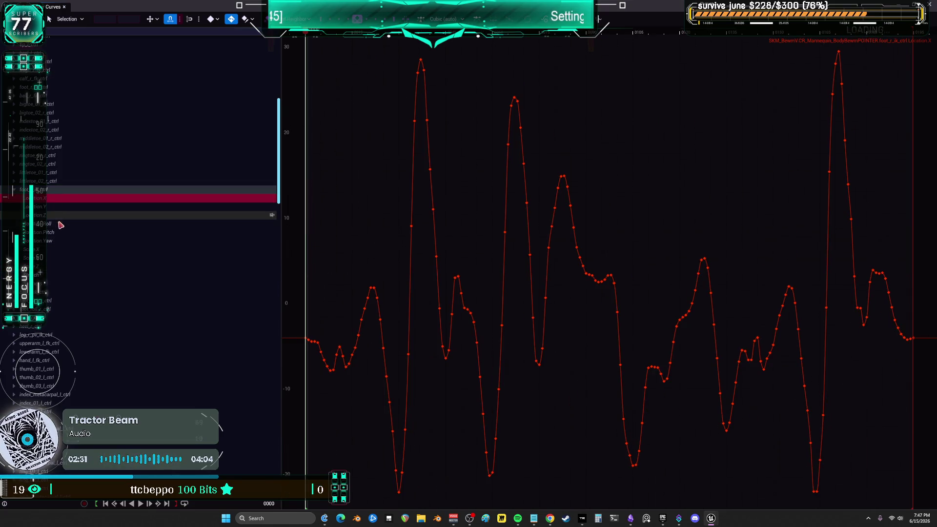
shift+click(59, 241)
click(58, 191)
click(62, 201)
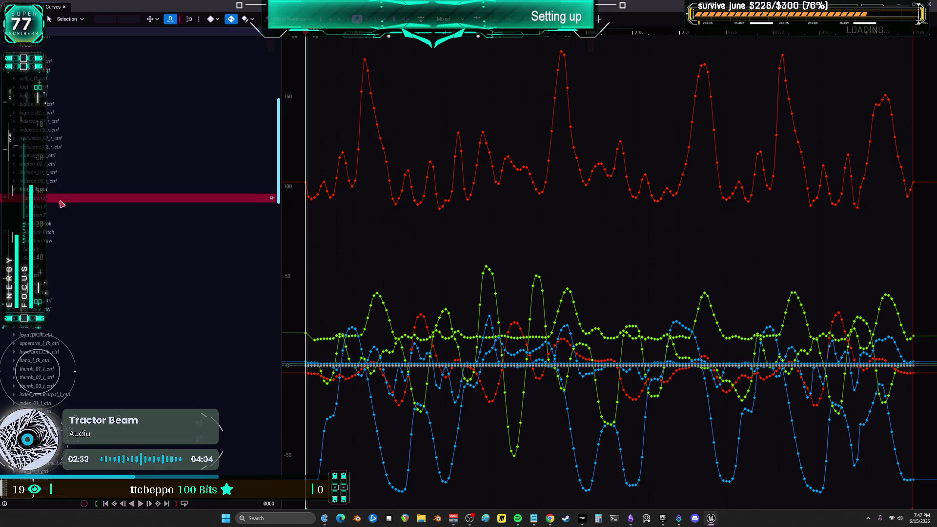
shift+click(75, 239)
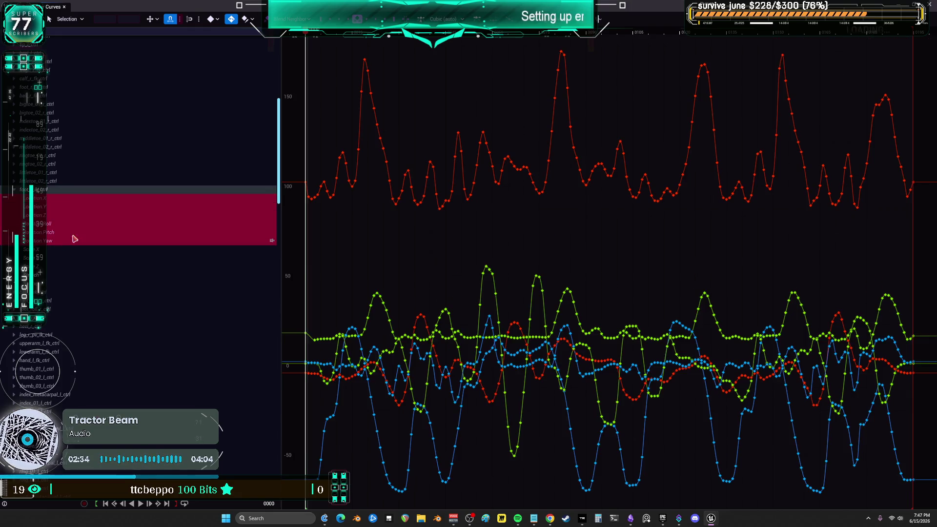
click(313, 384)
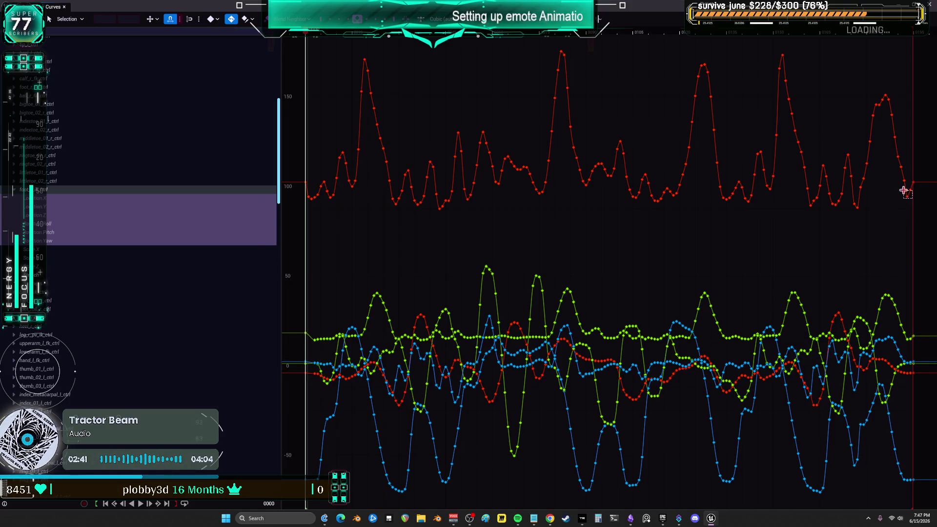
Try moving and deleting the green curve's last key, undoing both edits.
drag(910, 335, 904, 464)
key(ctrl+z)
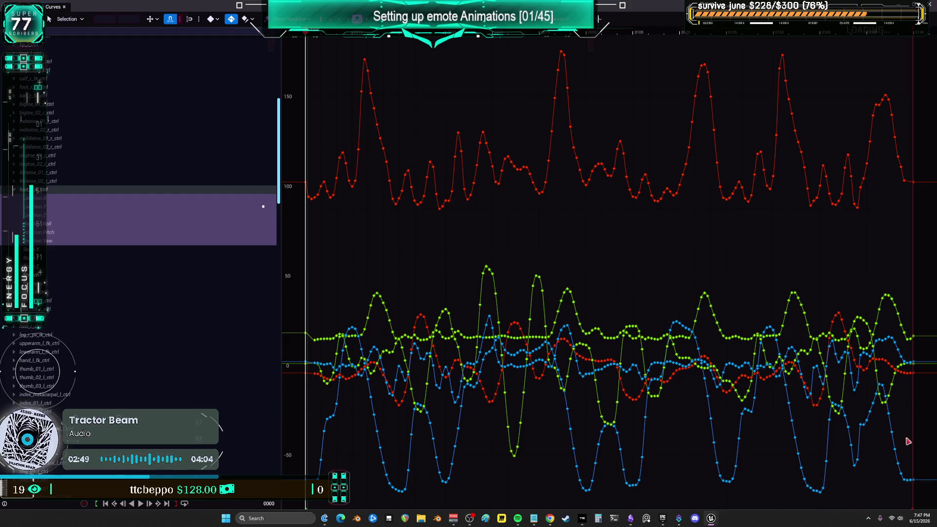
click(913, 363)
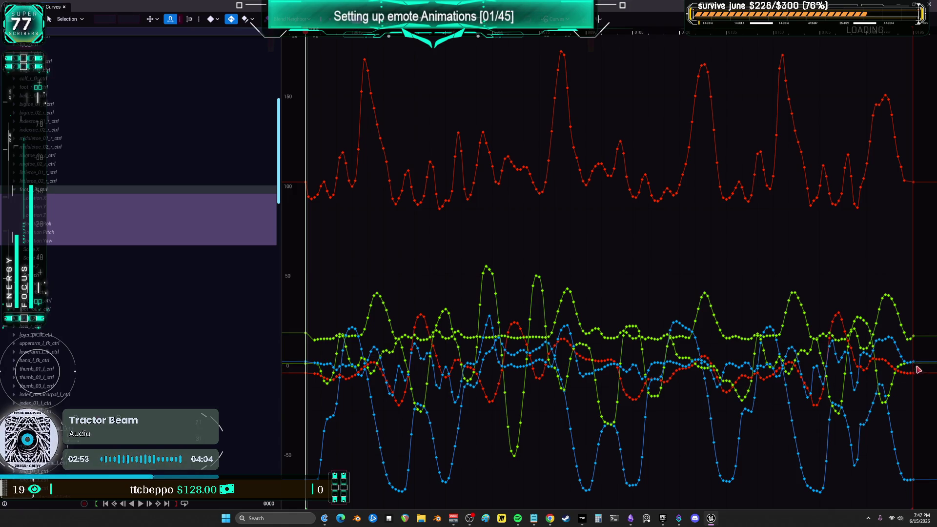
key(ctrl+z)
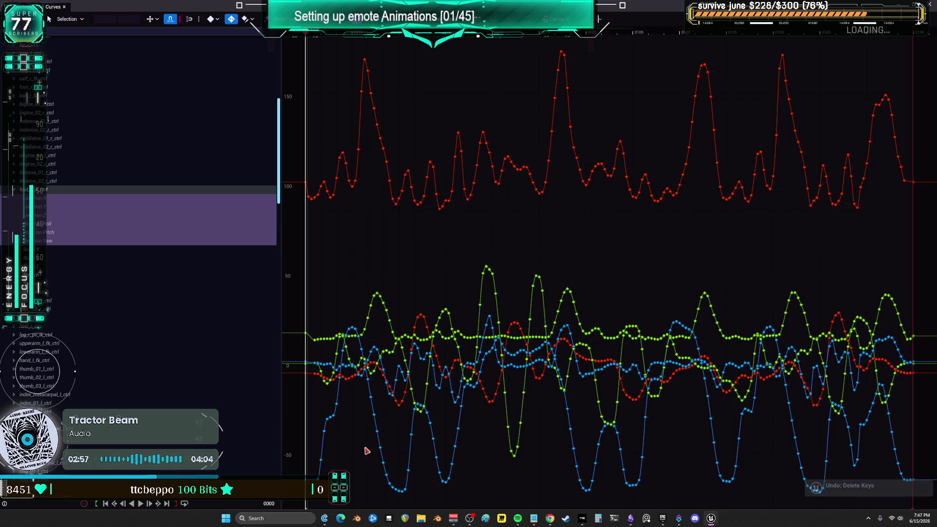
mouse_move(294, 164)
mouse_down()
mouse_move(288, 405)
mouse_move(299, 475)
mouse_move(313, 465)
mouse_up()
click(911, 39)
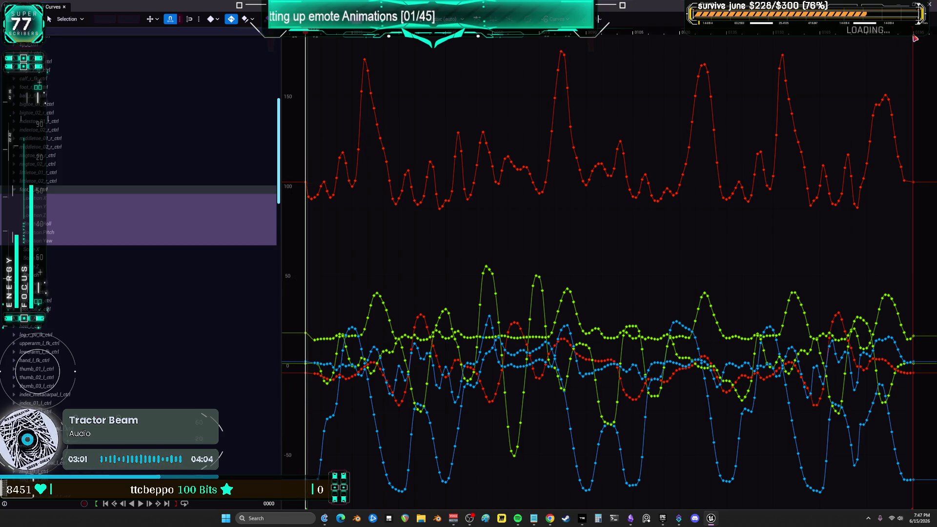
Frame and inspect the final keys at frame 195, then exit the Curves window and rewind.
click(911, 32)
drag(911, 32, 917, 32)
key(f)
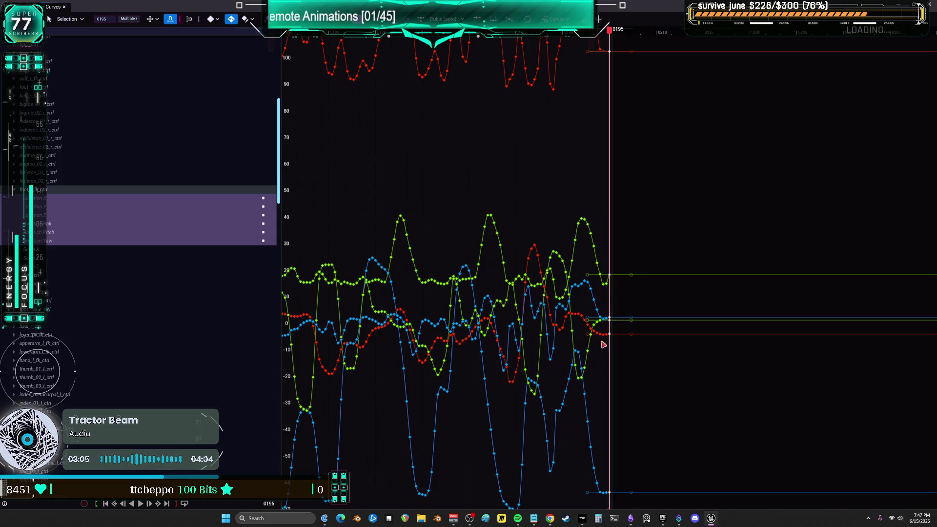
click(607, 284)
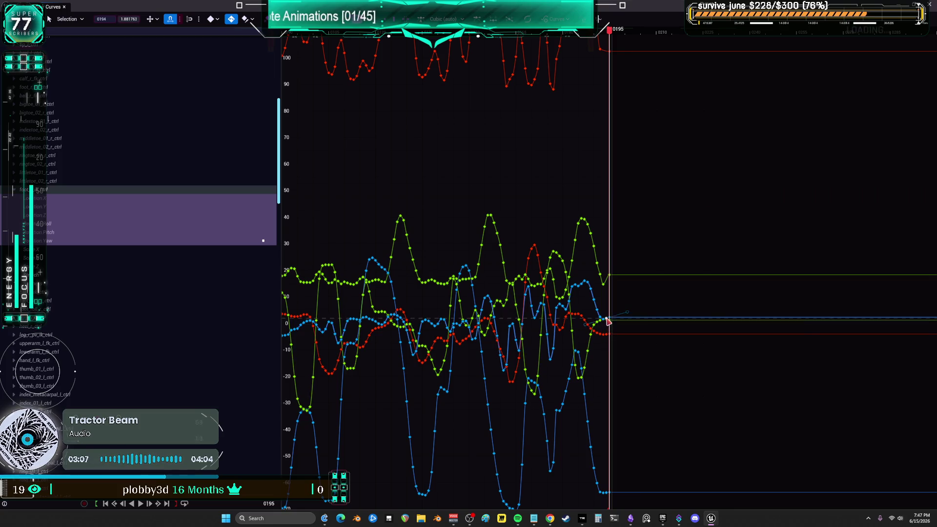
click(605, 320)
drag(605, 321, 620, 350)
click(616, 356)
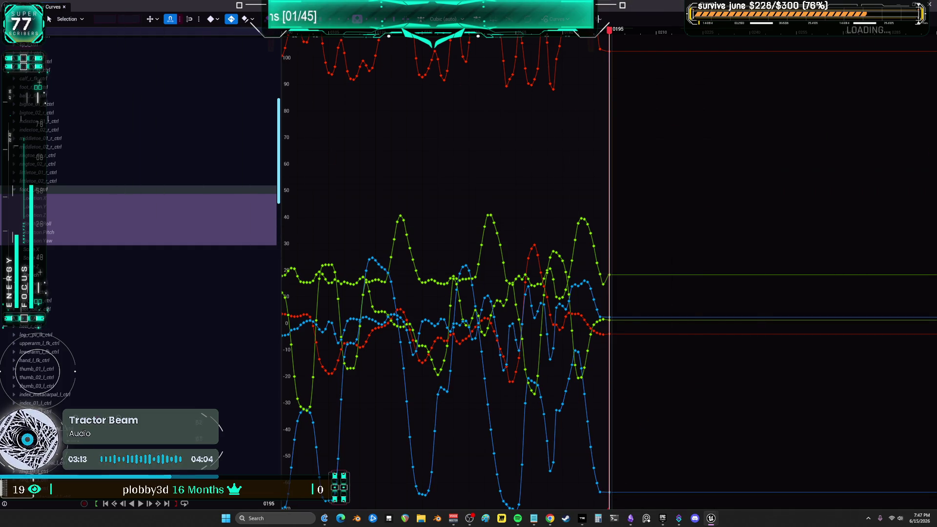
key(alt+Tab)
drag(328, 325, 314, 325)
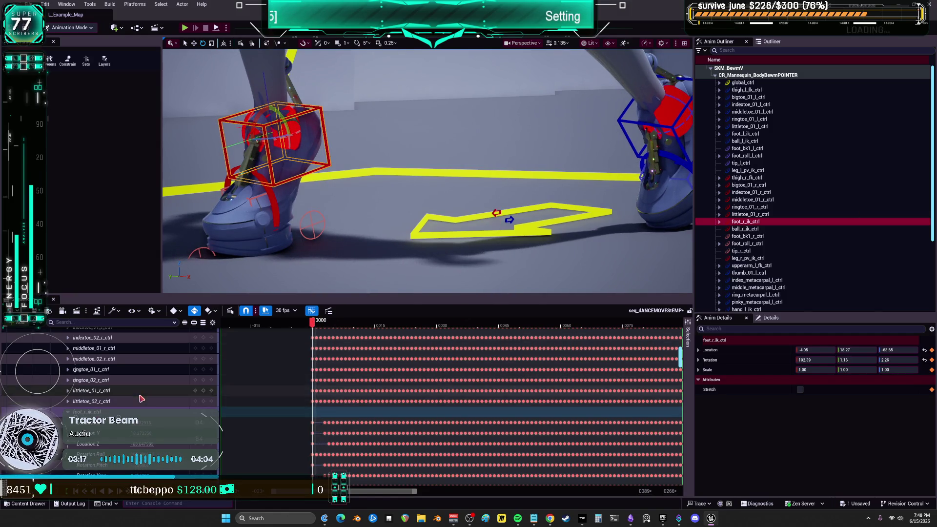
Scroll the Sequencer track list down to foot_r_ik_ctrl's Location and Rotation channels.
scroll(134, 398, down, 10)
scroll(112, 381, up, 15)
scroll(89, 364, down, 8)
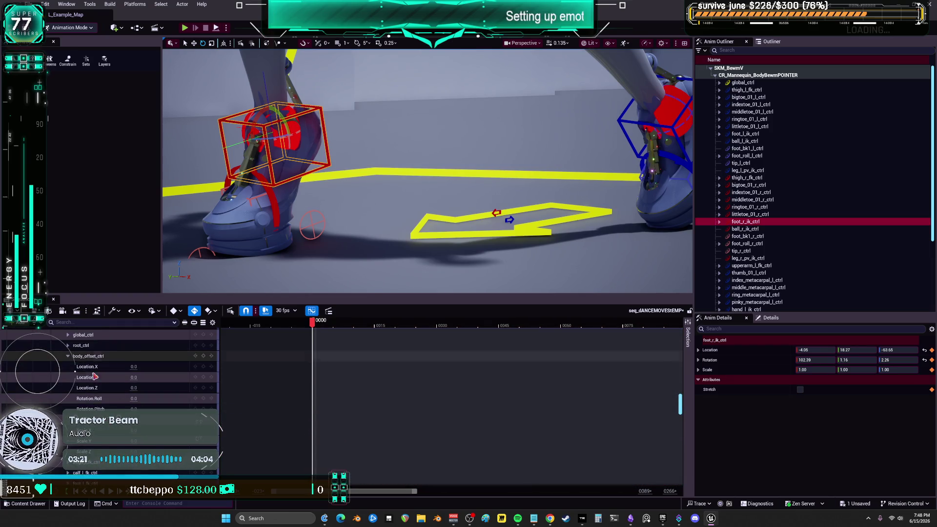
scroll(89, 358, down, 5)
scroll(90, 364, down, 4)
scroll(91, 363, down, 5)
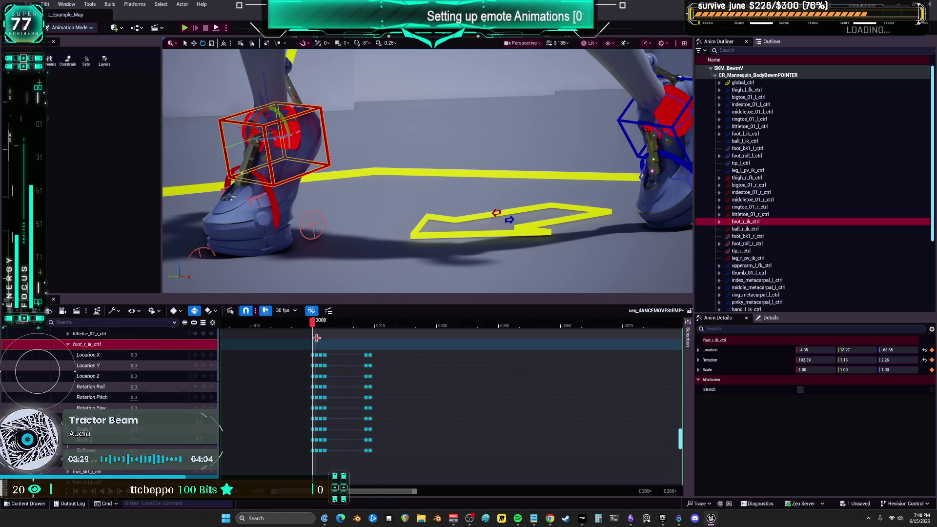
Delete the extra early foot keys and return the dance to frame 0.
drag(316, 322, 326, 326)
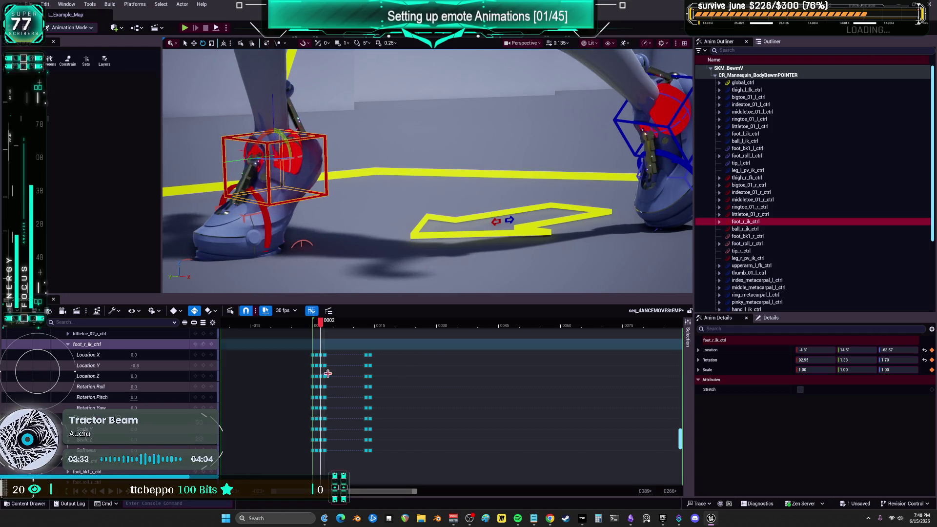
mouse_move(136, 365)
mouse_down()
mouse_move(152, 365)
mouse_move(127, 366)
mouse_move(143, 365)
mouse_up()
key(ctrl+z)
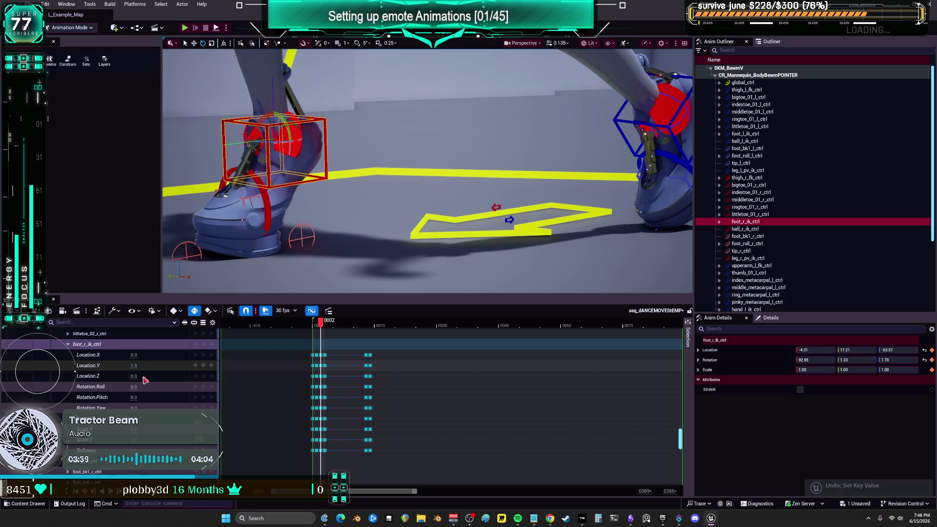
key(Delete)
click(313, 322)
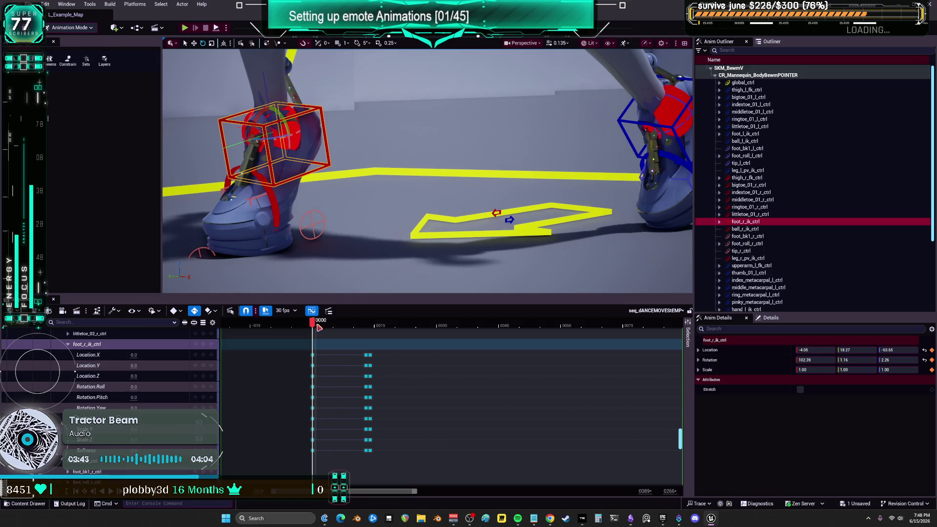
Key the right foot's Location.Y at 1.5 on frame 2 and 3.2 on frame 5.
drag(318, 328, 324, 330)
click(133, 366)
text(1.5)
key(Return)
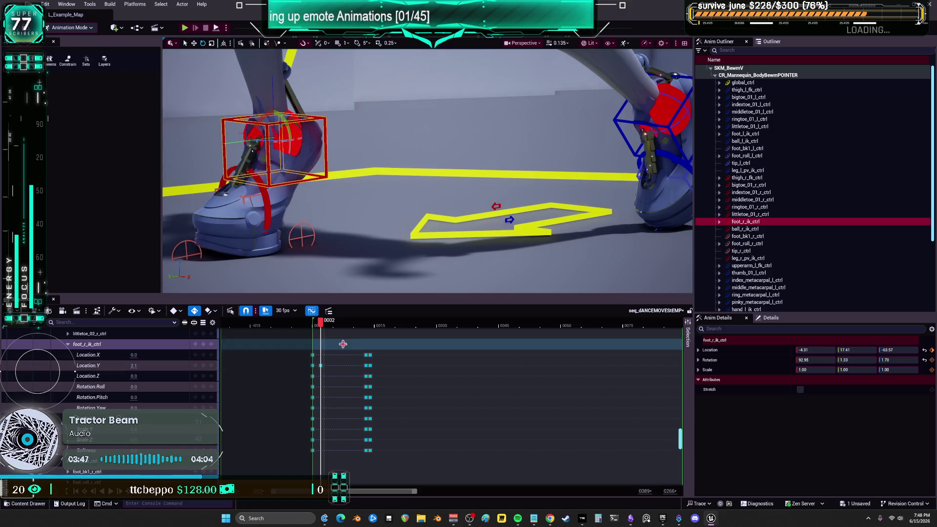
drag(321, 328, 335, 333)
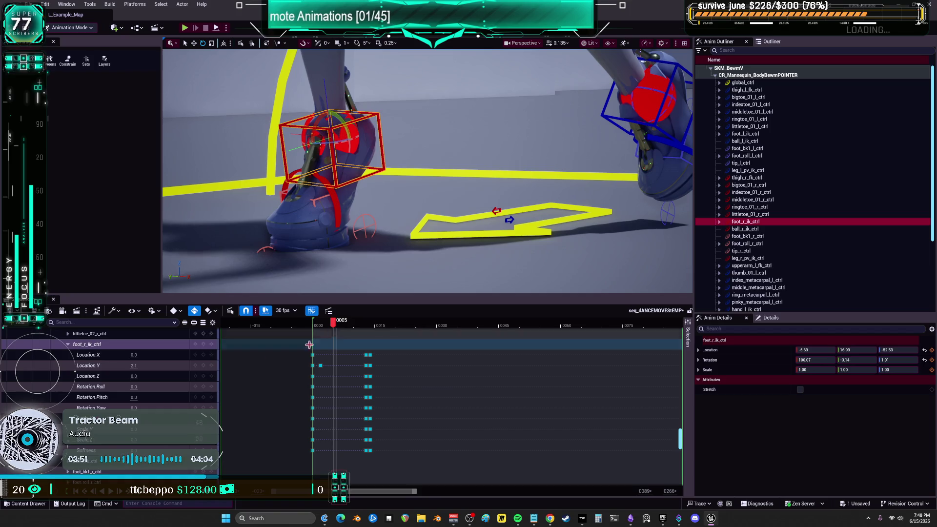
drag(135, 365, 142, 365)
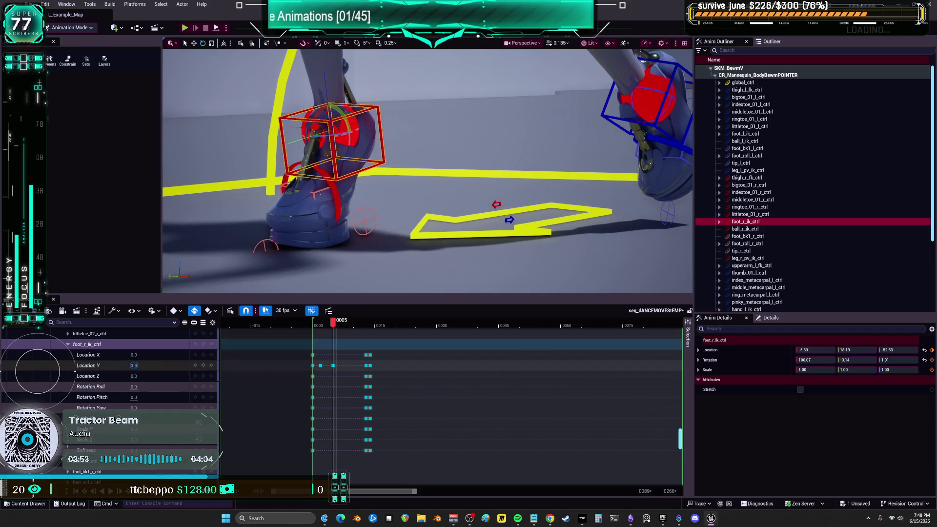
mouse_move(326, 333)
mouse_down()
mouse_move(374, 338)
mouse_move(318, 348)
mouse_up()
Play the dance and scrub around frames 0166–0179 to review the foot near the end.
key(space)
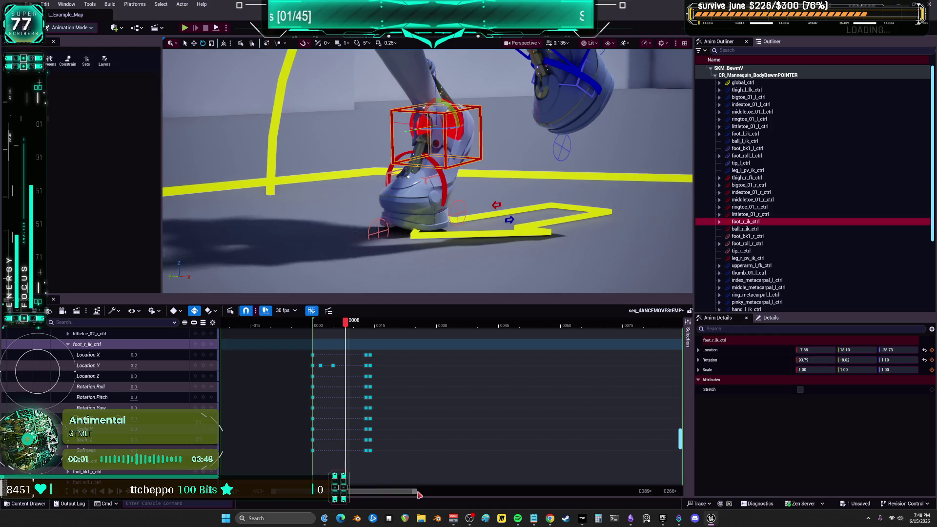
mouse_move(416, 495)
mouse_down()
mouse_move(336, 495)
mouse_move(632, 494)
mouse_up()
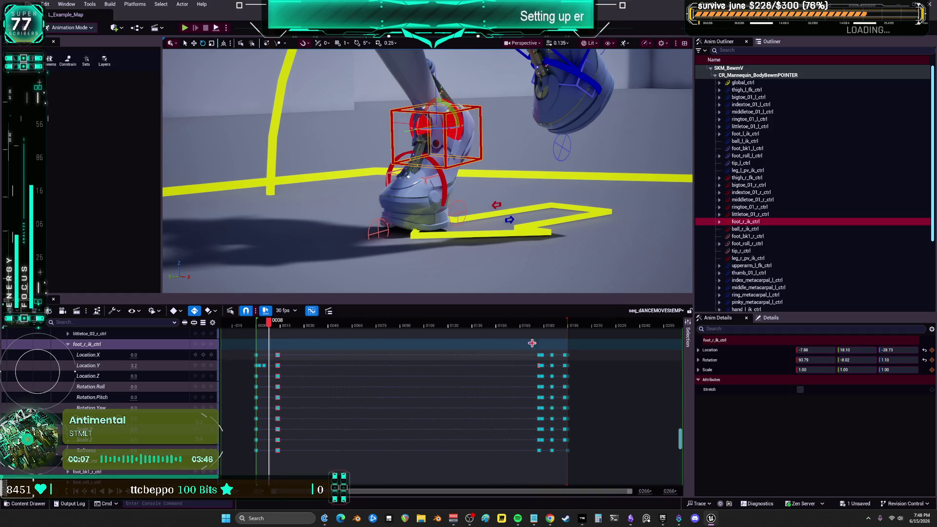
click(522, 326)
key(space)
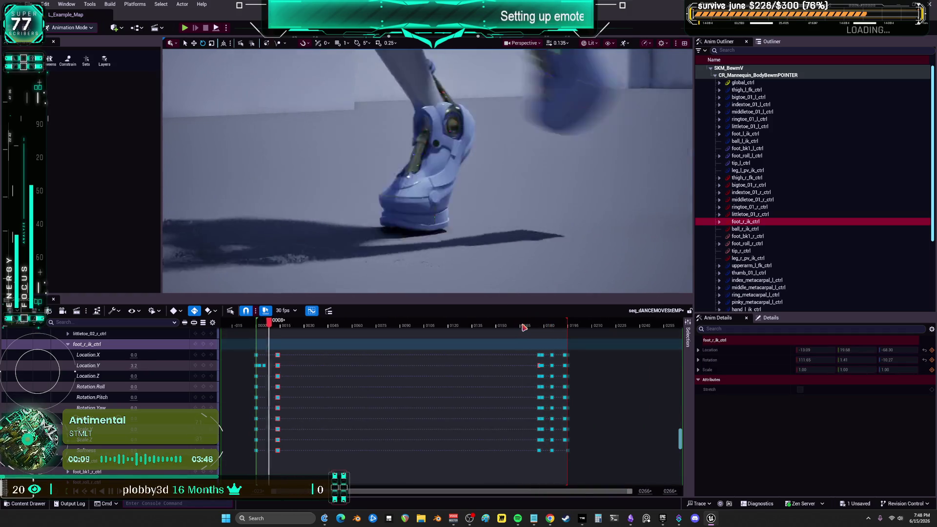
mouse_move(523, 327)
mouse_down()
mouse_move(502, 329)
mouse_move(546, 343)
mouse_up()
mouse_move(528, 339)
mouse_down()
mouse_move(405, 352)
mouse_move(563, 387)
mouse_move(551, 389)
mouse_move(571, 324)
mouse_up()
Zoom the timeline to frames 0175–0205 and move the playhead to frame 0193.
drag(342, 491, 507, 491)
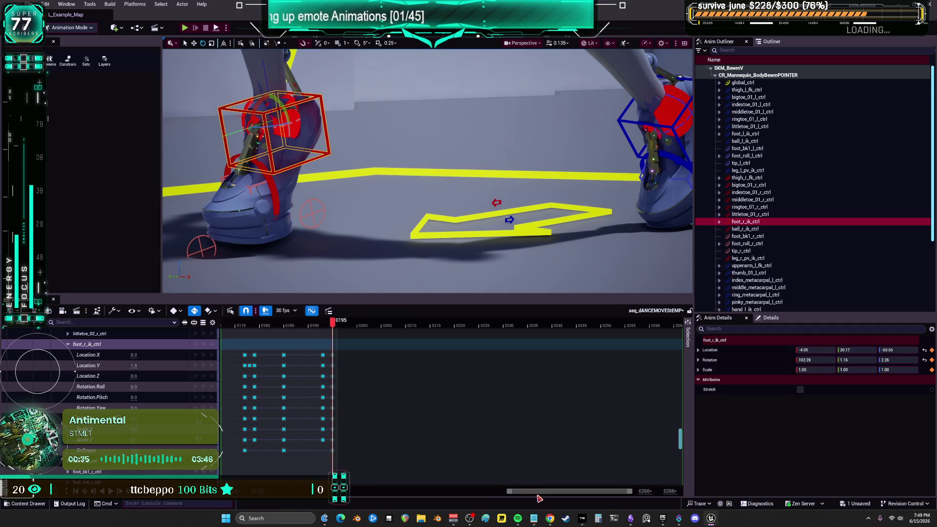
drag(618, 498, 550, 497)
mouse_move(502, 328)
mouse_down()
mouse_move(422, 341)
mouse_move(473, 351)
mouse_up()
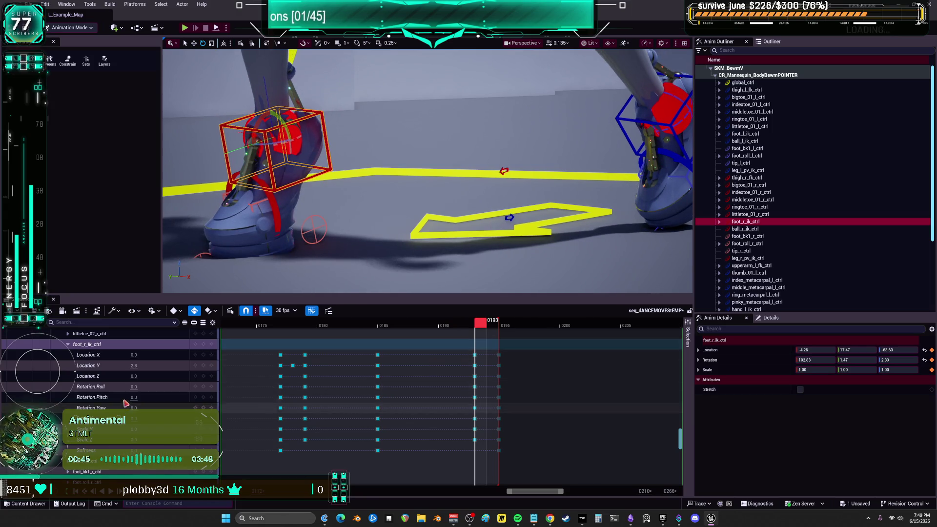
mouse_move(469, 322)
mouse_down()
mouse_move(456, 323)
mouse_move(468, 324)
mouse_up()
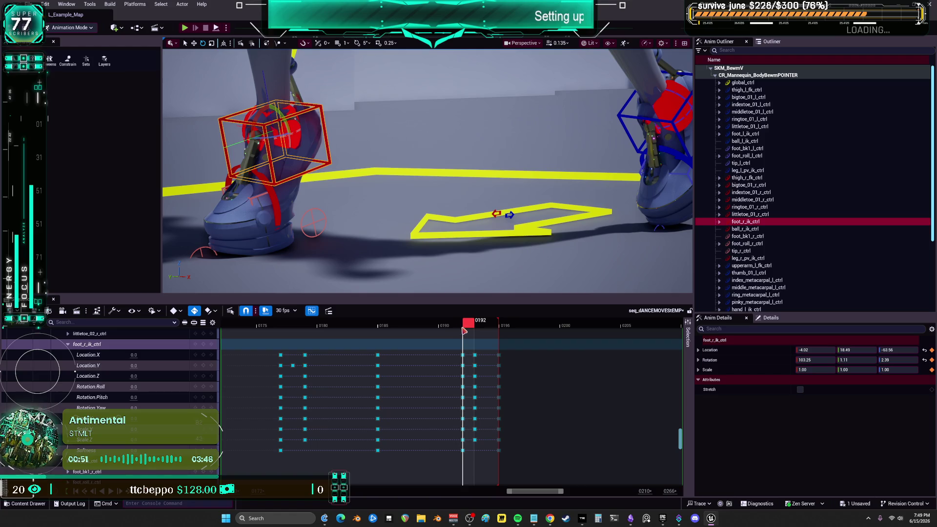
click(479, 327)
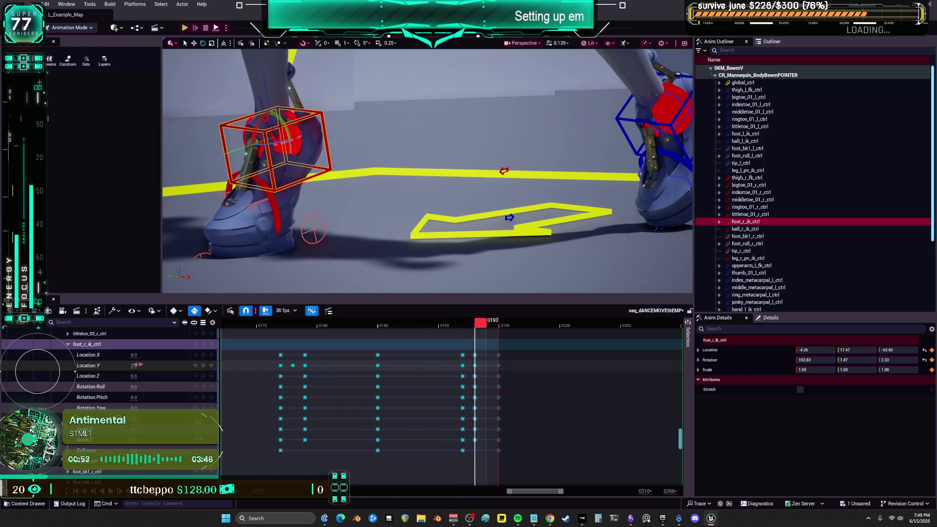
Key foot_r_ik_ctrl Location.Y at frames 0193–0195, lowering it to 0 at 0195.
drag(136, 365, 146, 365)
click(494, 327)
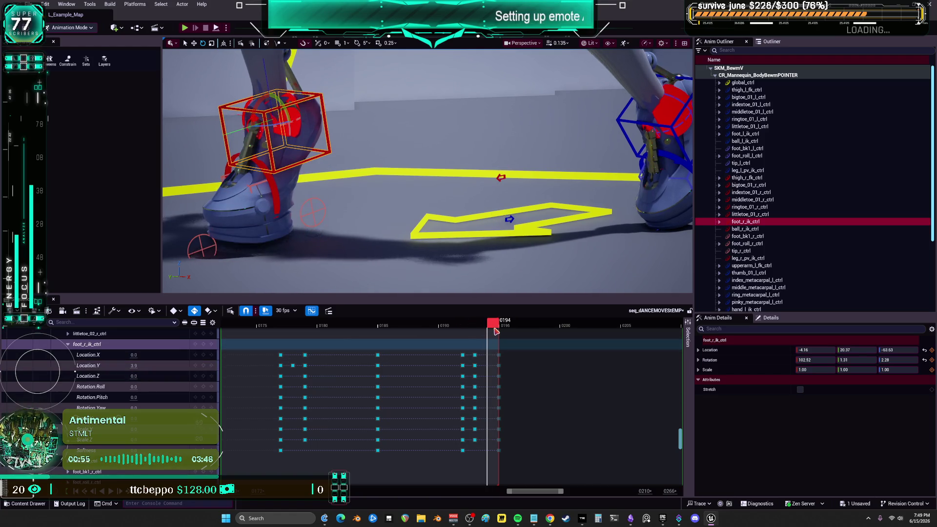
click(505, 333)
click(493, 326)
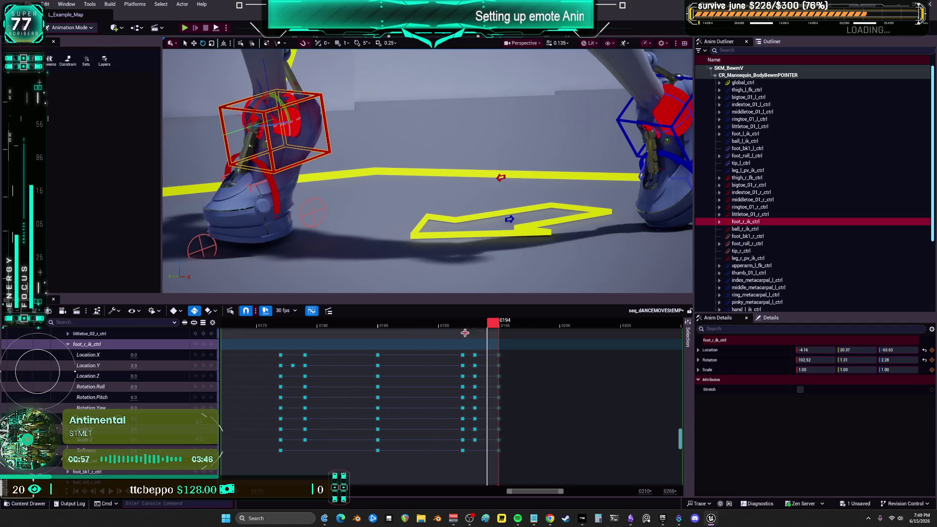
mouse_move(134, 365)
mouse_down()
mouse_move(144, 365)
mouse_move(125, 365)
mouse_up()
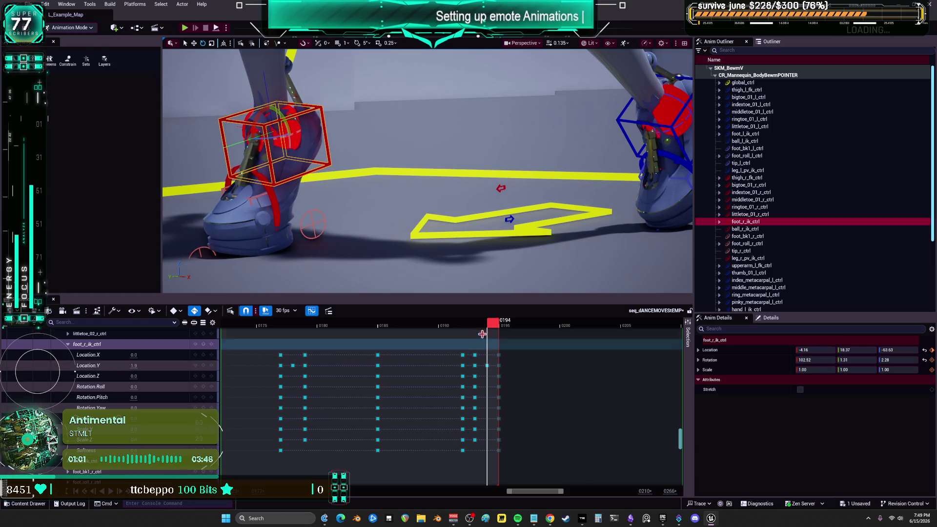
click(501, 326)
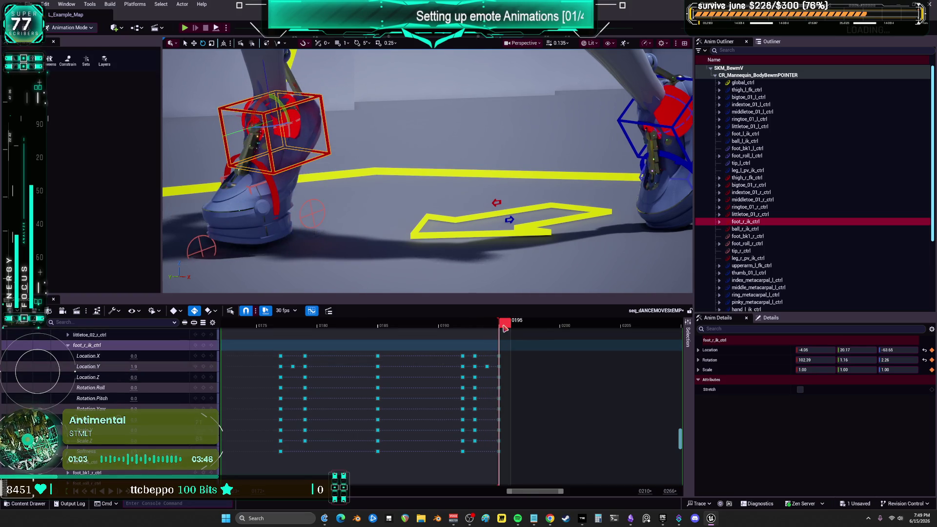
drag(133, 367, 127, 366)
Key the right foot's Location.Y at 3.3 near frame 0003, then check it at frame 0006.
drag(536, 495, 357, 487)
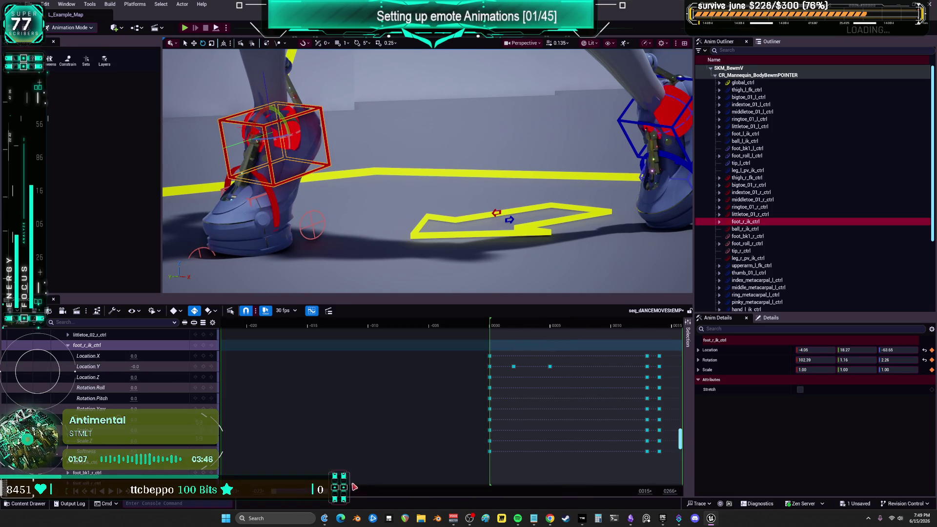
drag(497, 327, 537, 337)
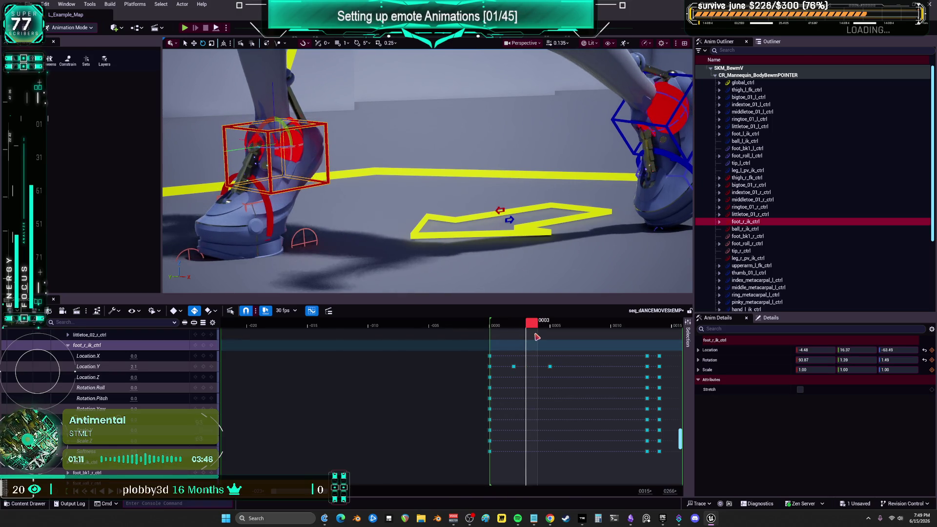
drag(133, 366, 148, 366)
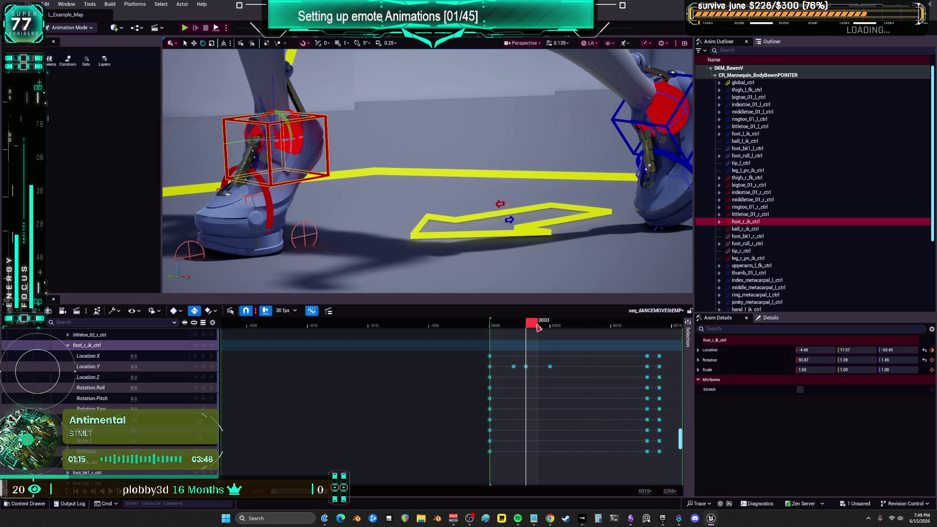
drag(538, 328, 568, 336)
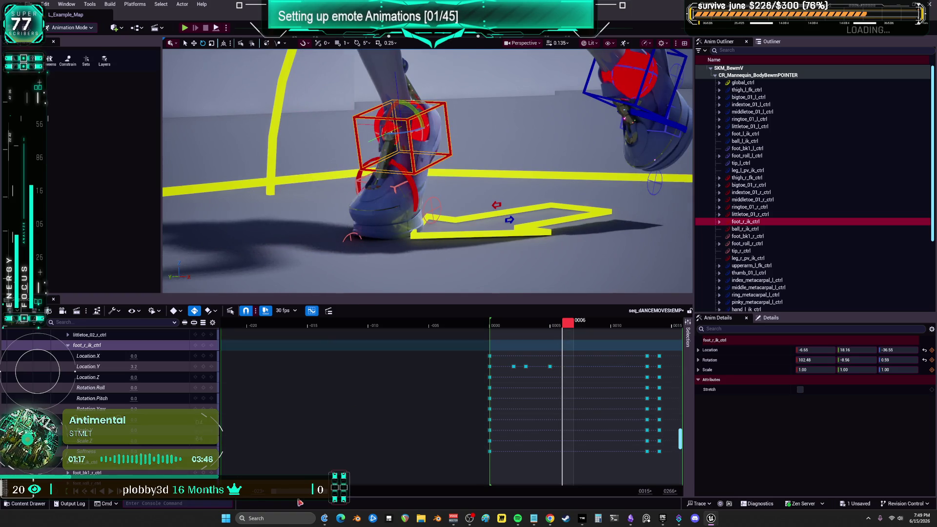
scroll(541, 328, down, 10)
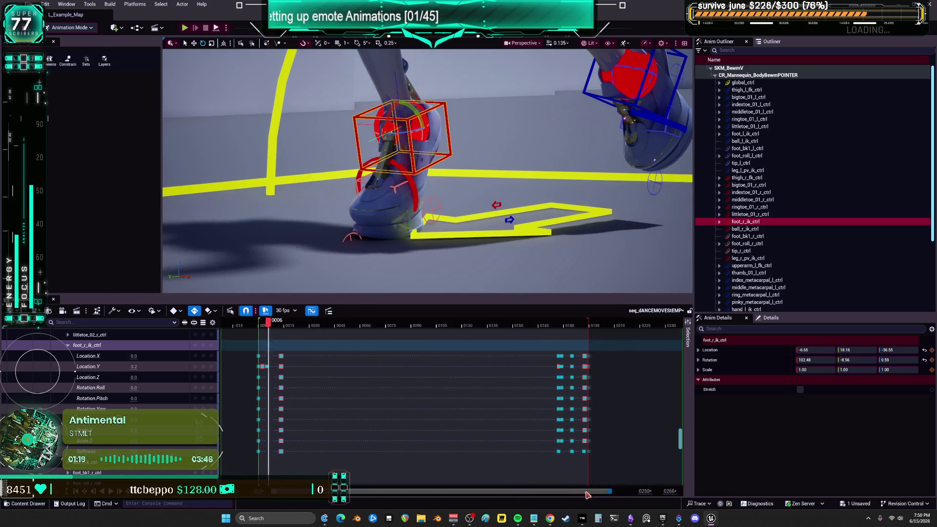
click(506, 324)
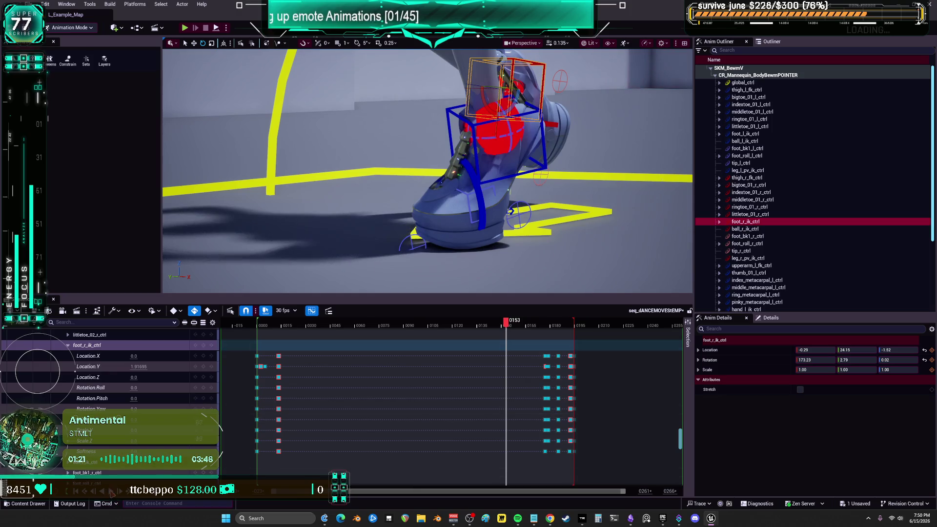
click(112, 491)
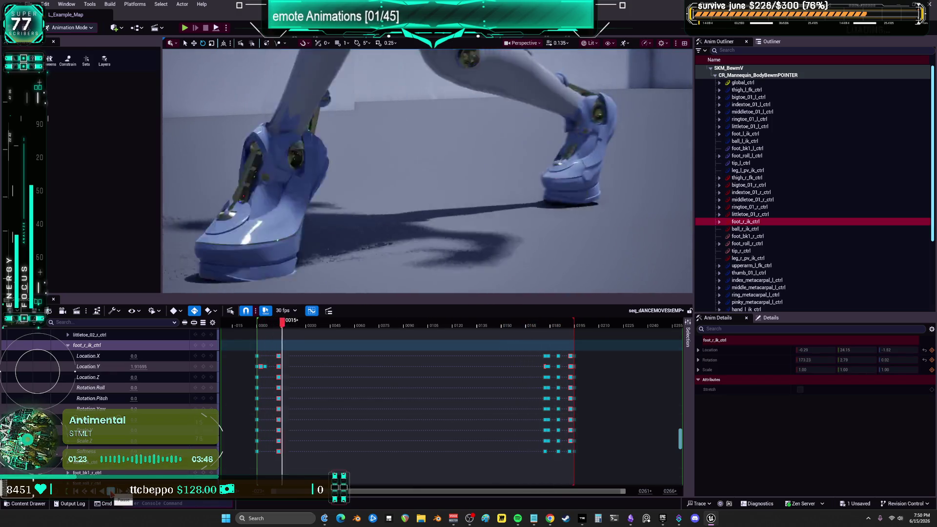
click(111, 491)
mouse_move(503, 329)
mouse_down()
mouse_move(581, 346)
mouse_move(556, 346)
mouse_move(566, 347)
mouse_up()
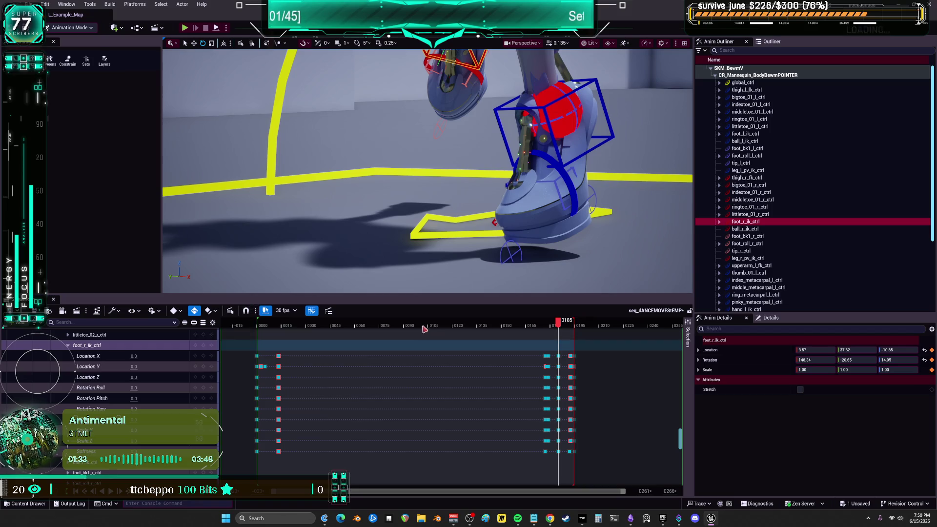
mouse_move(559, 324)
mouse_down()
mouse_move(529, 326)
mouse_move(578, 342)
mouse_up()
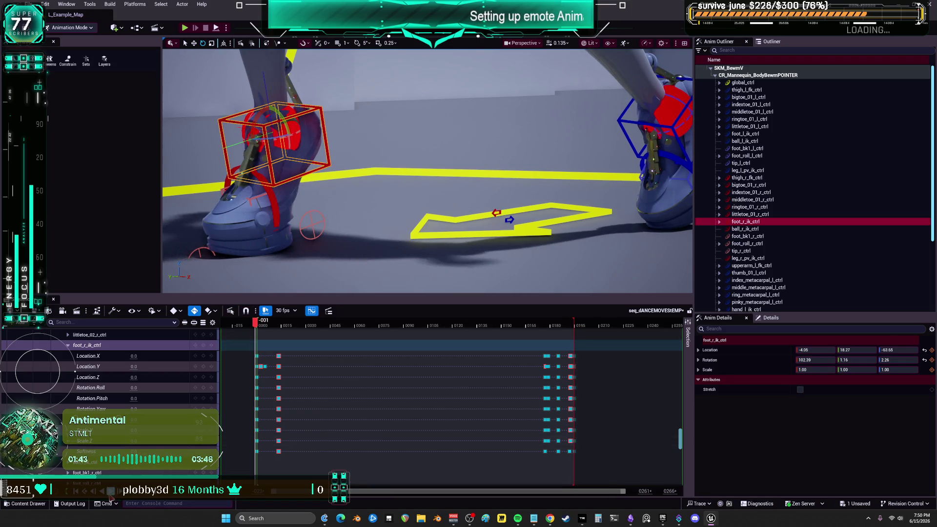
click(111, 491)
mouse_move(283, 322)
mouse_down()
mouse_move(255, 325)
mouse_move(270, 332)
mouse_up()
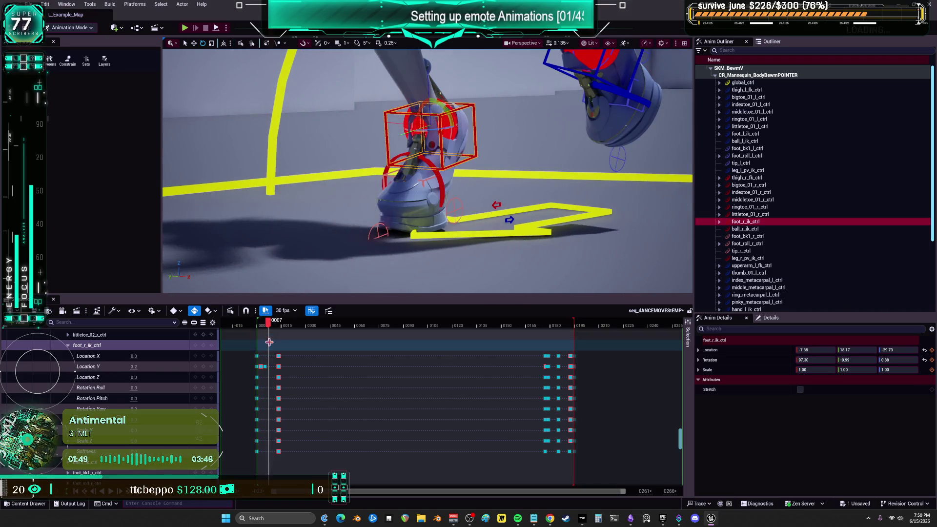
Set Location.Y to 3.3 at frame 0007, replay the dance, and scrub to frame 0185.
drag(263, 366, 261, 366)
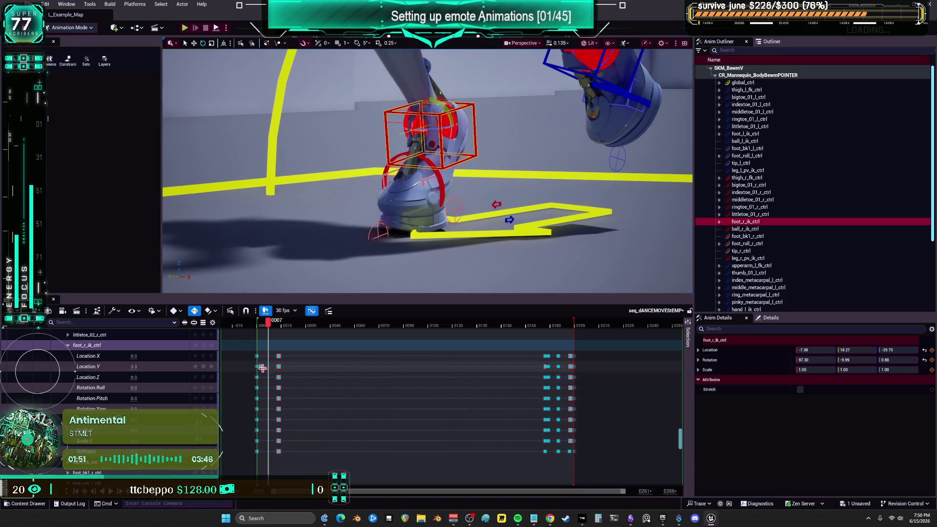
drag(268, 324, 255, 325)
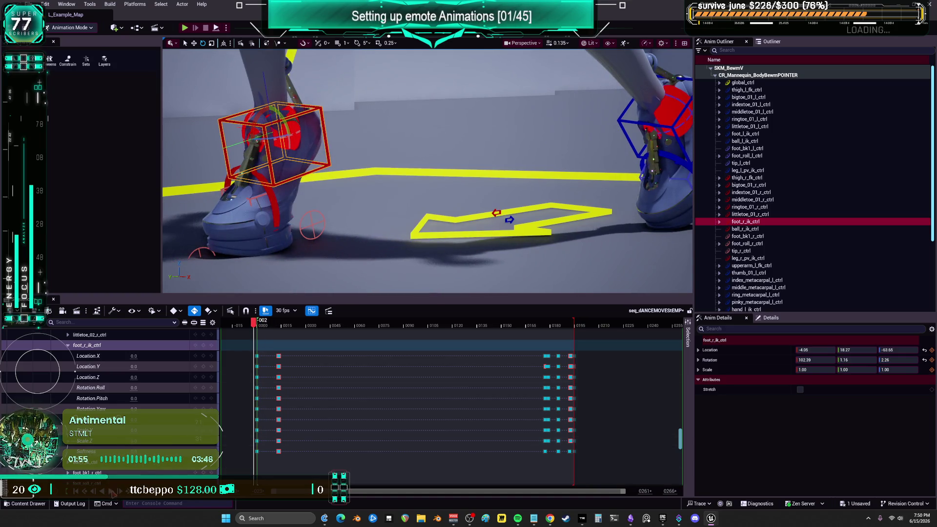
key(space)
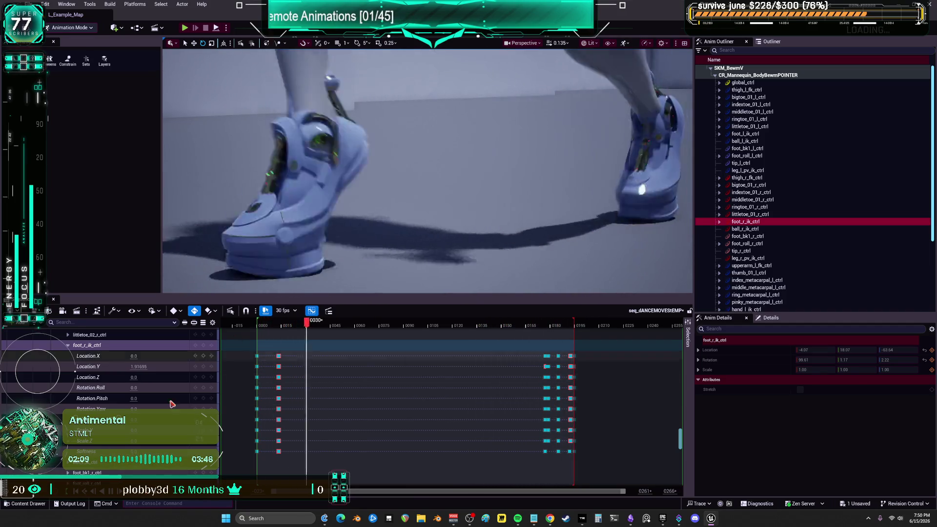
key(space)
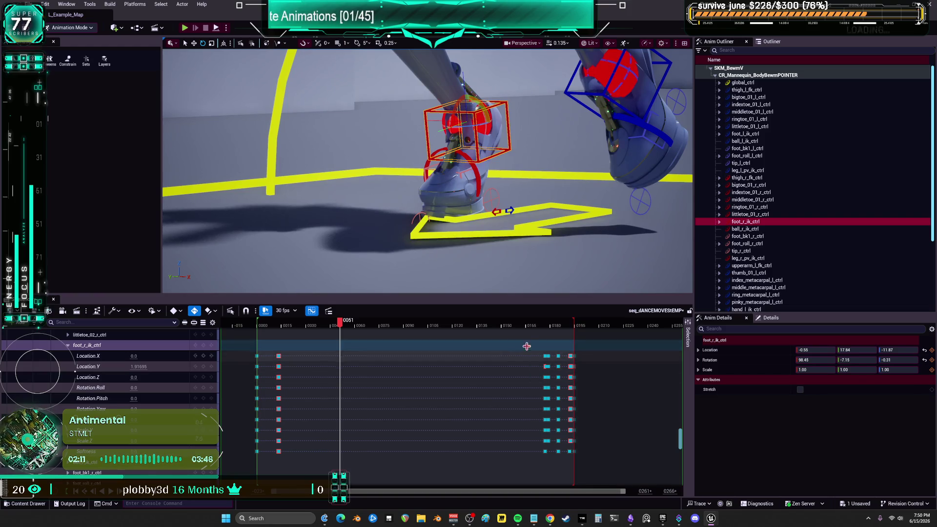
drag(550, 326, 577, 335)
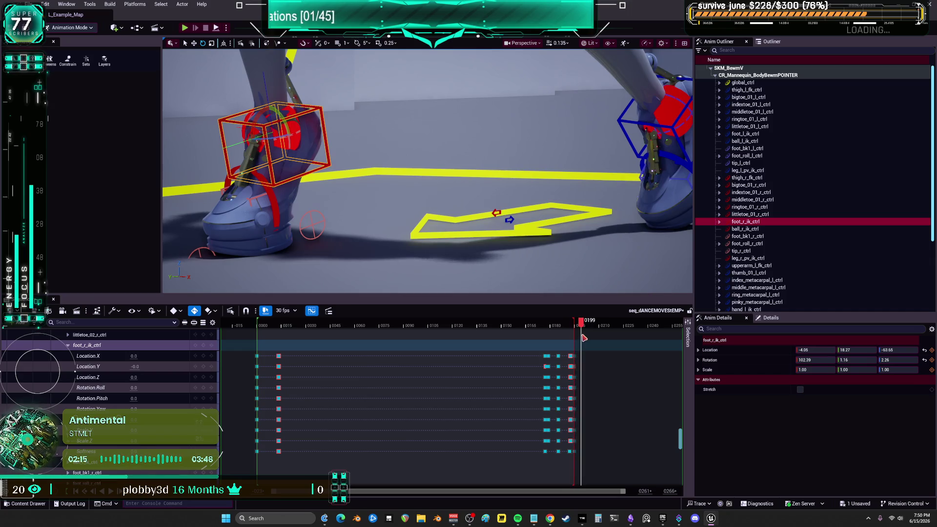